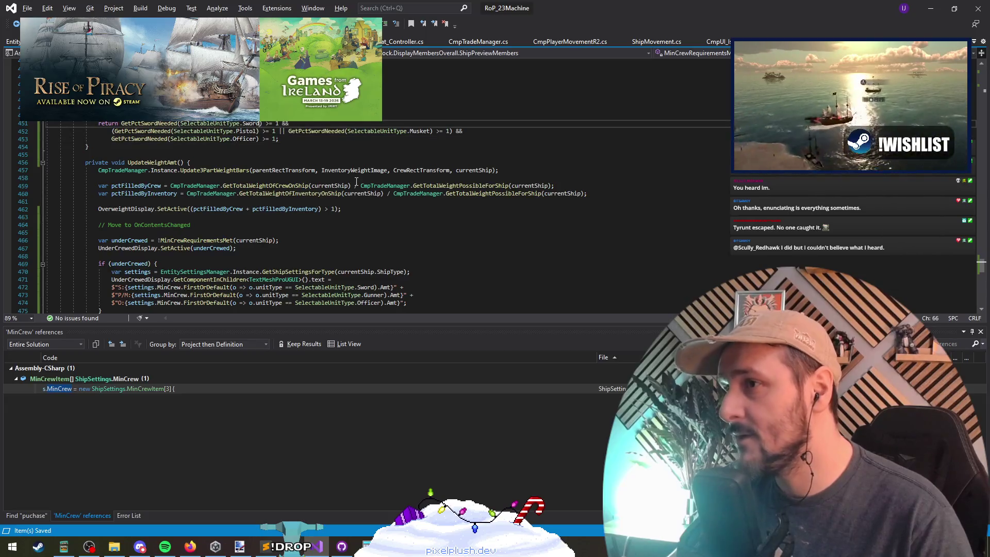
Review the Pistol and Sword crew checks and the Gunner under-crewed text, then find the GetPctSwordNeeded declaration.
scroll(261, 124, "up", 4)
left_click(256, 225)
left_click_drag(160, 217, 161, 225)
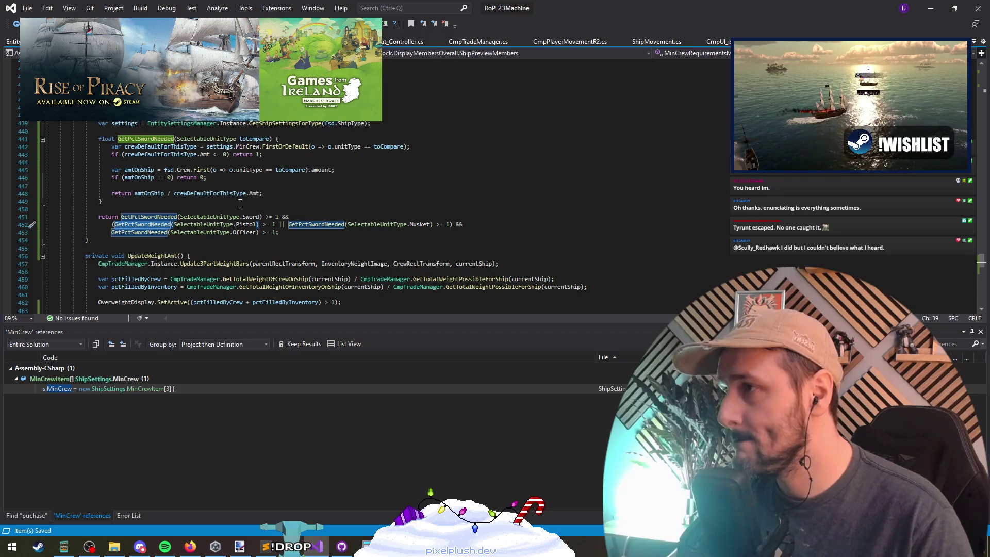
scroll(240, 203, "down", 6)
left_click(387, 248)
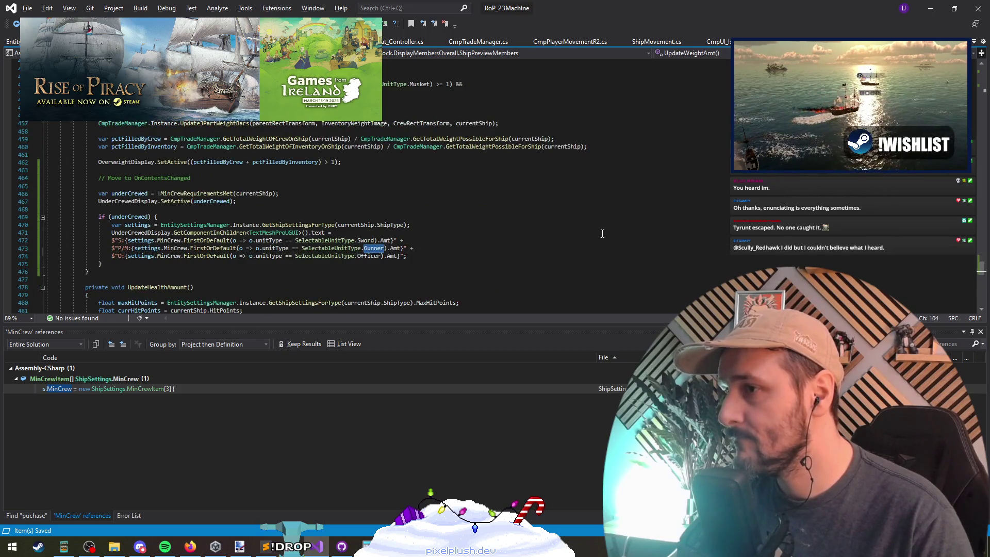
scroll(409, 233, "up", 6)
left_click(154, 225)
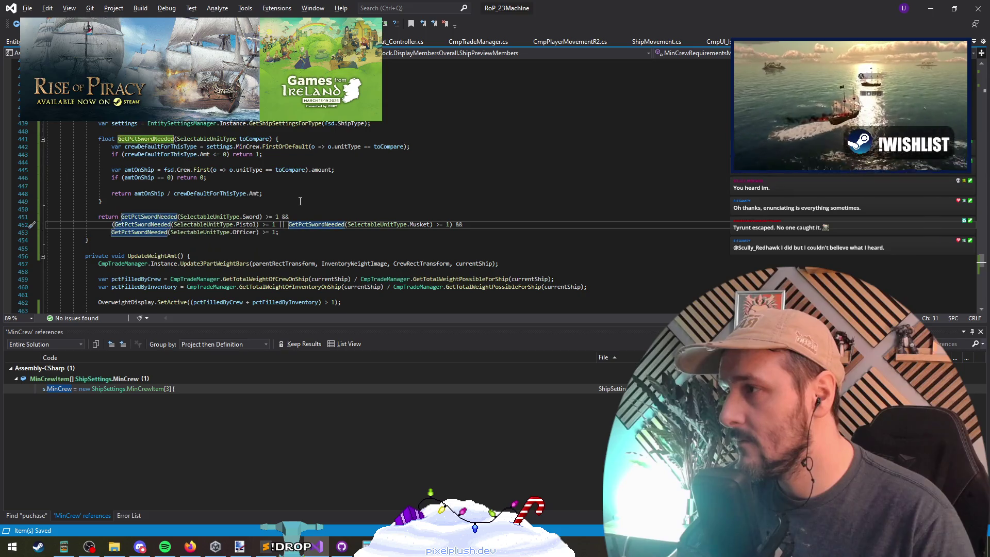
scroll(300, 201, "up", 2)
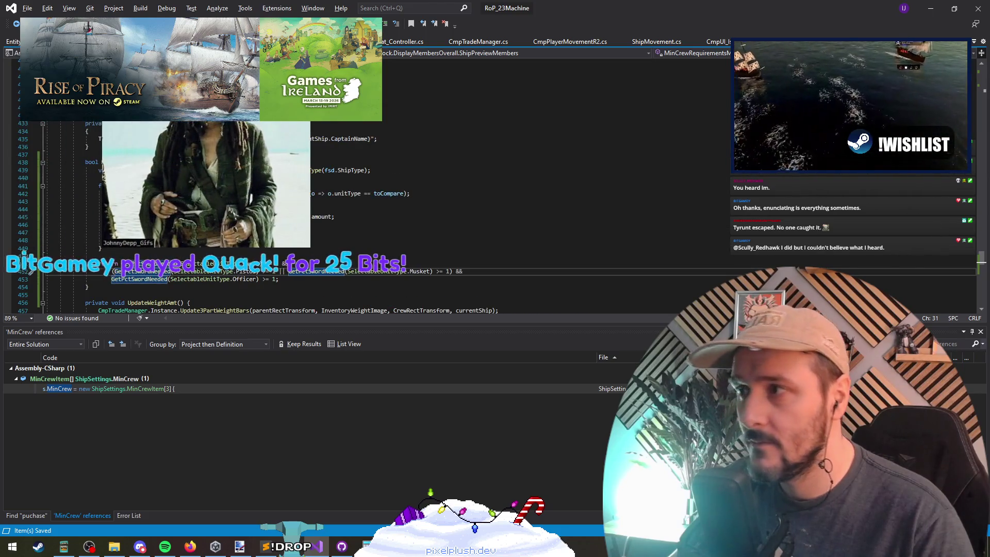
left_click(261, 186)
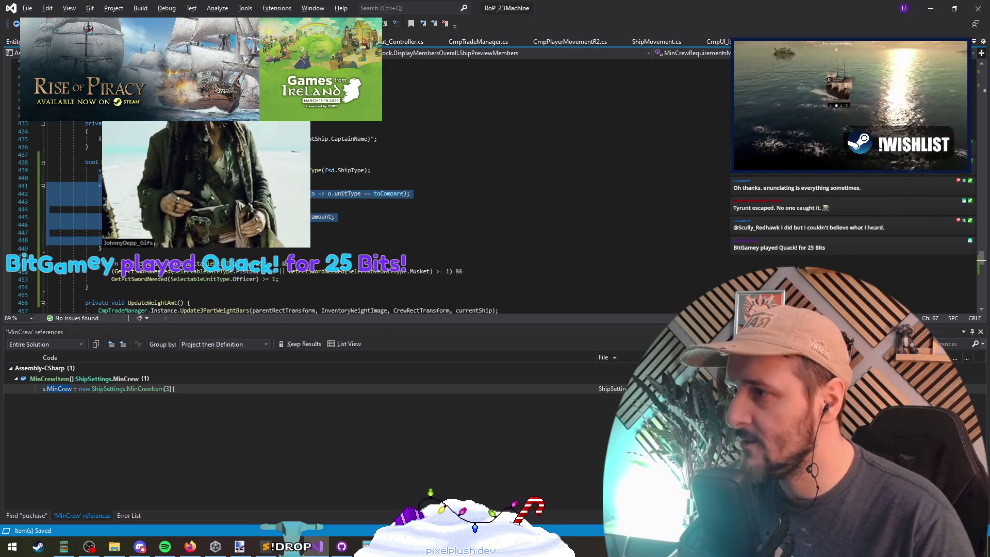
Rename GetPctSwordNeeded to GetPctNeededToCrew across all its references.
left_click_drag(101, 248, 46, 248)
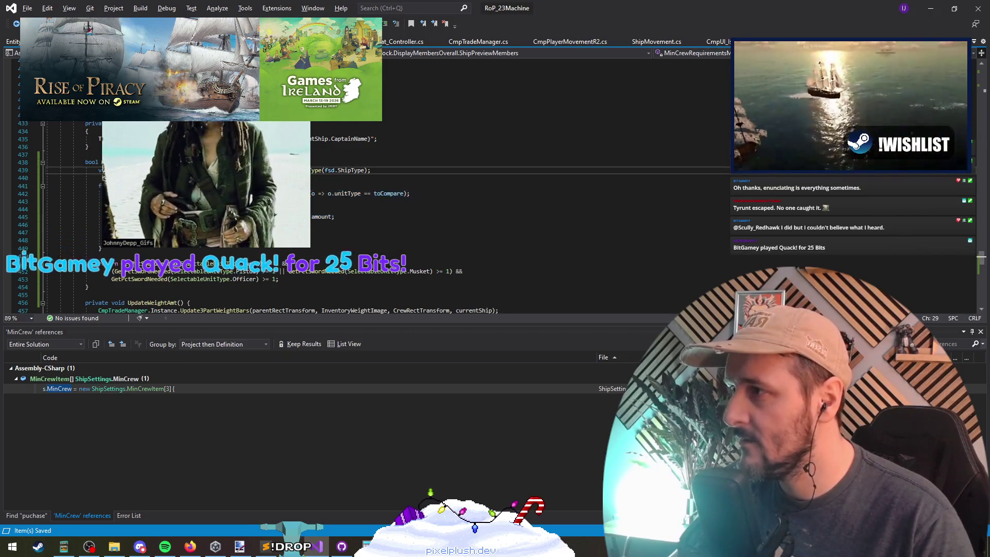
left_click(151, 185)
key("Right")
key("Right")
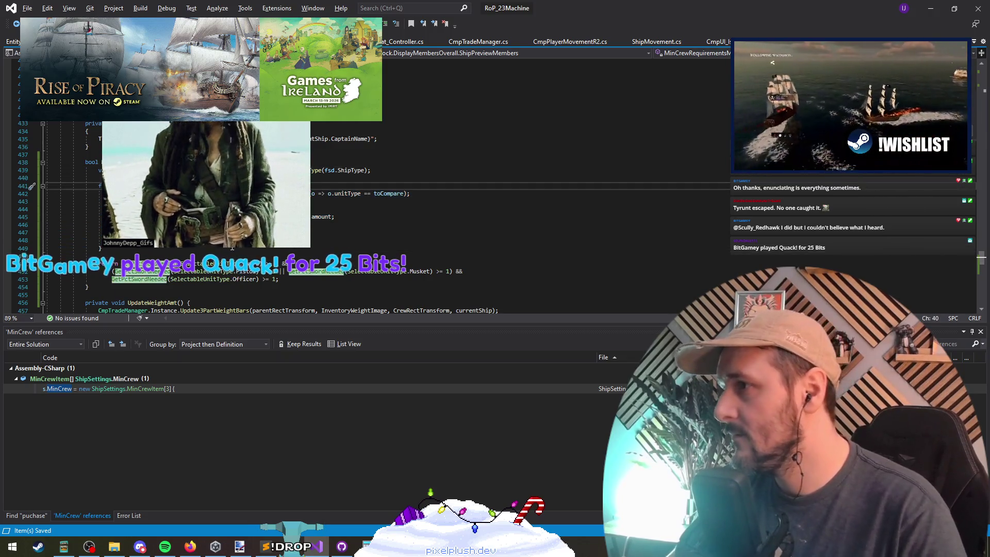
key("Right")
key("Right")
key("Right")
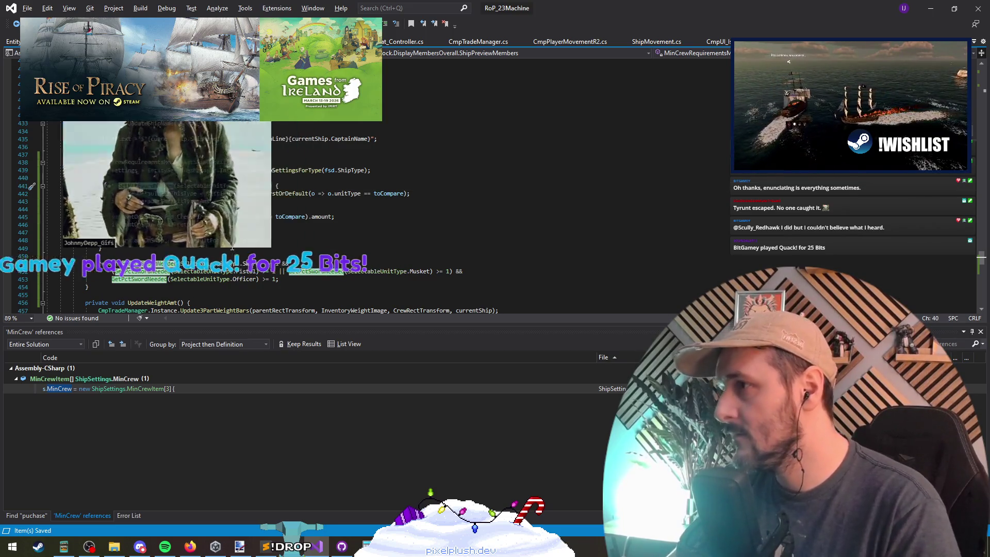
type("GetPctNeededTo")
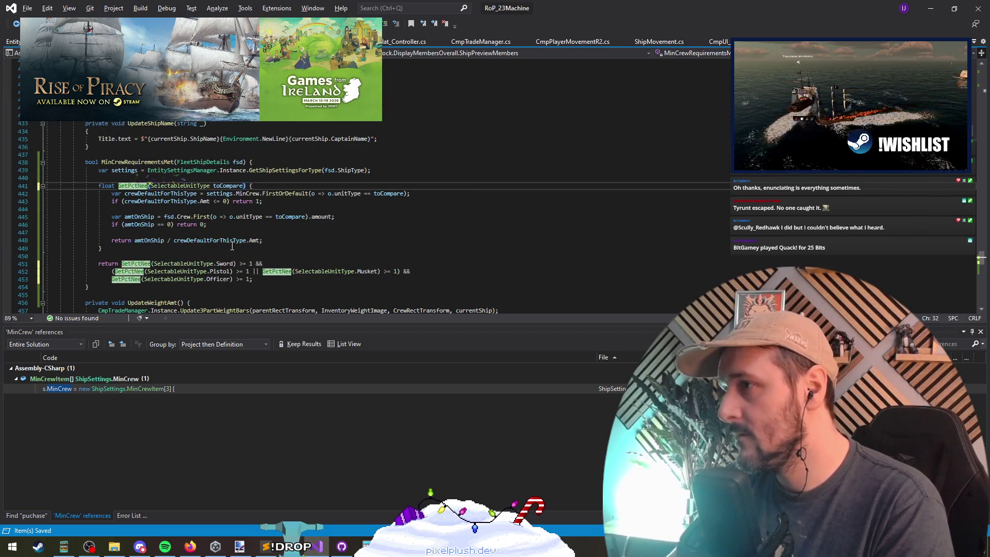
type("Crew")
key("Return")
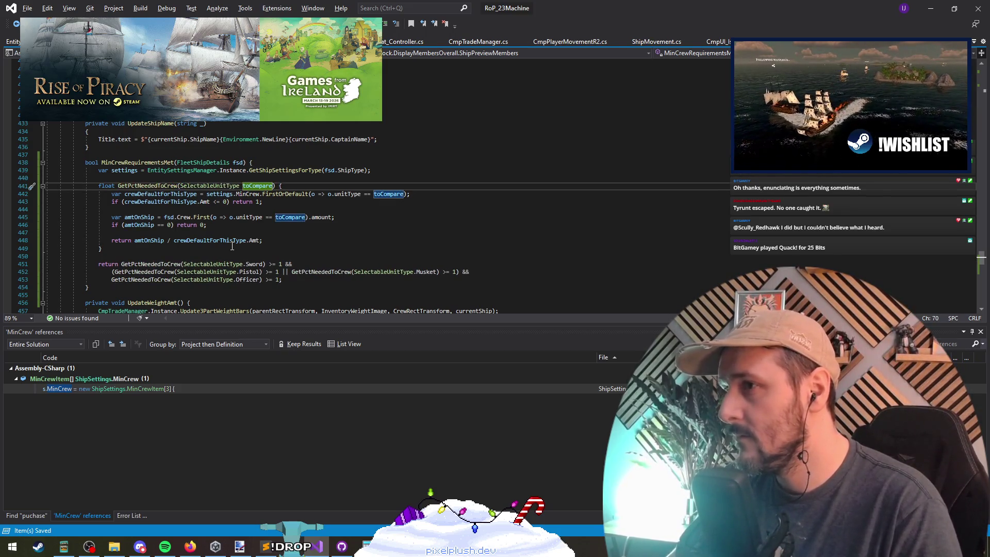
Add an int amtOnShip parameter to GetPctNeededToCrew's declaration.
type(", ")
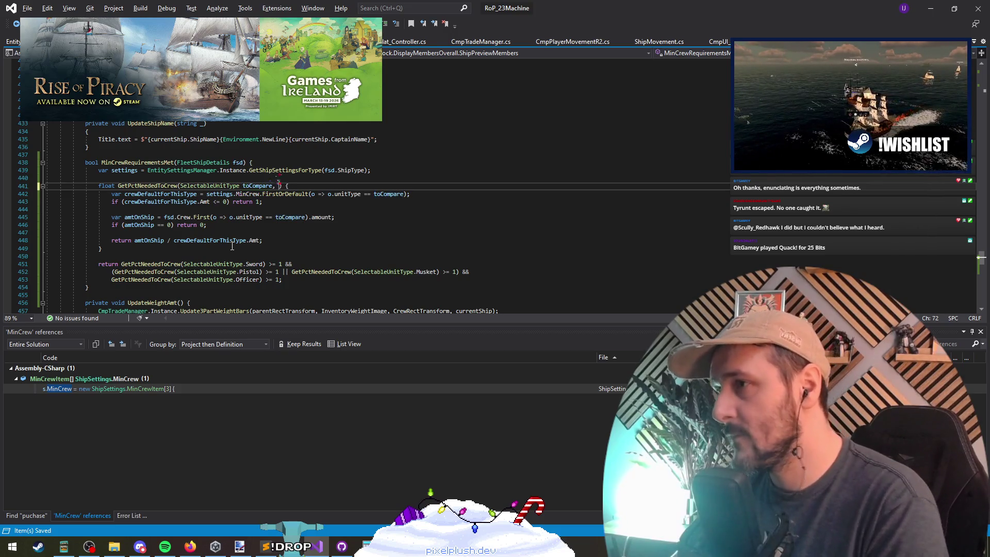
type("int numC")
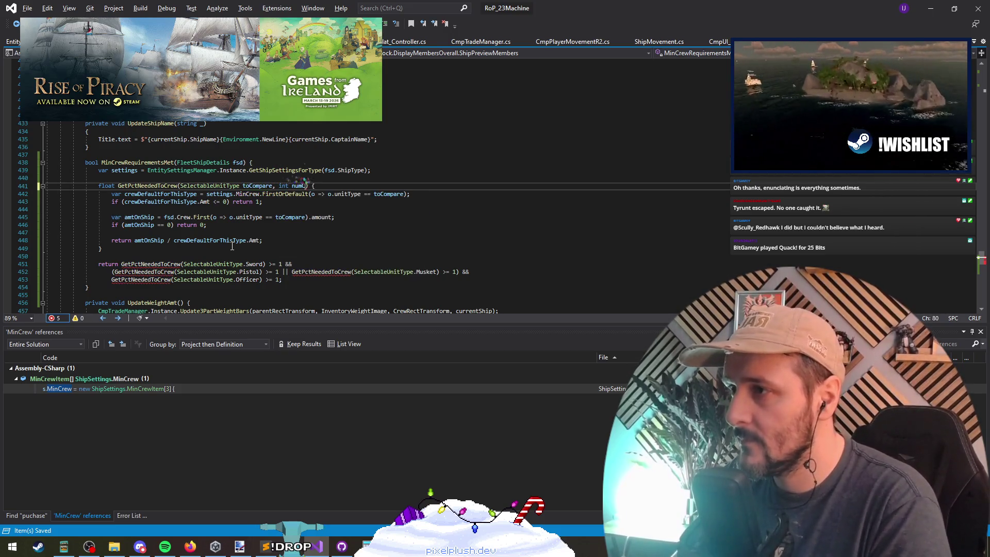
type("rewFittingD")
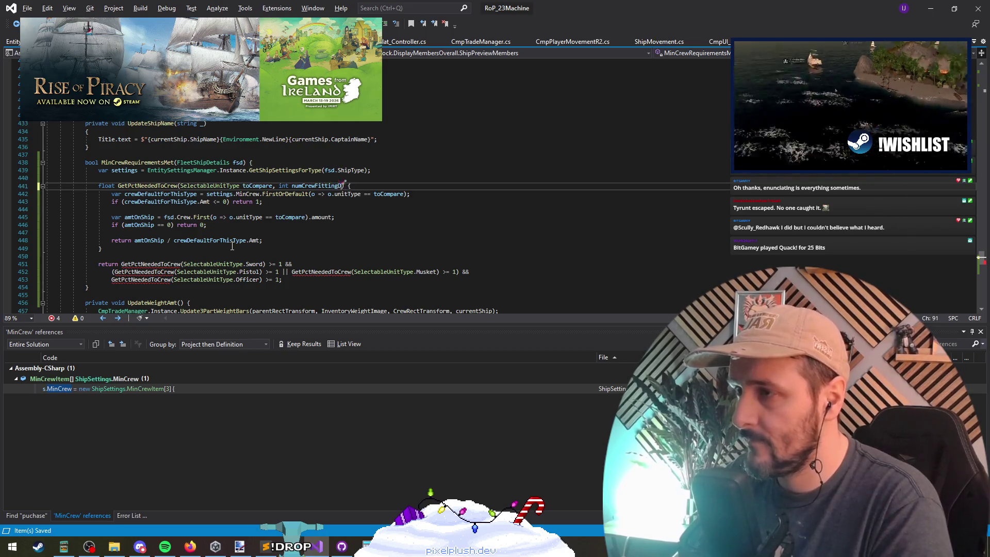
type("escription")
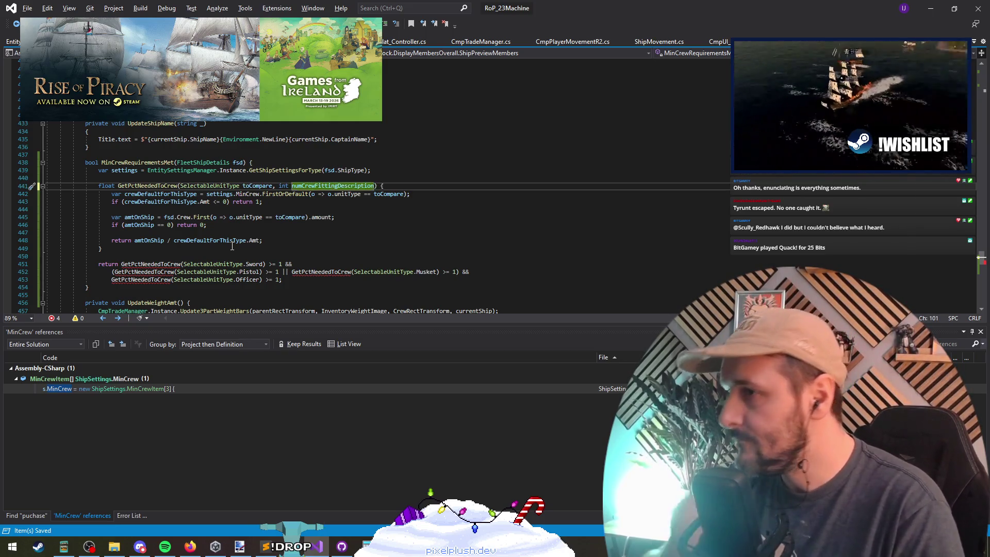
key("End")
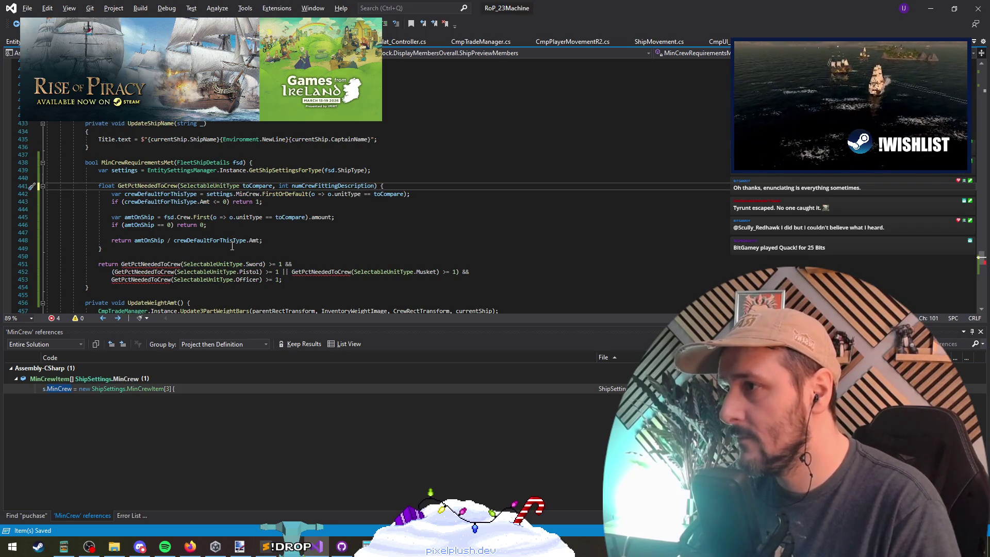
key("Down")
key("Down")
key("Down")
key("Home")
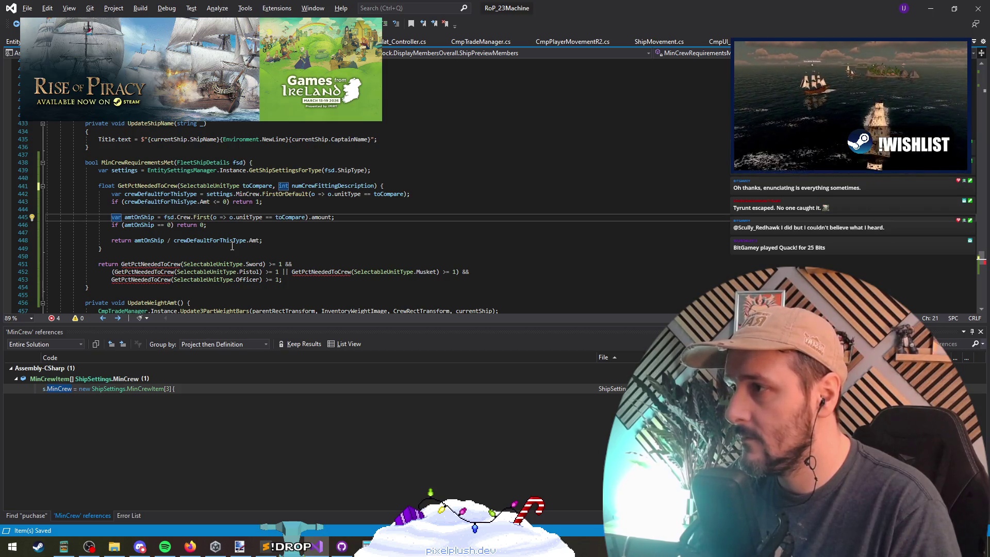
key("Up")
key("Up")
key("Up")
key("End")
key("Left")
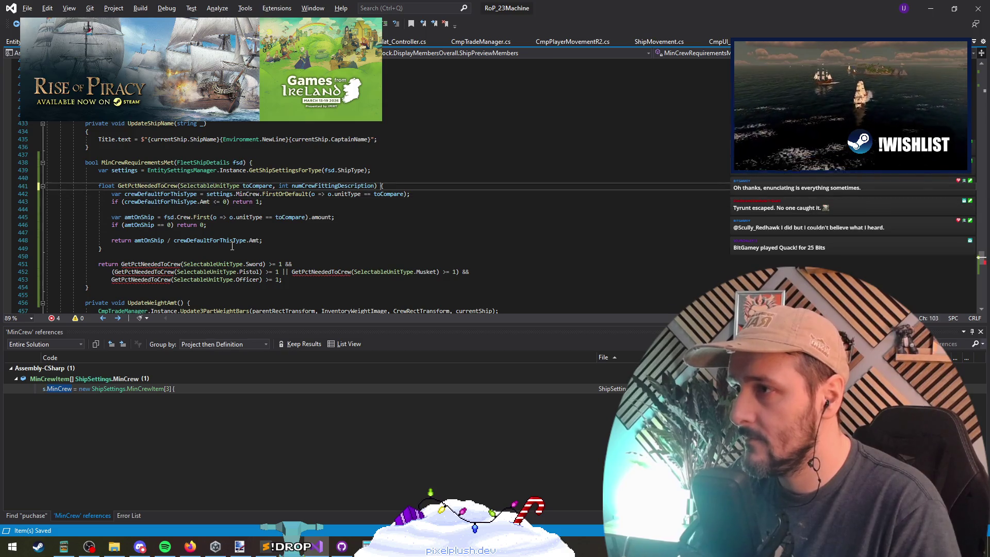
key("ctrl+BackSpace")
type("amtOnShip")
Comment out the old amtOnShip crew lookup line inside the helper.
key("Down")
key("Down")
key("Down")
key("Home")
key("ctrl+k")
key("ctrl+c")
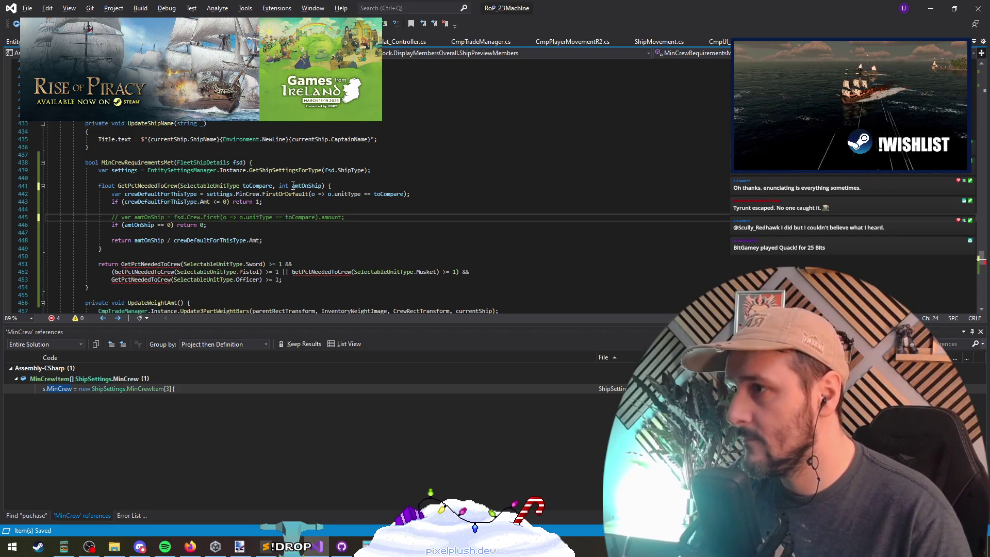
Go from the call site to the MinCrewRequirementsMet definition.
left_click(154, 186)
scroll(231, 232, "down", 5)
left_click(231, 261)
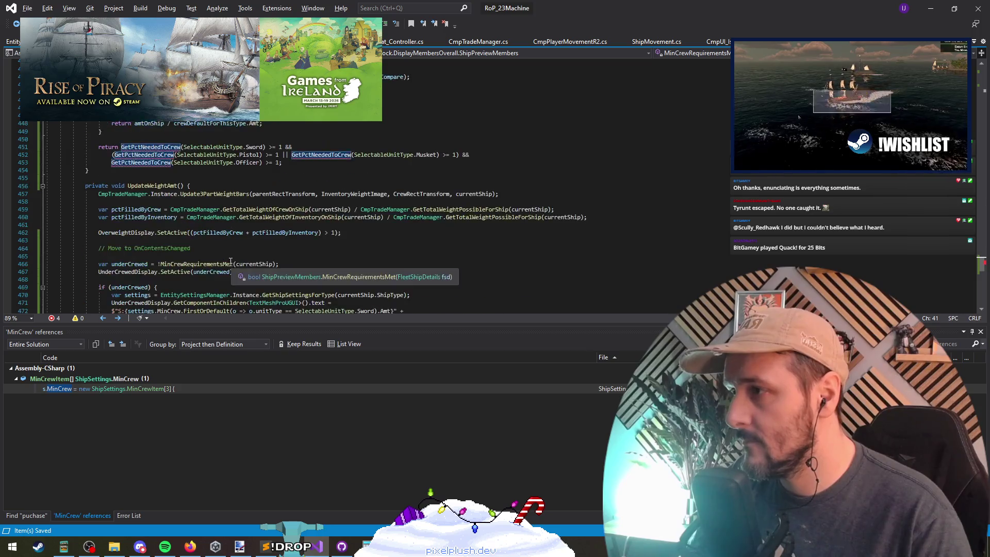
scroll(231, 261, "down", 4)
scroll(214, 278, "up", 6)
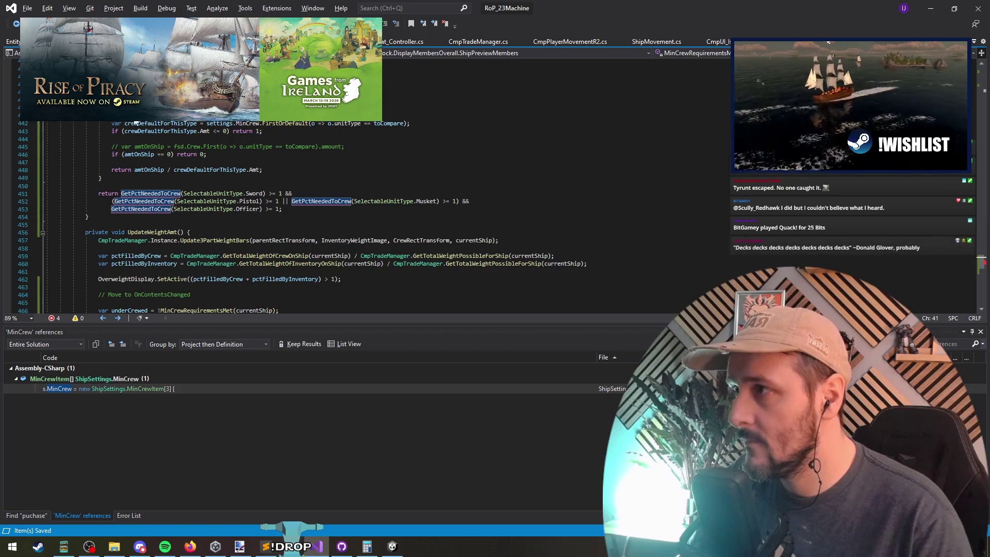
key("Left")
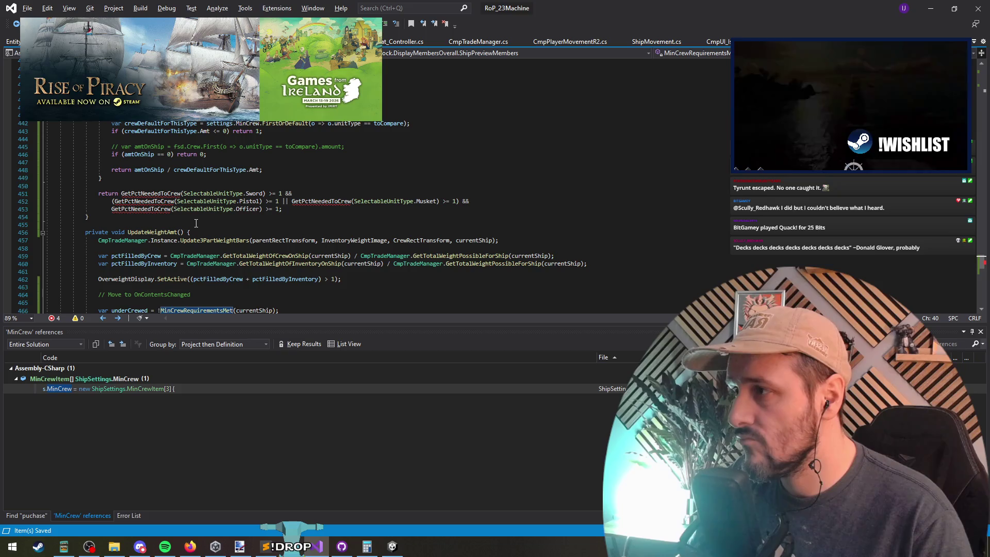
scroll(199, 220, "up", 4)
scroll(269, 236, "down", 1)
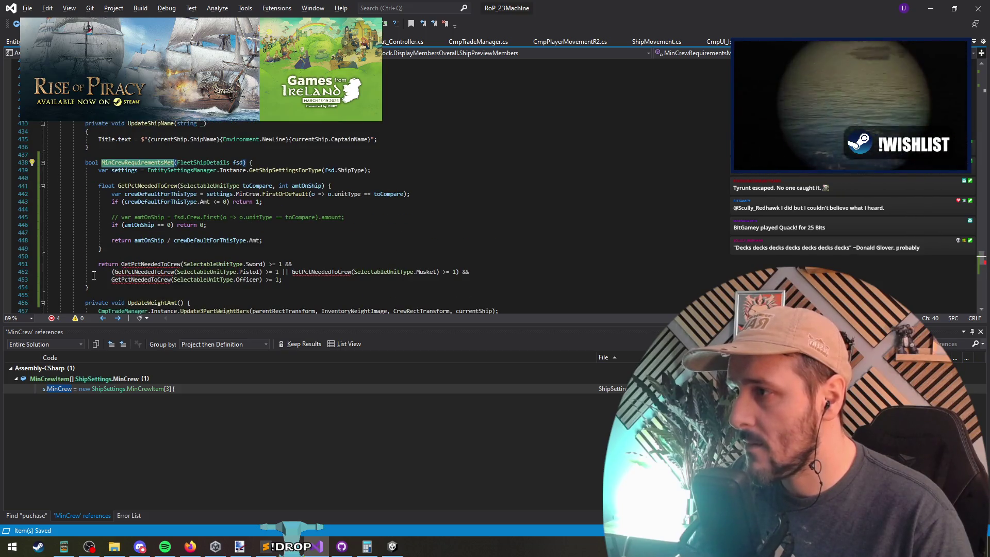
scroll(94, 275, "down", 8)
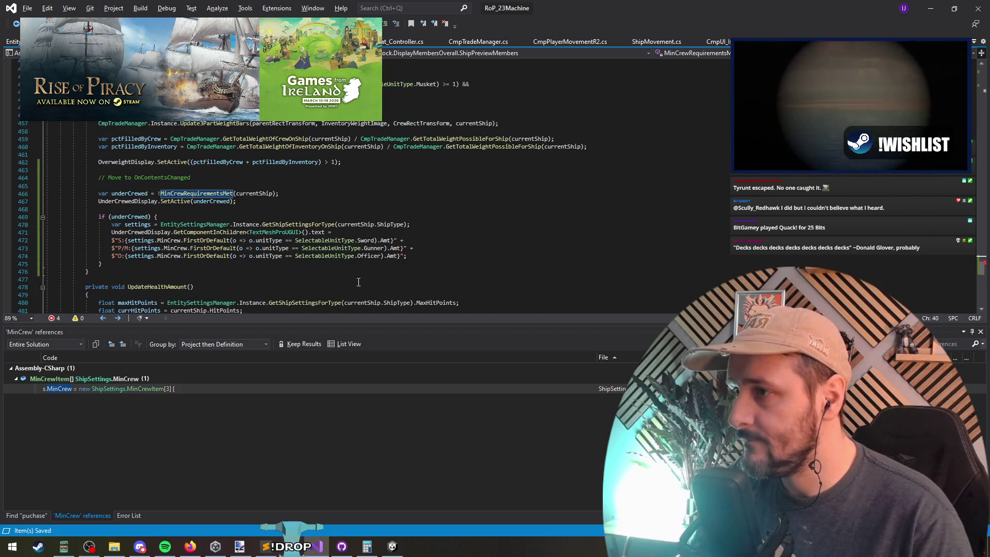
scroll(387, 280, "up", 2)
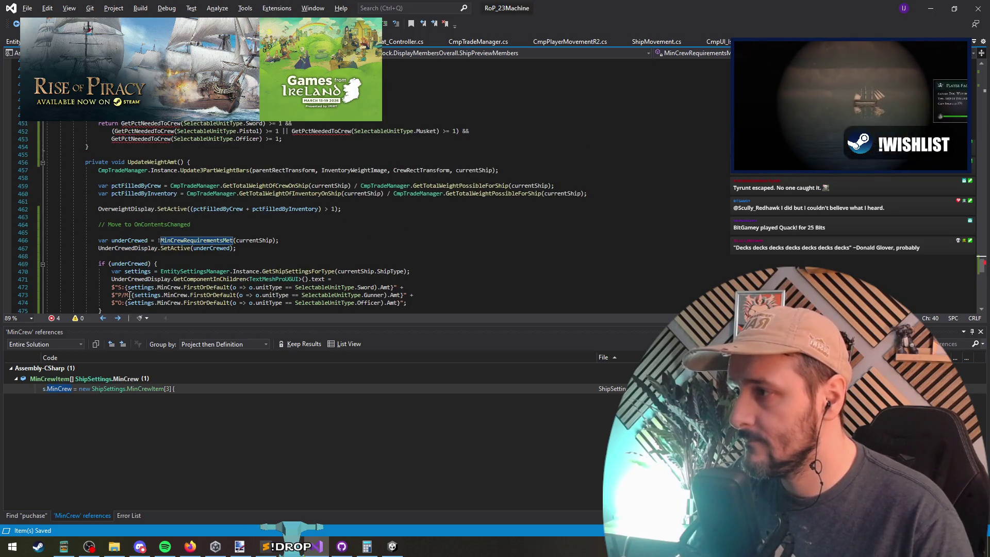
Change the gunner label in the under-crewed text from P/M to G.
left_click_drag(129, 294, 116, 295)
type("G")
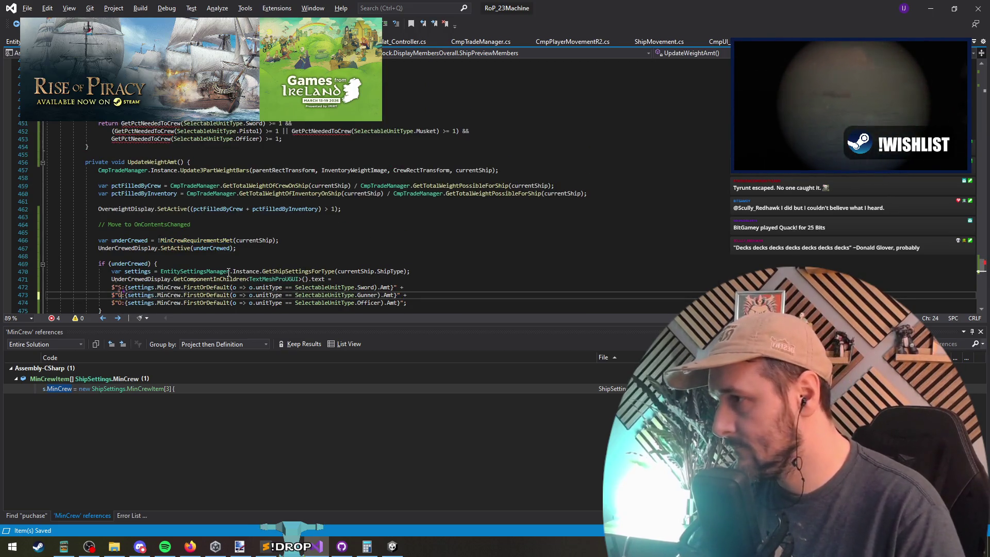
key("Down")
key("End")
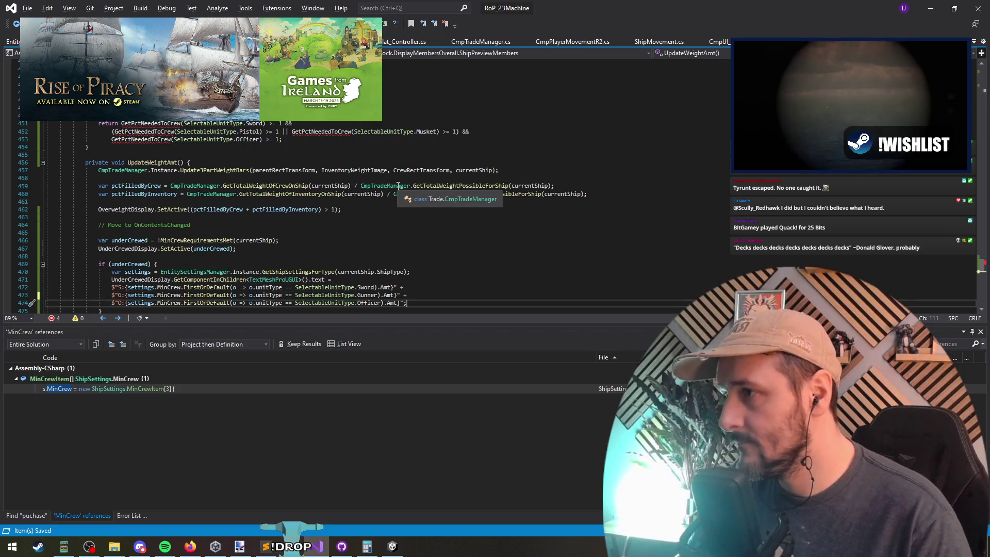
Remove the blank line above return amtOnShip in GetPctNeededToCrew.
scroll(312, 258, "up", 5)
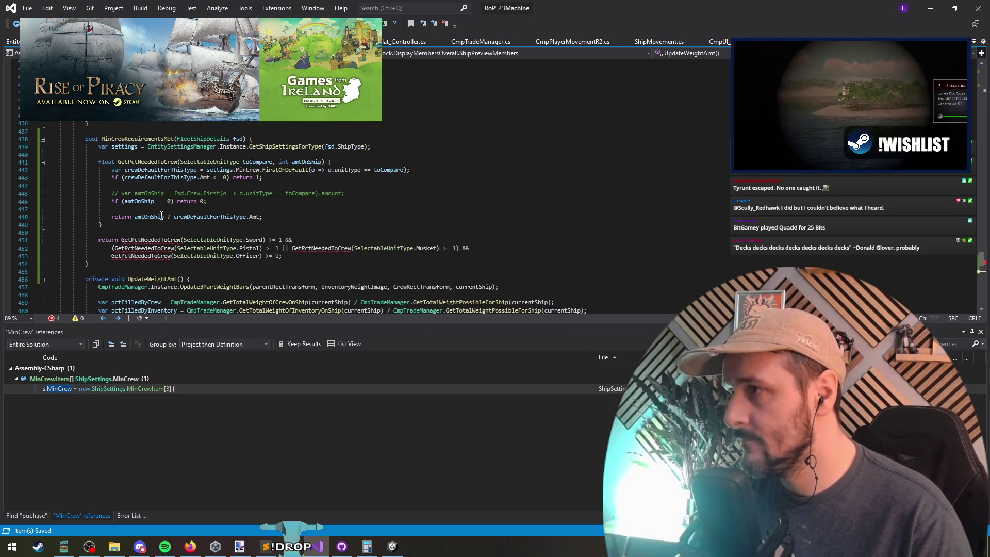
left_click(149, 186)
key("Down")
key("Down")
key("Down")
key("Delete")
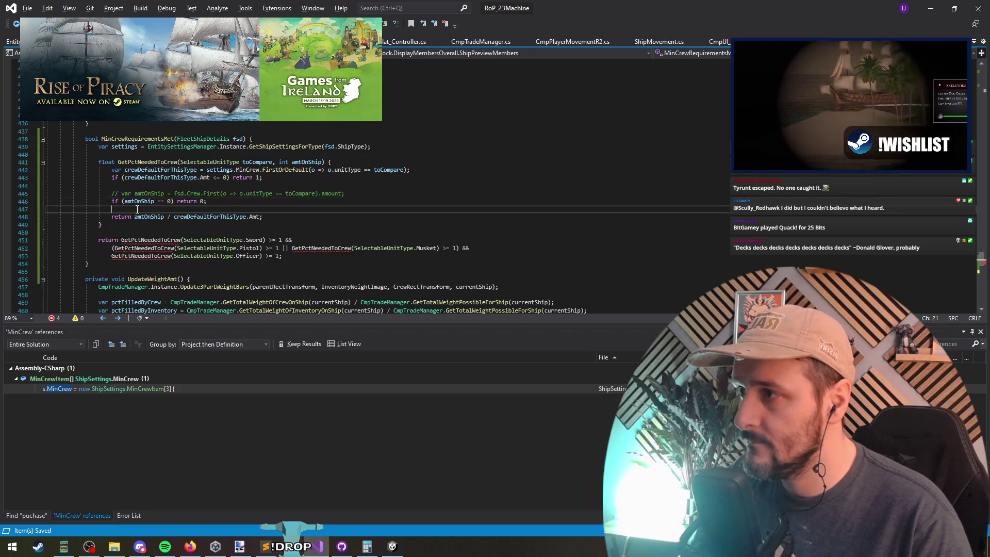
key("Up")
key("Up")
key("Up")
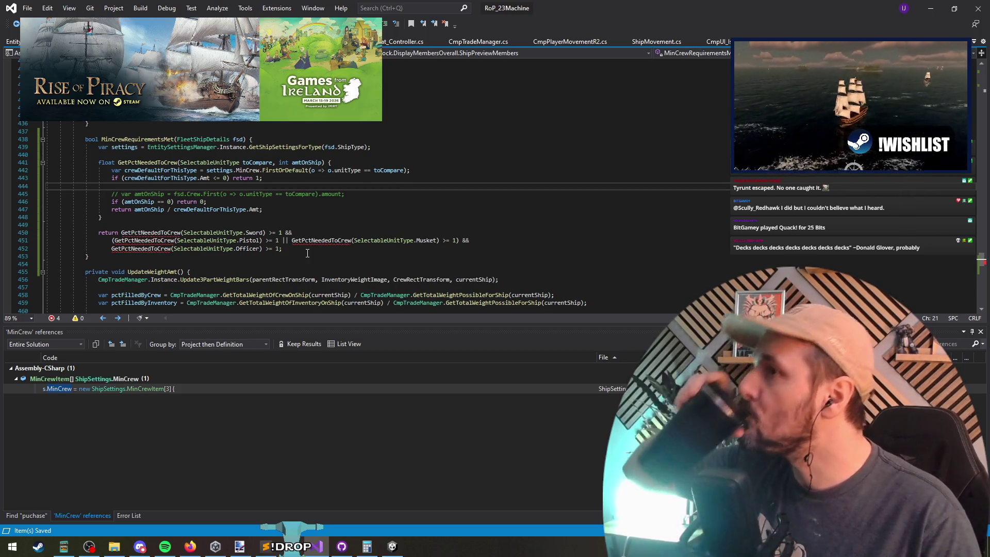
left_click(185, 229)
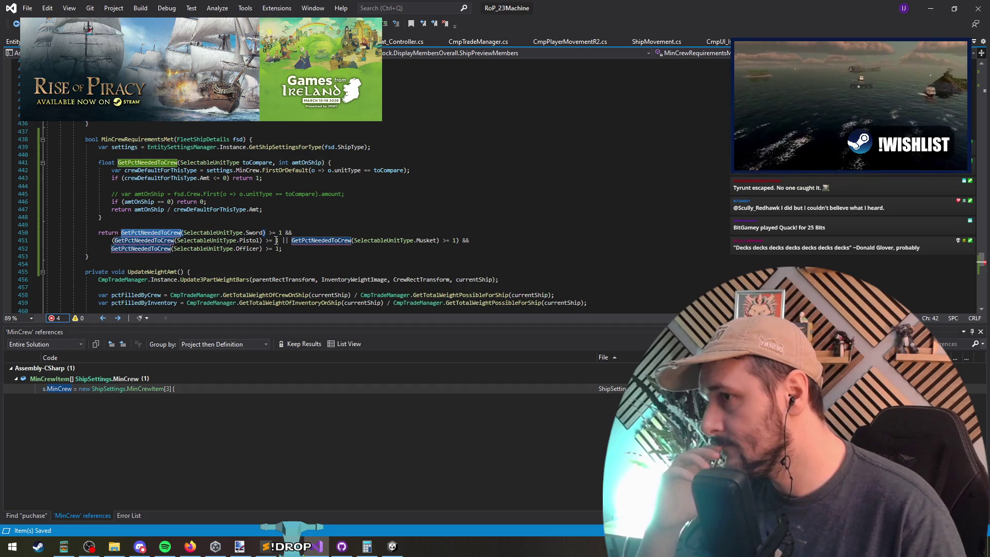
Pass fsd.crew.FirstOrDefault(o=>o.unitType == SelectableUnitType.Sword).amount into the Sword check.
left_click(263, 233)
double_click(255, 233)
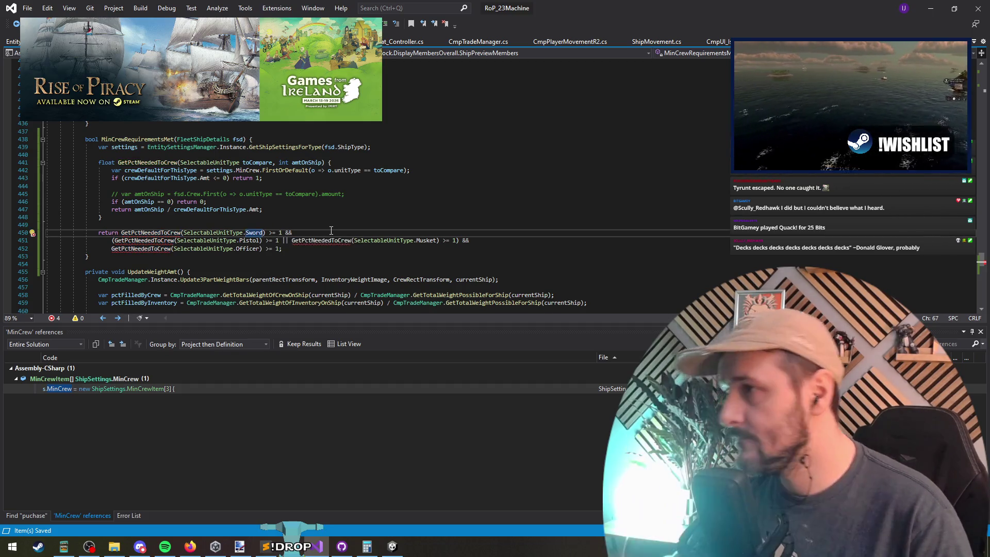
type(", fs")
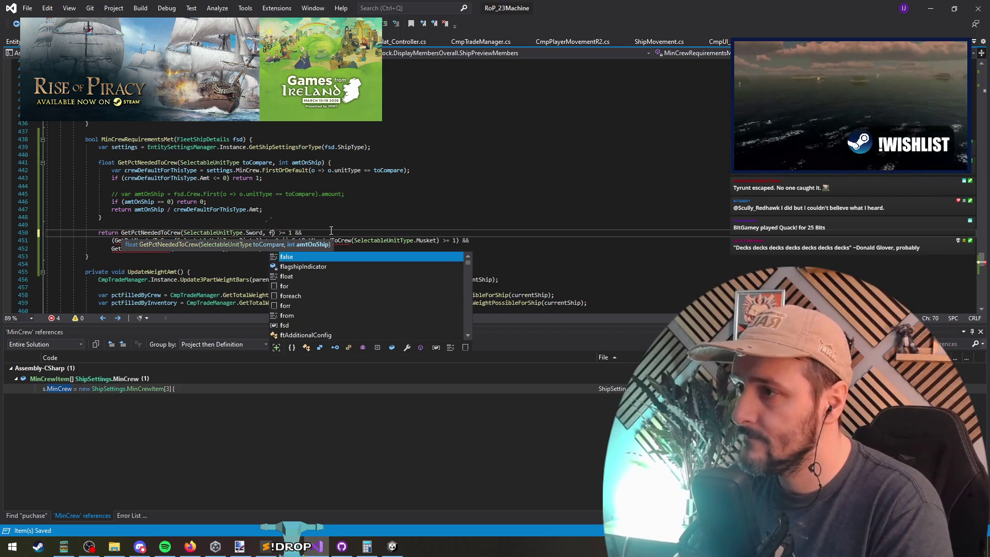
type("d.crew")
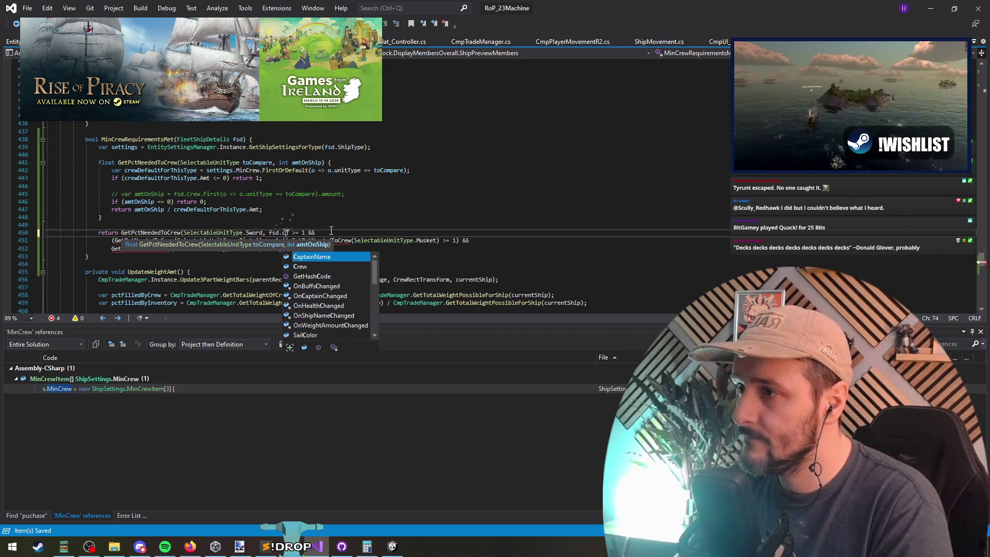
type(".FirstOrDefault(o")
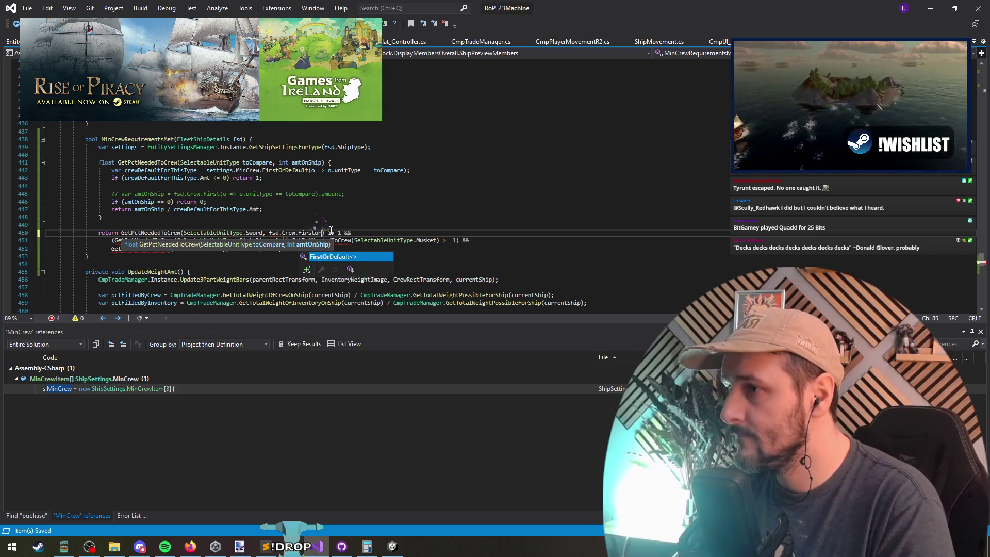
type("=>o.")
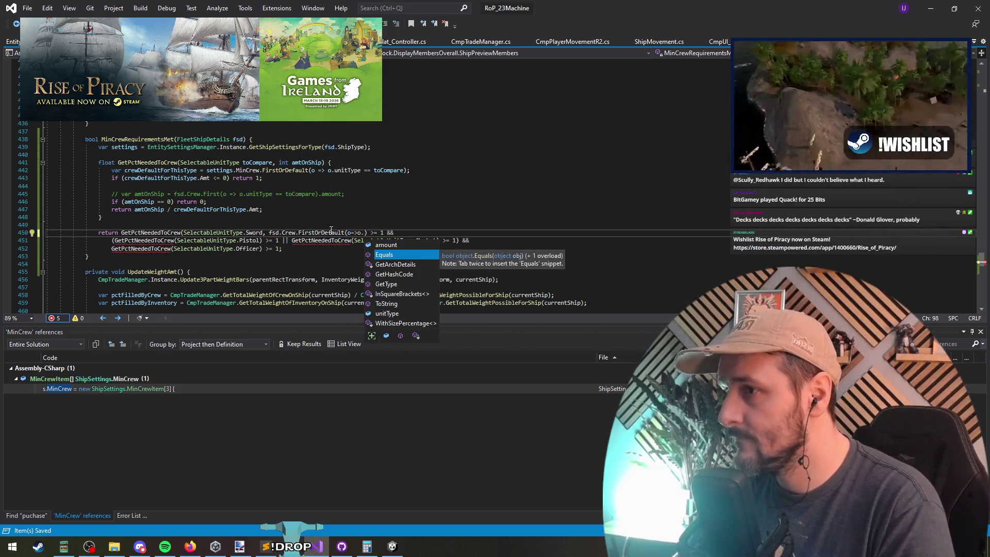
type("unitType.")
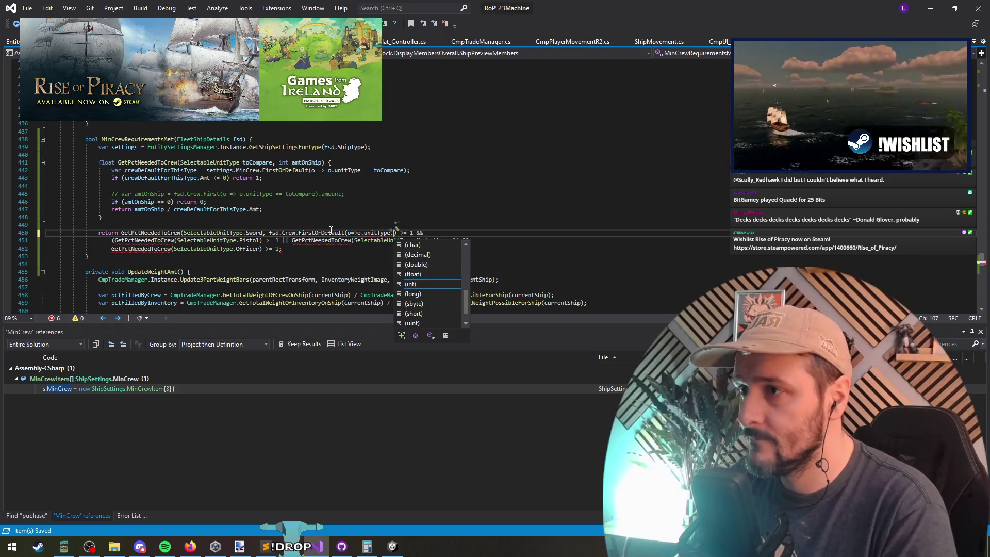
key("BackSpace")
type("== SelectableUnitType.swo")
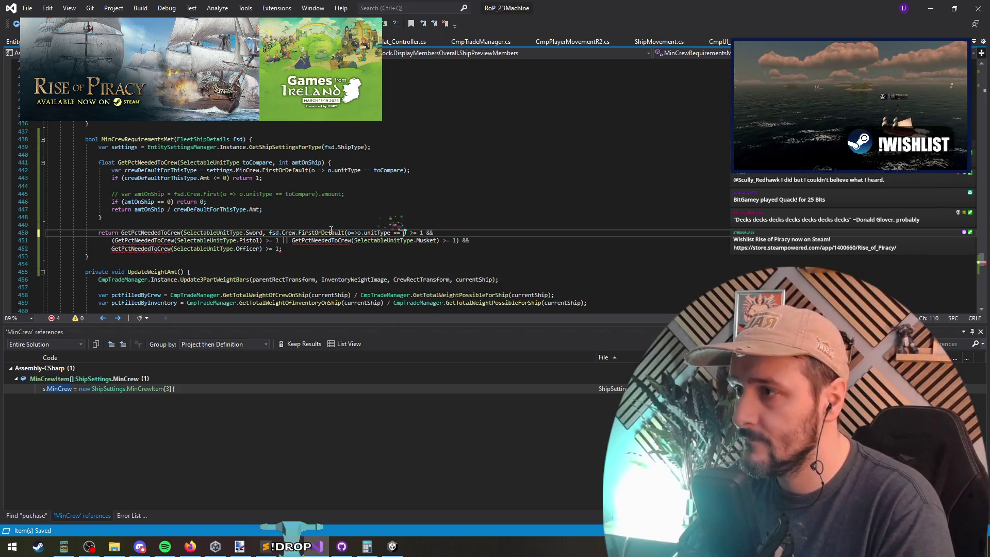
key("Tab")
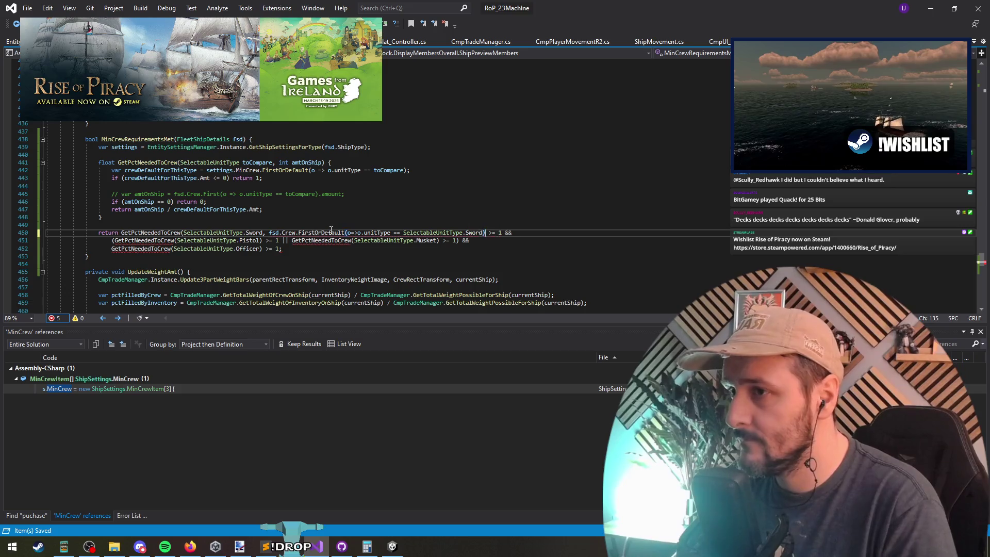
type(".amount")
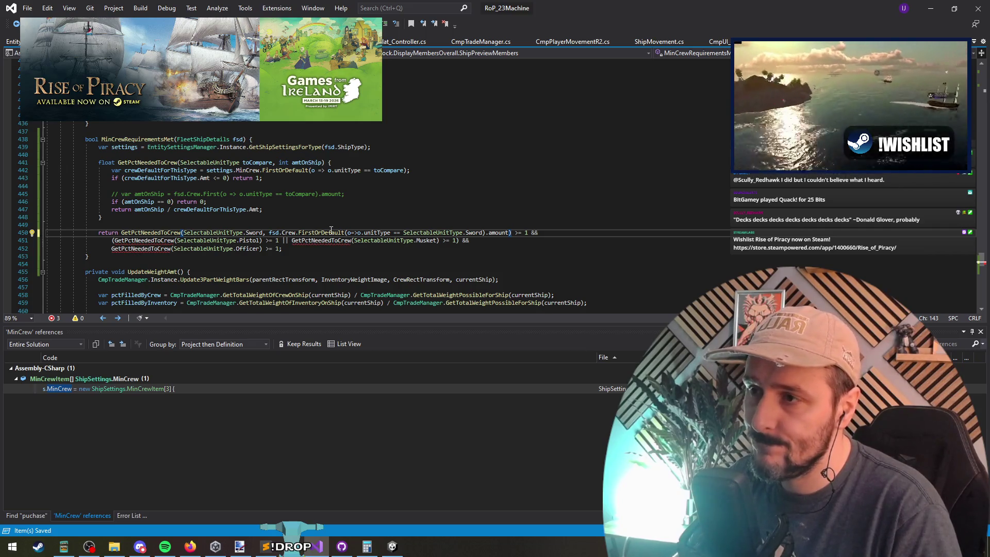
key("Left")
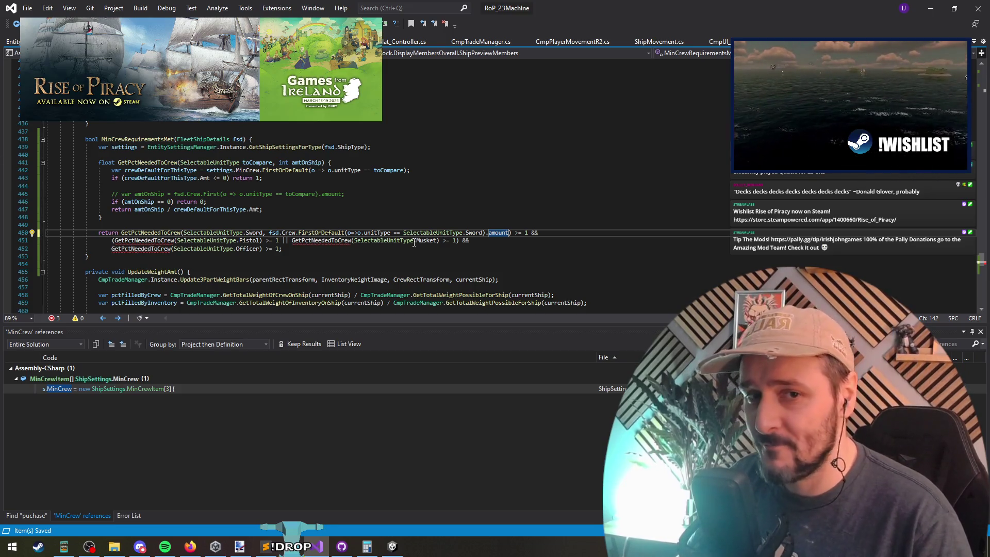
Replace Pistol with Gunner and delete the Musket alternative from that check.
left_click(113, 240)
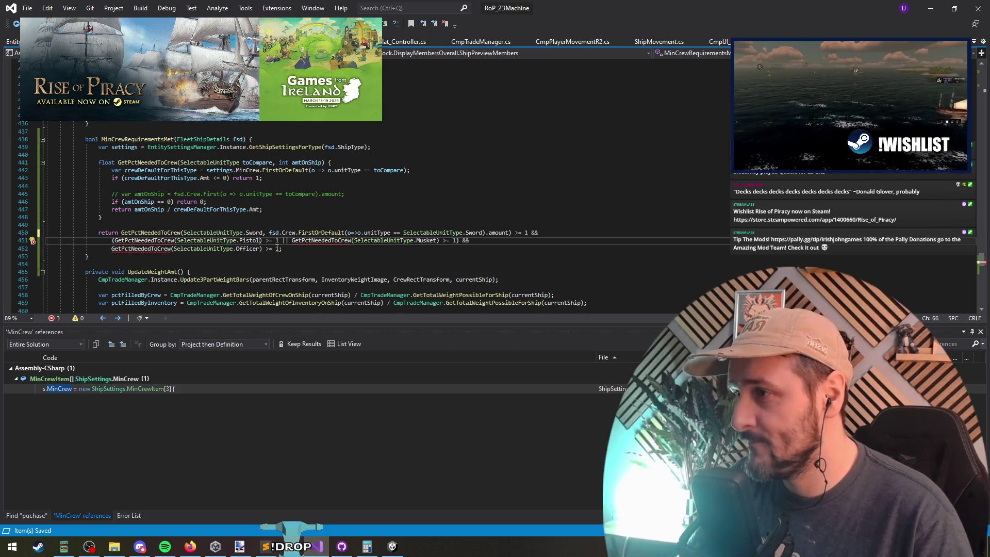
key("BackSpace")
type("gun")
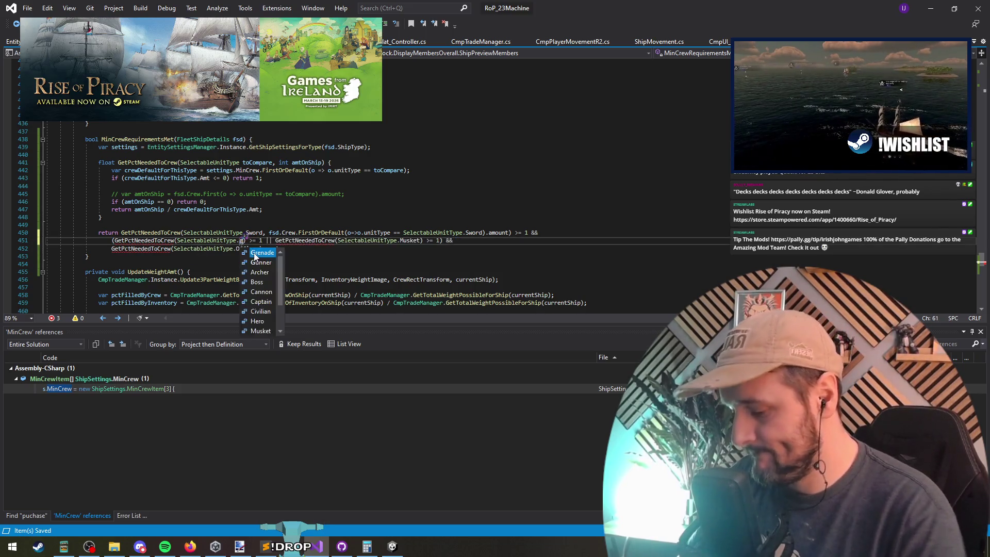
double_click(260, 253)
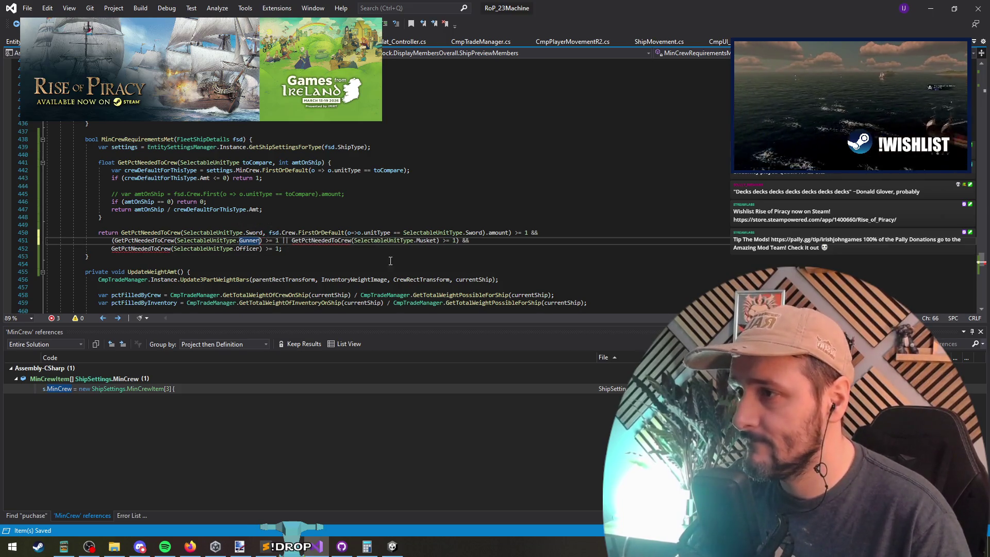
left_click(458, 241, "shift")
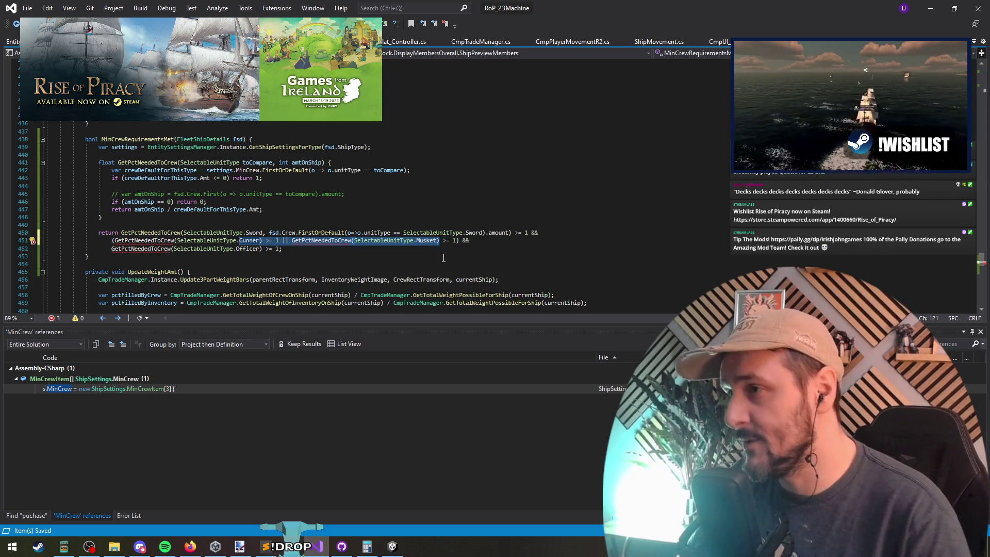
key("Delete")
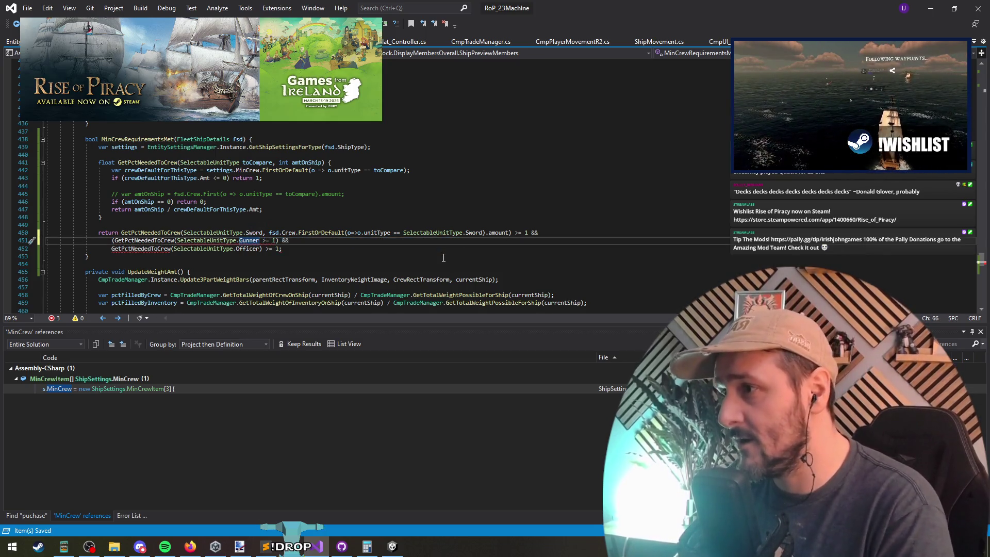
Add a getNumOfTypeOnShip(SelectableUnitType uType) helper line above the return statement.
type(",")
key("Escape")
key("Up")
key("shift+End")
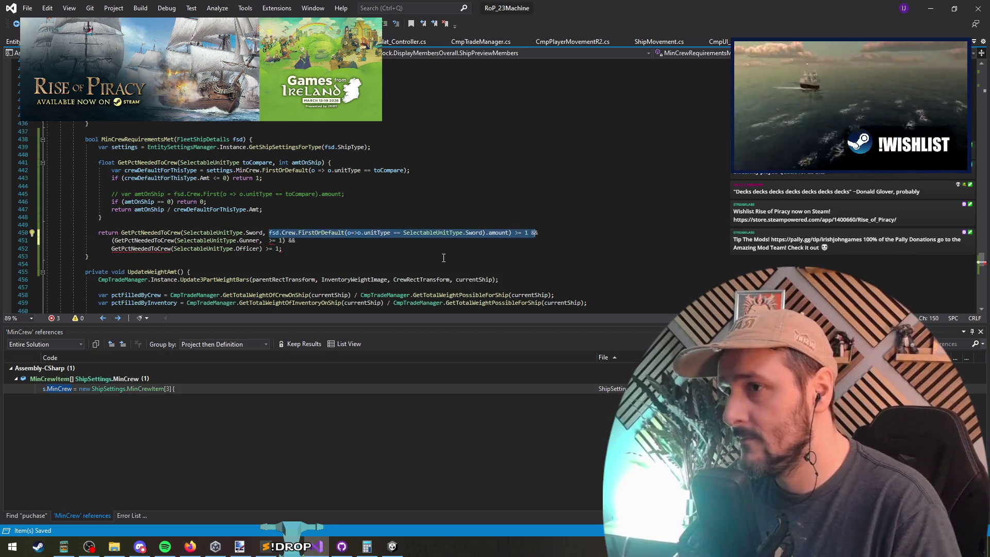
key("shift+Left")
key("shift+Left")
key("shift+Left")
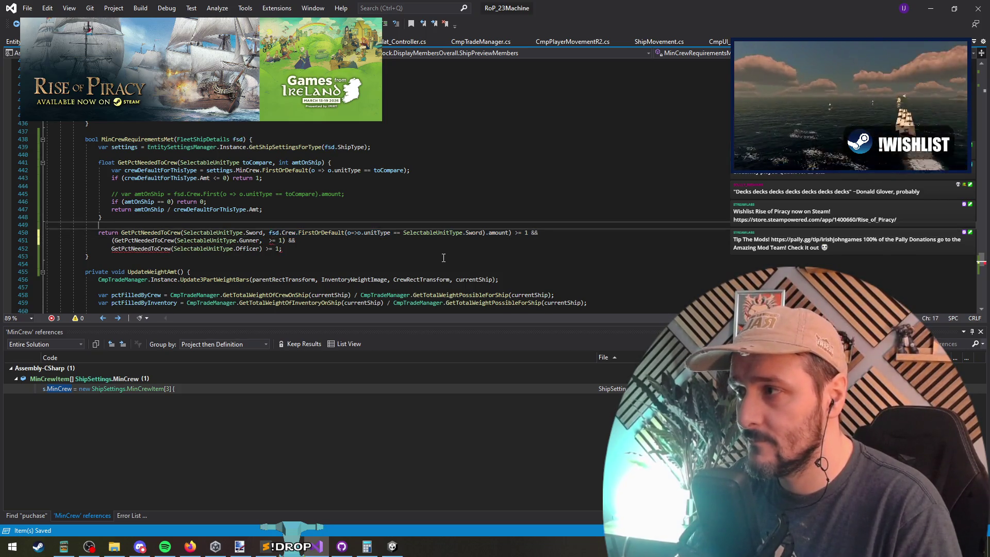
key("ctrl+Return")
key("ctrl+Return")
type("int get")
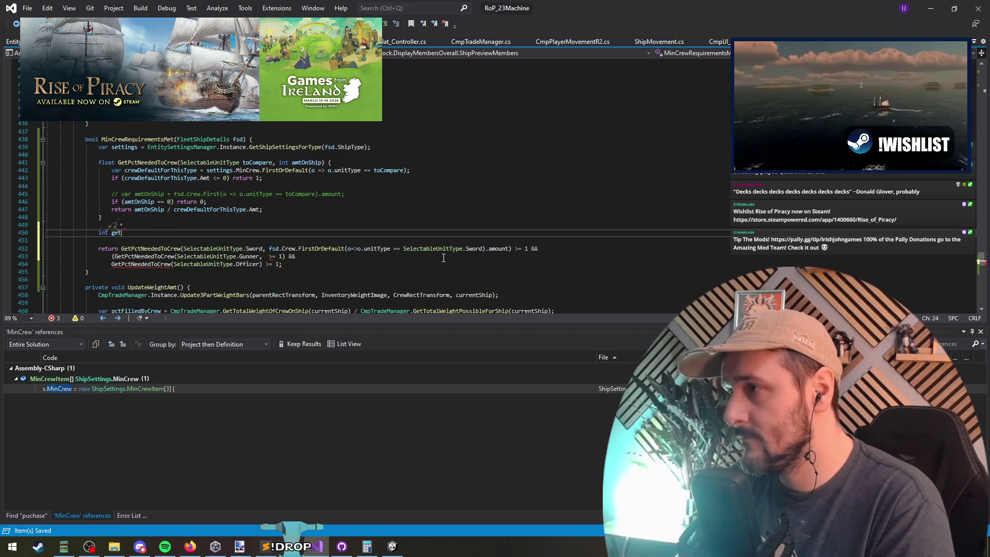
type("NumOfTypeOnShip(")
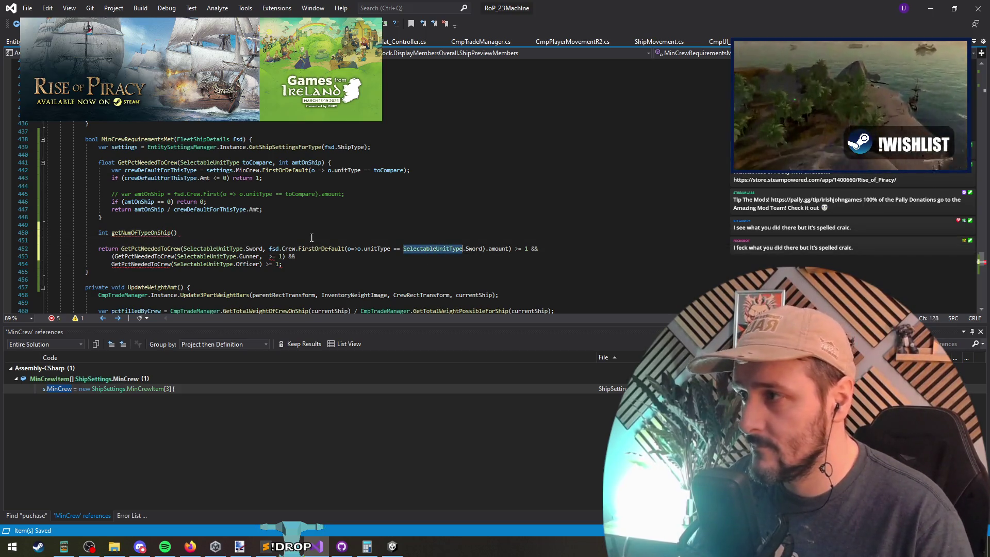
type("SelectableUnitType uType)")
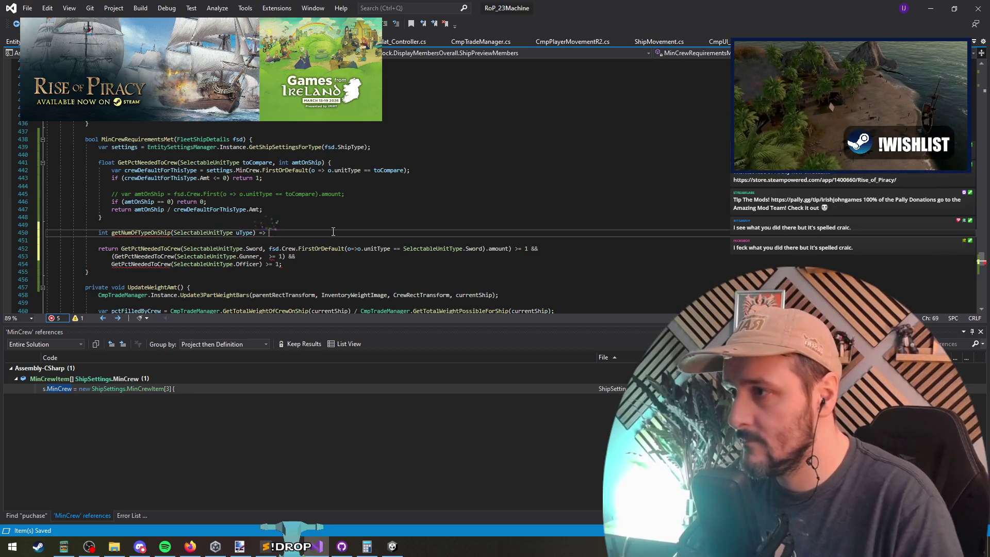
Move the FirstOrDefault crew lookup out of the Sword check into the helper's body.
key("Down")
key("Down")
key("Left")
key("Left")
key("shift+End")
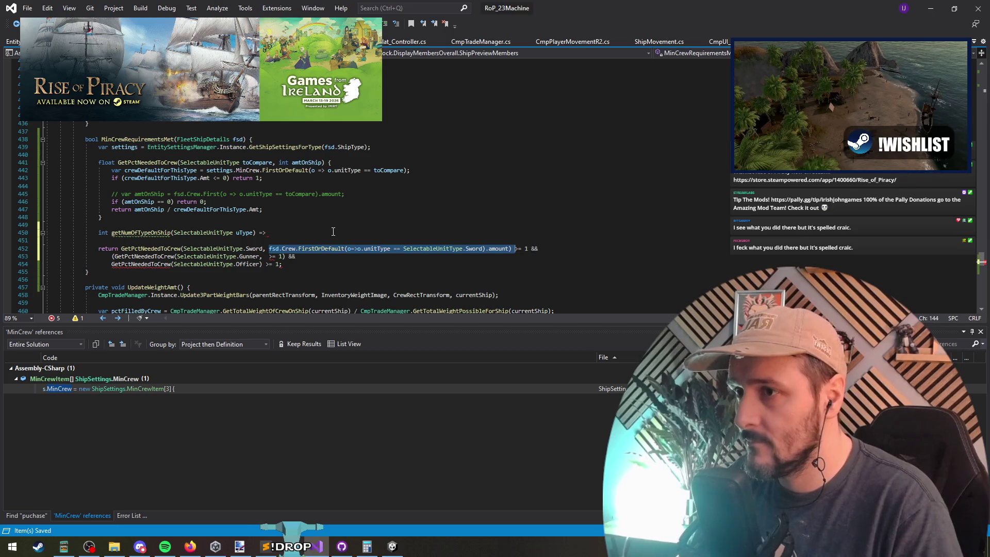
key("ctrl+x")
key("Up")
key("Up")
key("End")
key("ctrl+v")
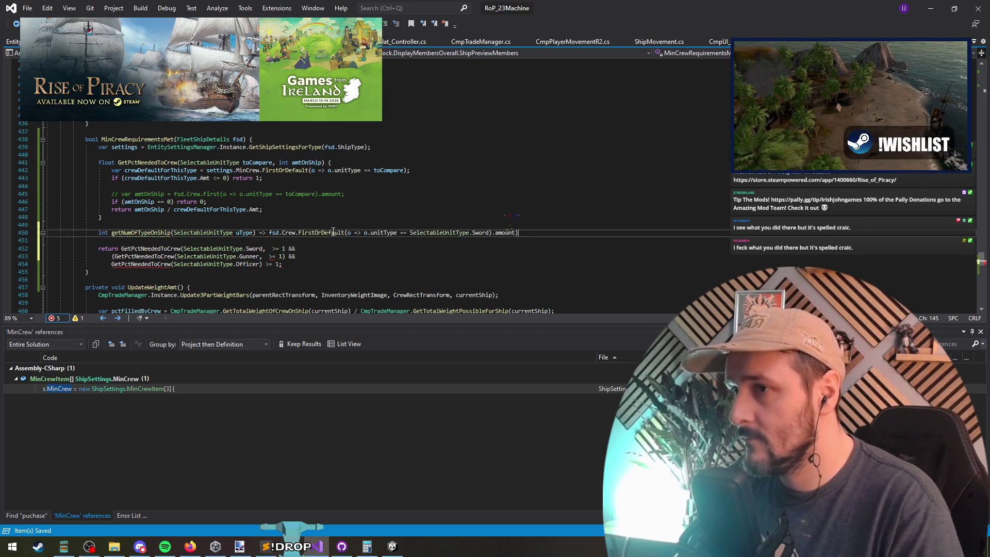
Copy the getNumOfTypeOnShip name for reuse in the Sword check.
key("Home")
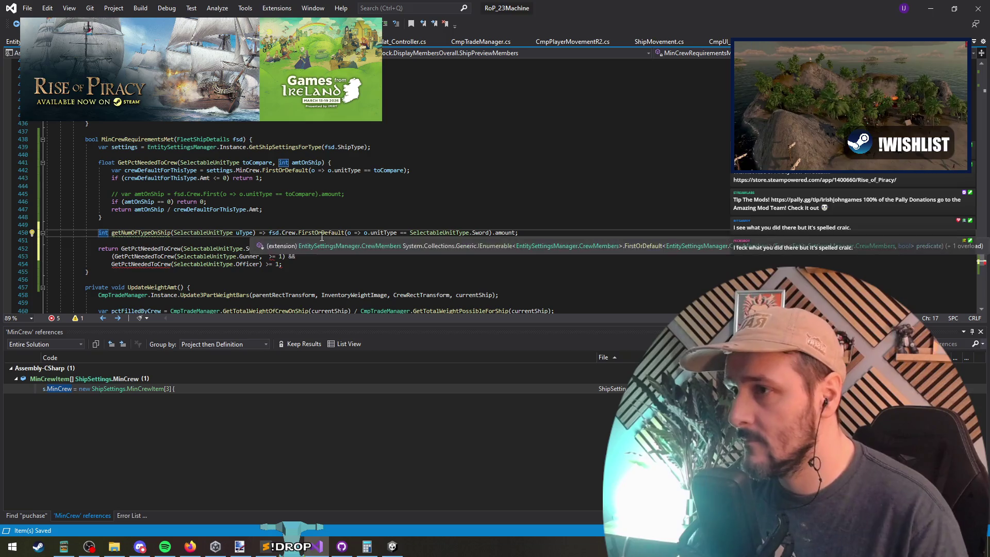
key("ctrl+Right")
key("ctrl+Right")
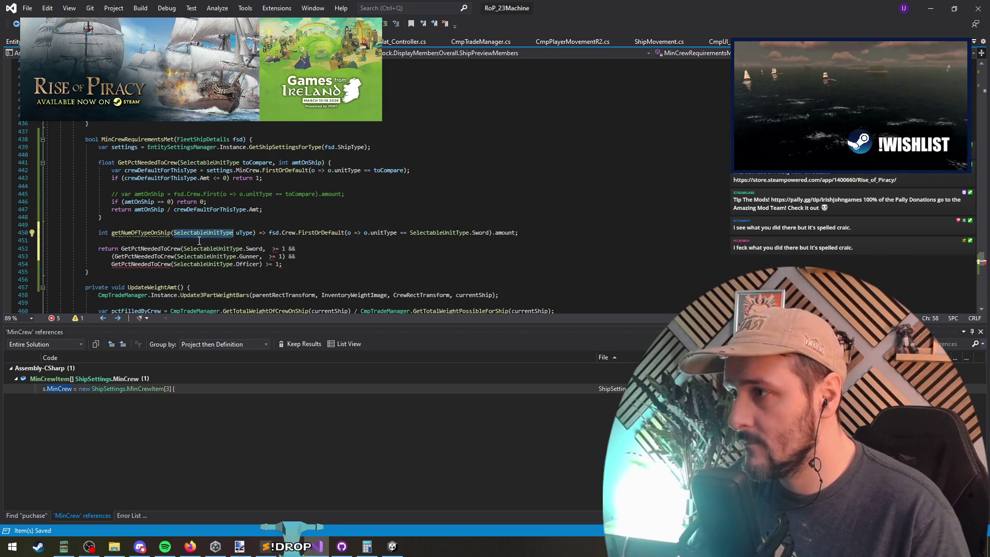
key("ctrl+c")
left_click(268, 248)
type("getNumOfTypeOnShip(")
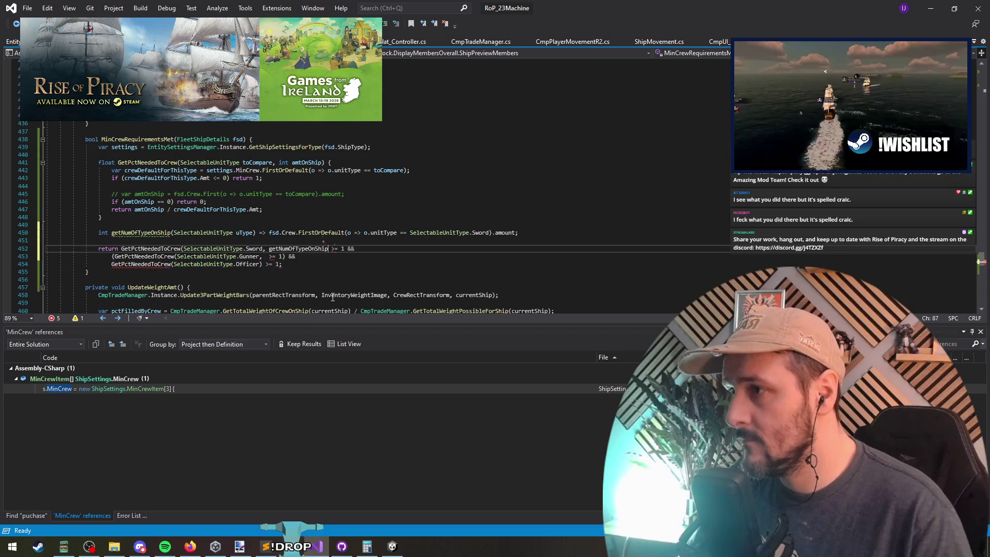
Make the Sword check call getNumOfTypeOnShip(SelectableUnitType.Sword).
key("ctrl+v")
type("(SelectableUnitType.shi")
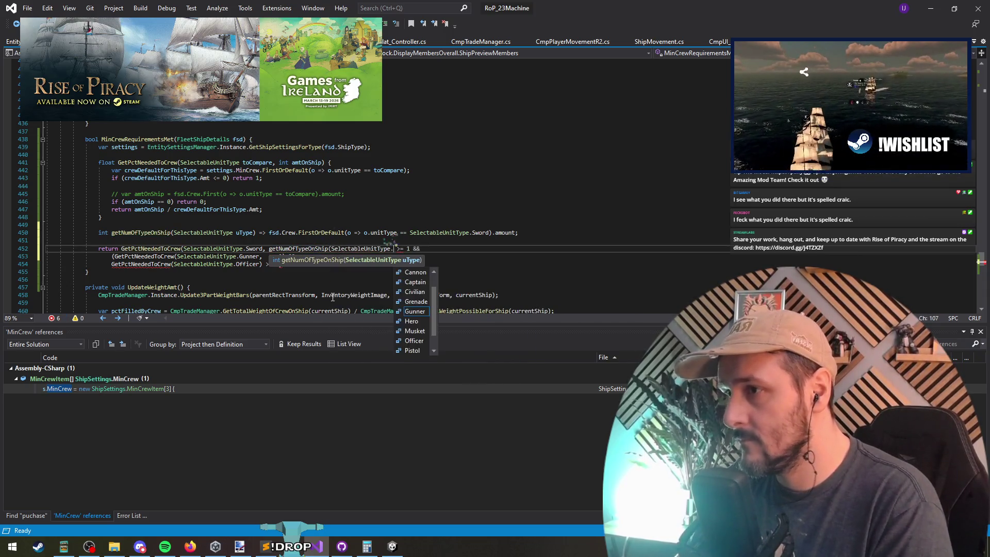
key("BackSpace")
key("BackSpace")
key("BackSpace")
type("sw")
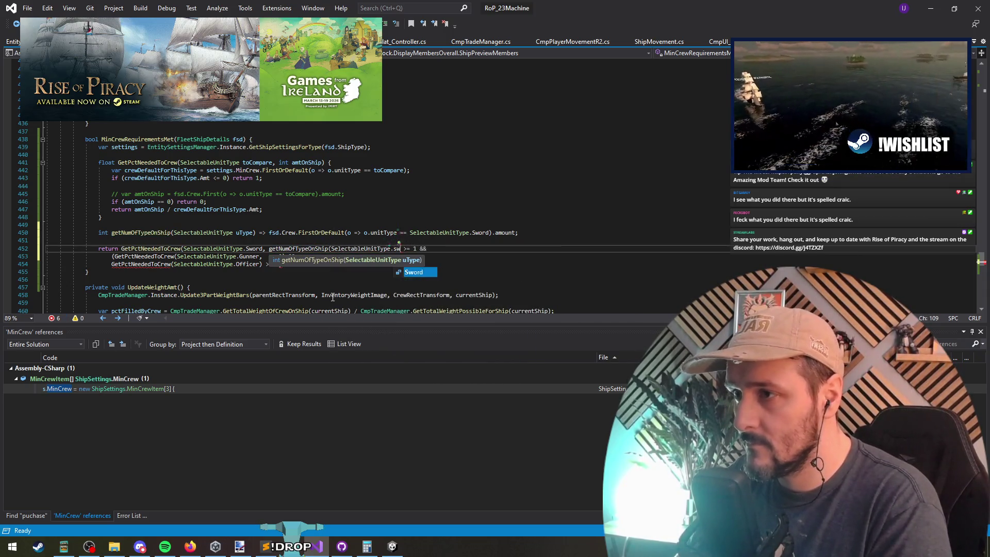
type(")")
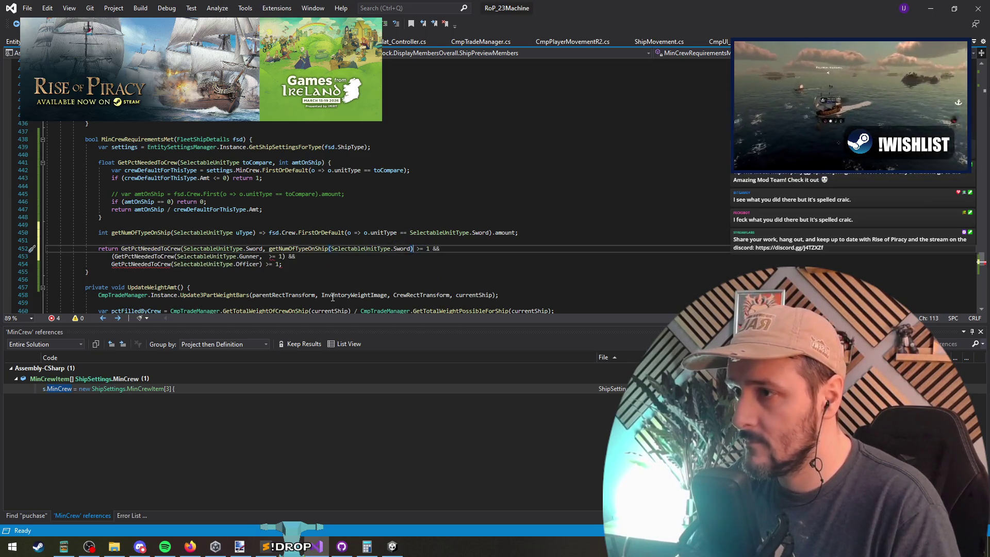
key("Down")
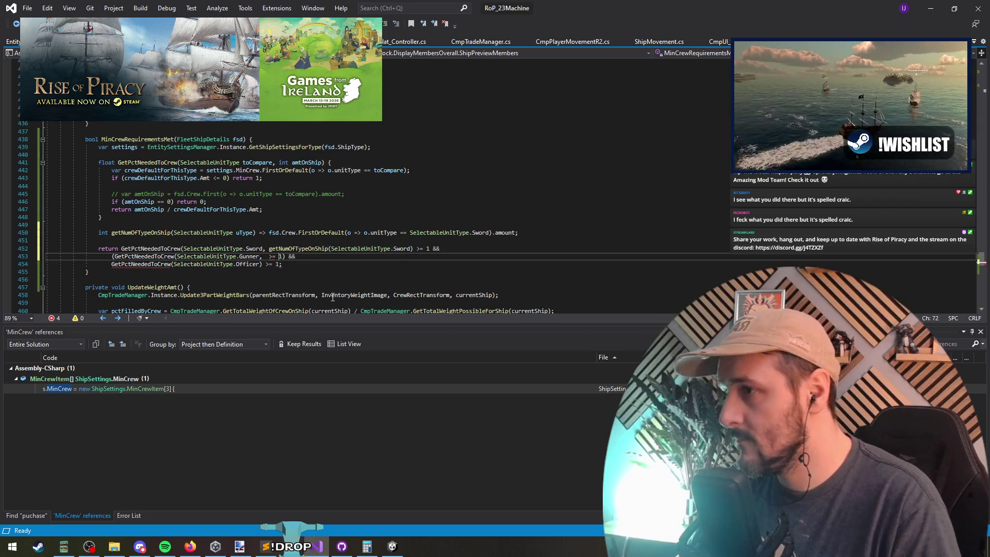
key("Up")
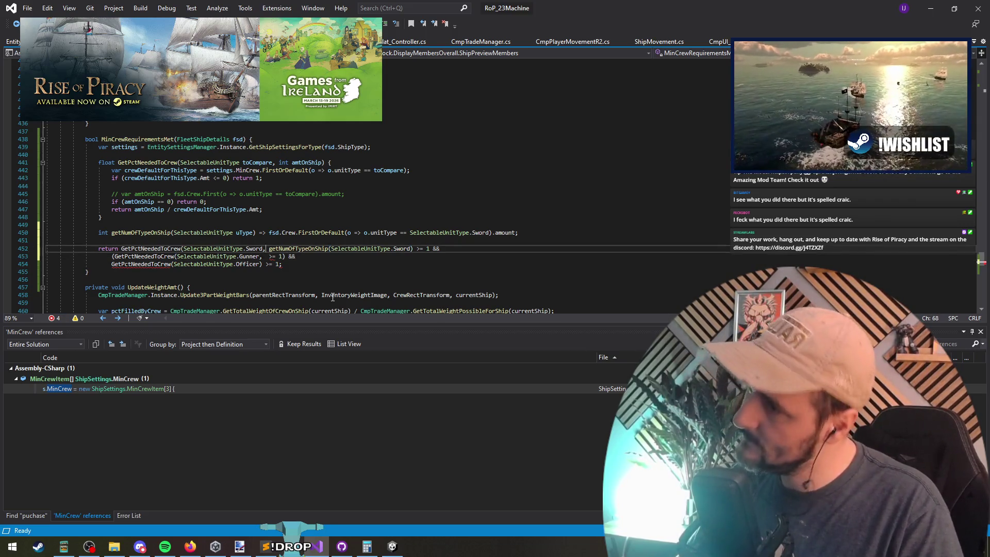
Pass getNumOfTypeOnShip(SelectableUnitType.Pistol) into the Gunner check.
key("Down")
key("Left")
key("Left")
key("Left")
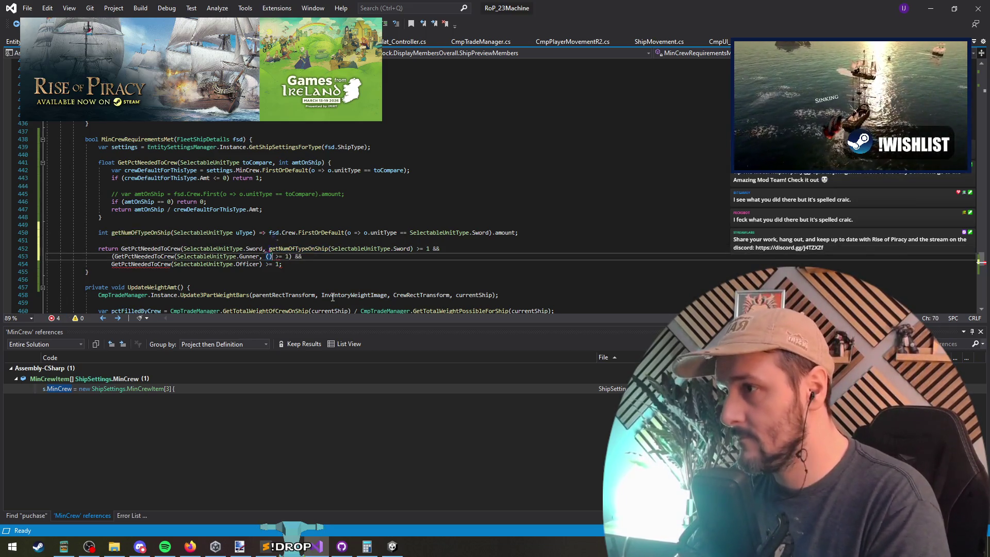
type("getNumOfTypeOnShip(")
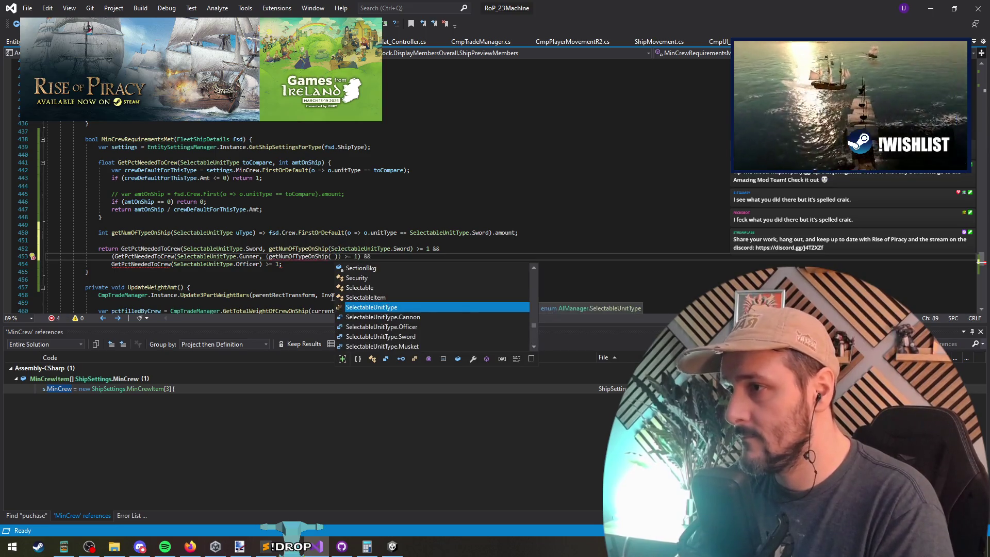
key("Escape")
type("SelectableUnitType.po")
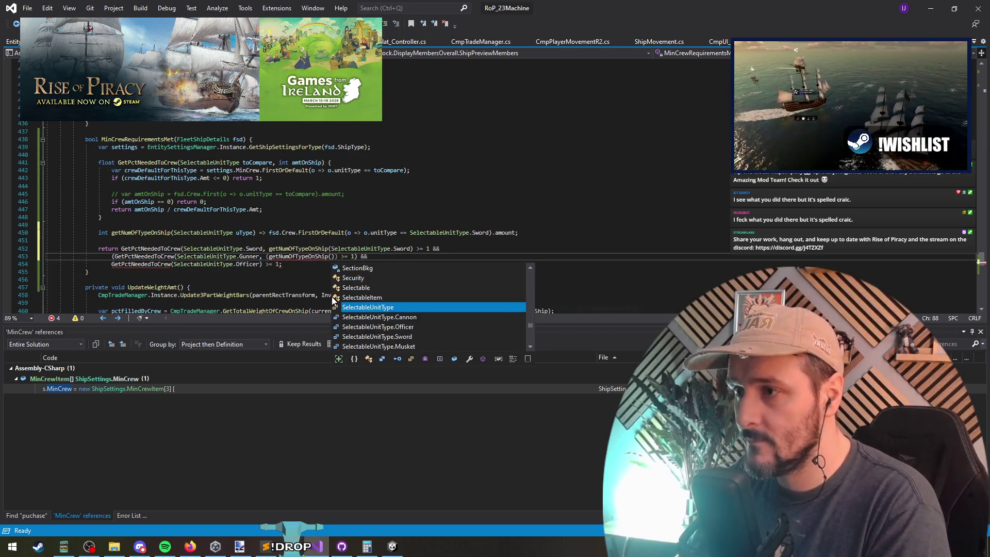
key("BackSpace")
type("itType.p")
key("Tab")
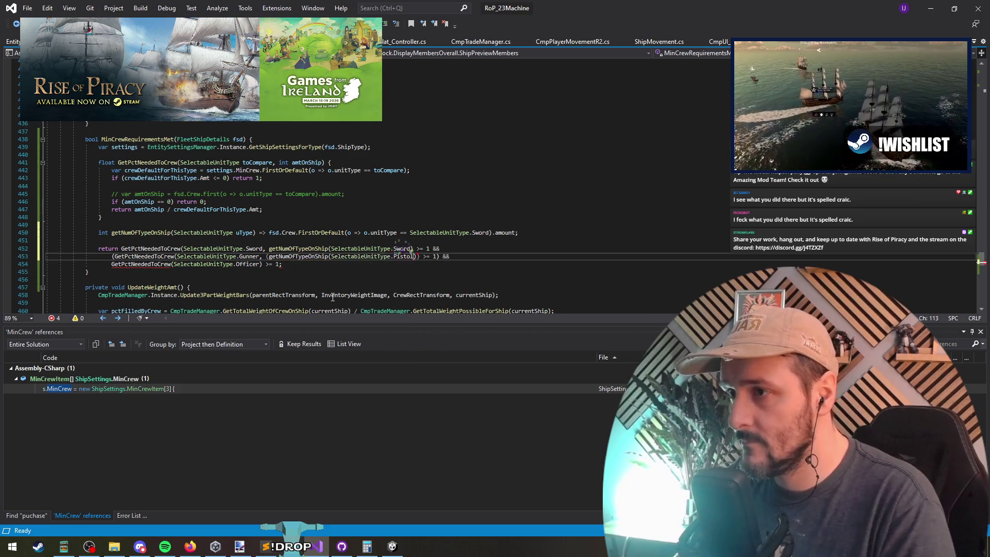
key("Right")
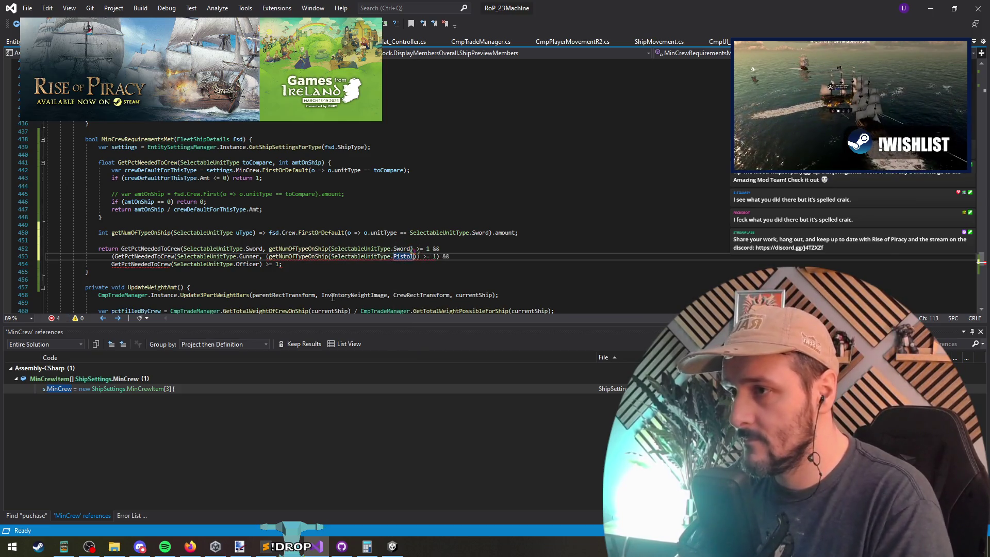
Add + getNumOfTypeOnShip(SelectableUnitType.Musket) to the Gunner count.
type("+ getNumOfTypeOnShip(")
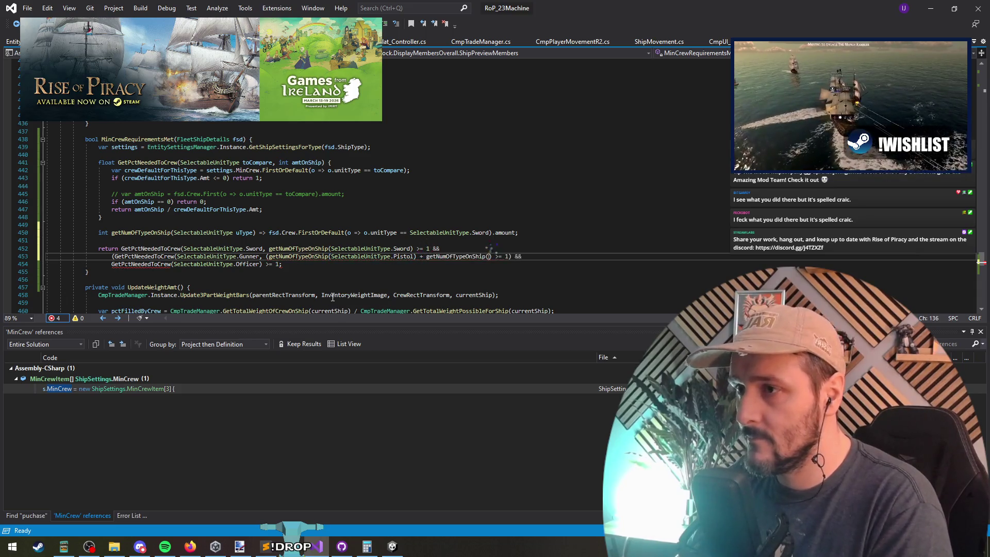
type("SelectableUnitType.m")
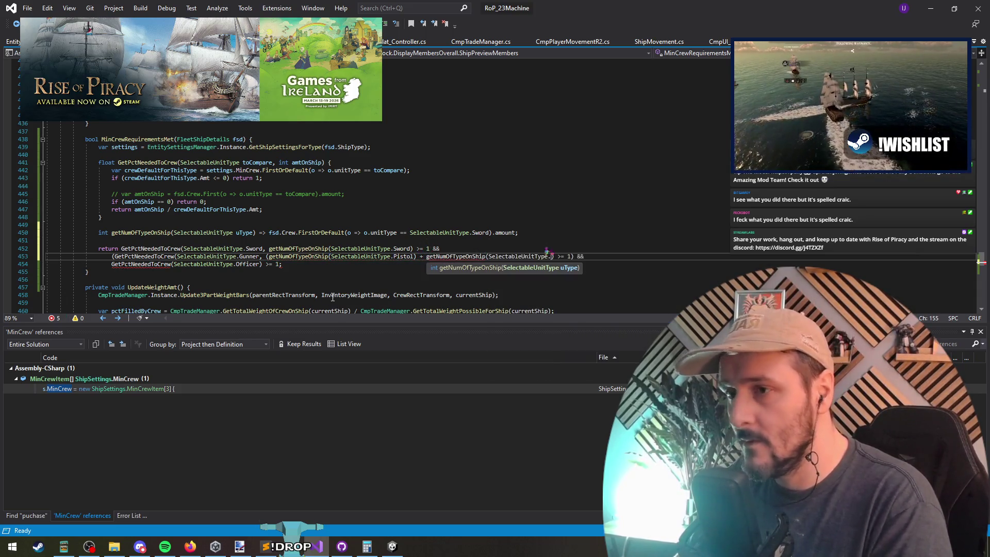
key("Tab")
type(")")
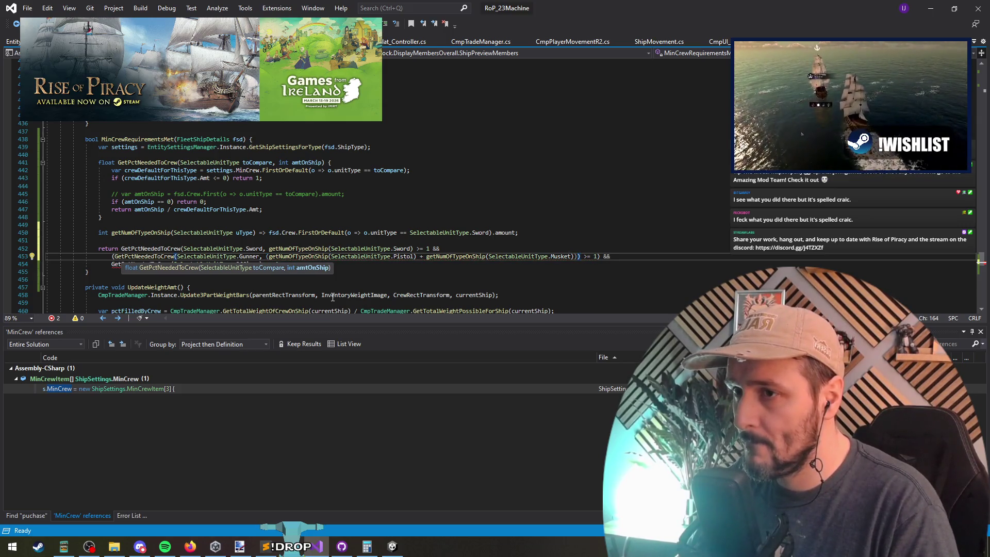
key("Down")
Pass getNumOfTypeOnShip(SelectableUnitType.Officer) as the Officer check's second argument, closing its parenthesis.
key("Left")
key("Left")
key("Left")
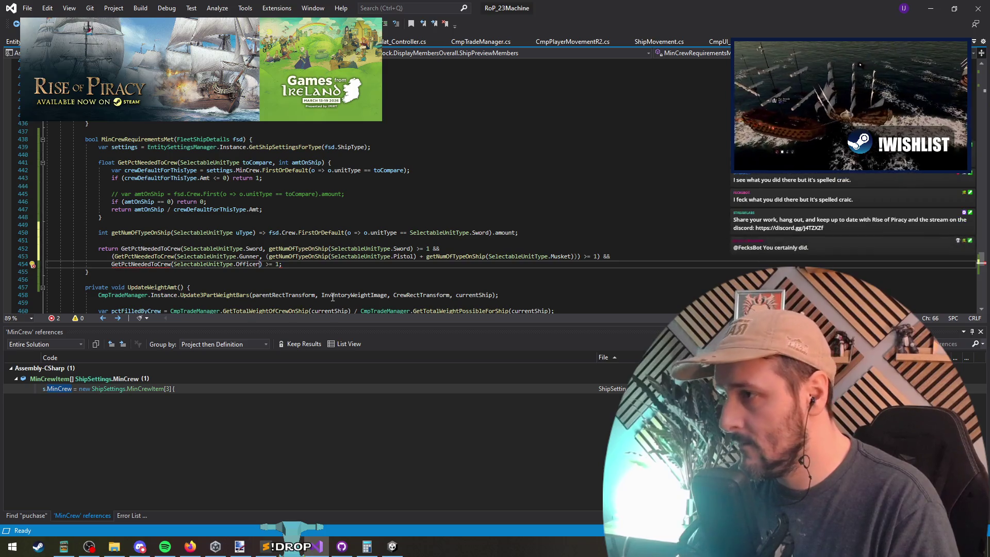
type(", getNumOfTypeOnShip(")
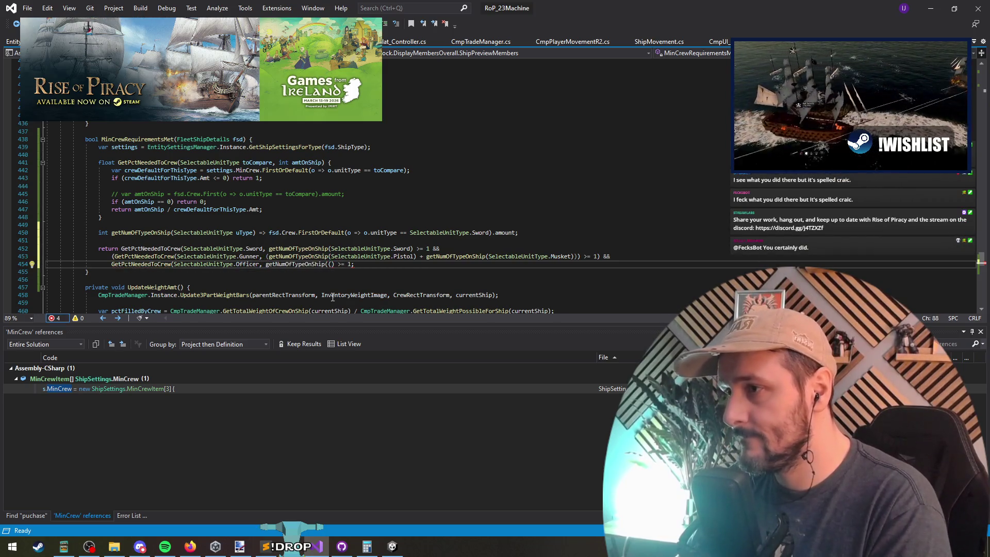
type("SelectableUnitType.of")
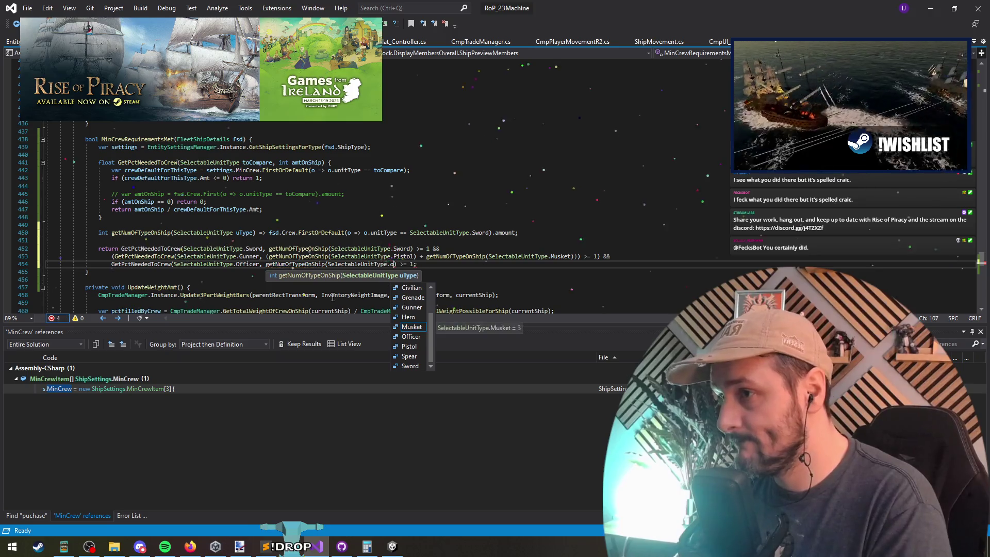
type(")")
key("Down")
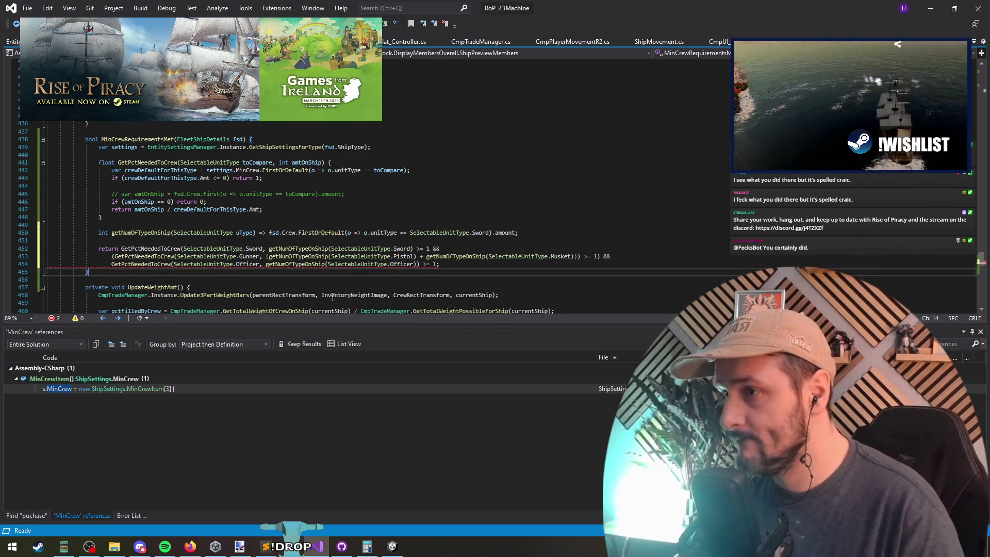
left_click(419, 264)
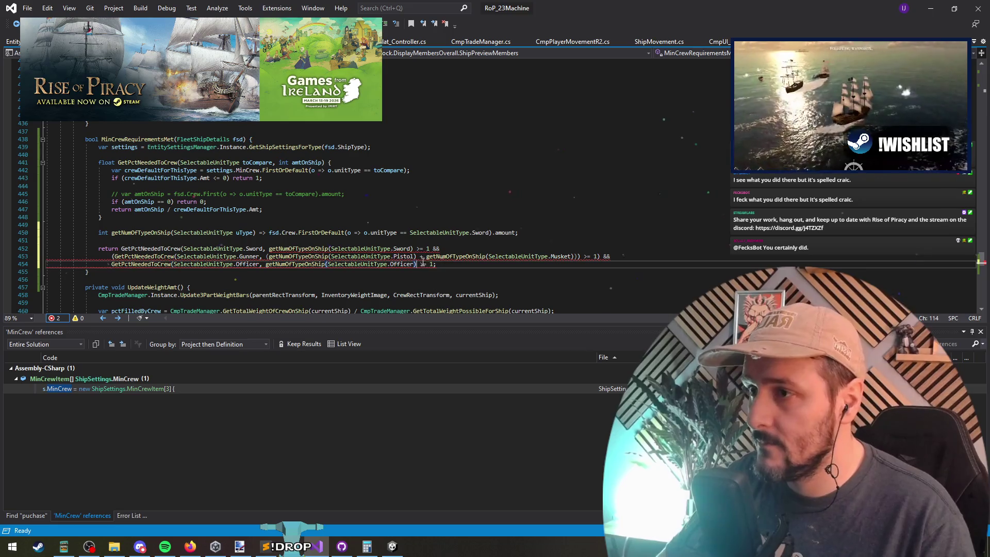
key("Up")
key("Up")
key("Up")
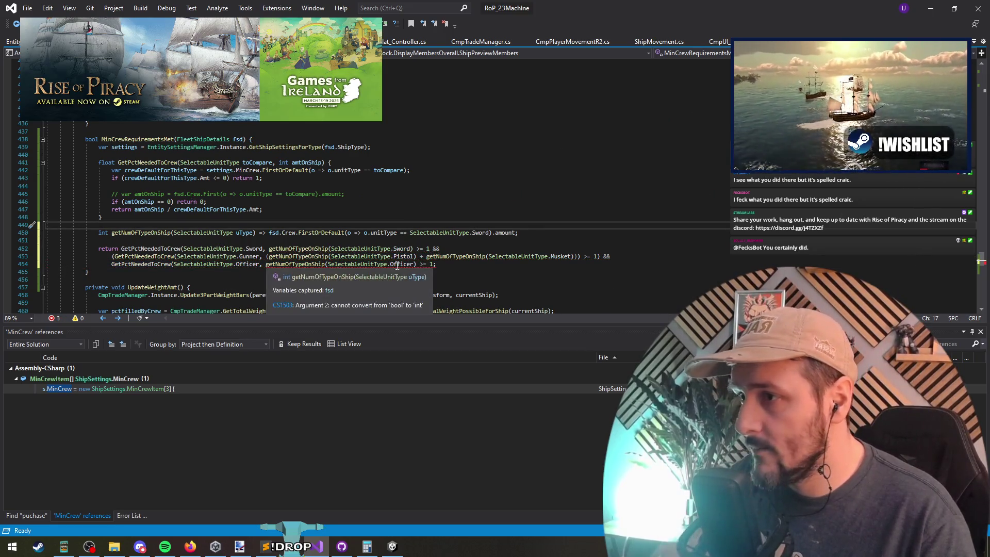
left_click(417, 266)
type(")")
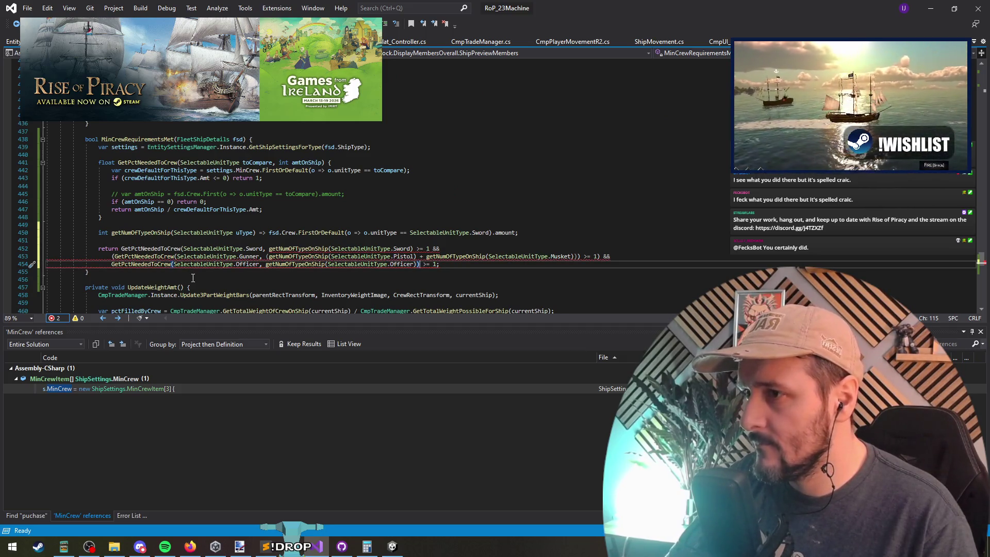
Verify bracket matching in the return statement and save the script.
left_click(412, 257)
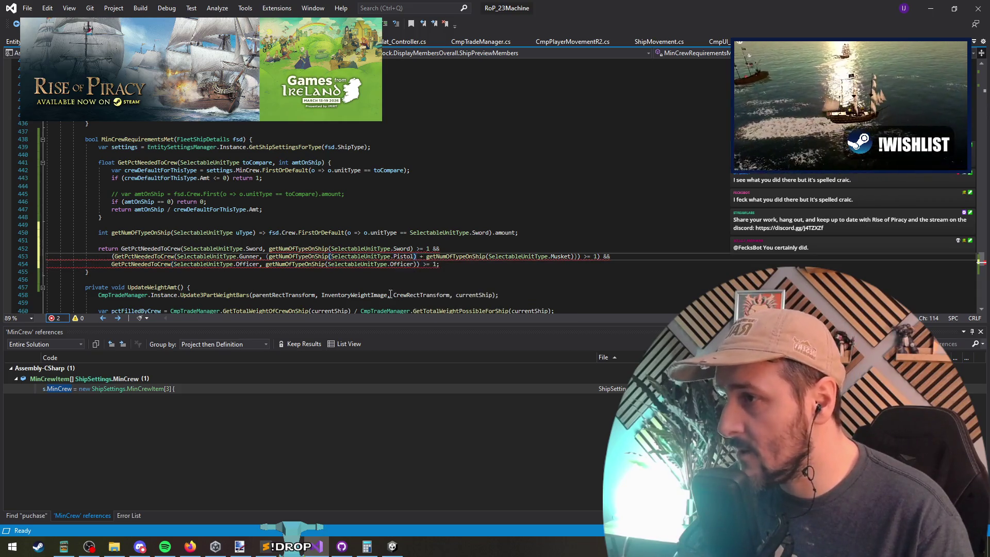
left_click(119, 250)
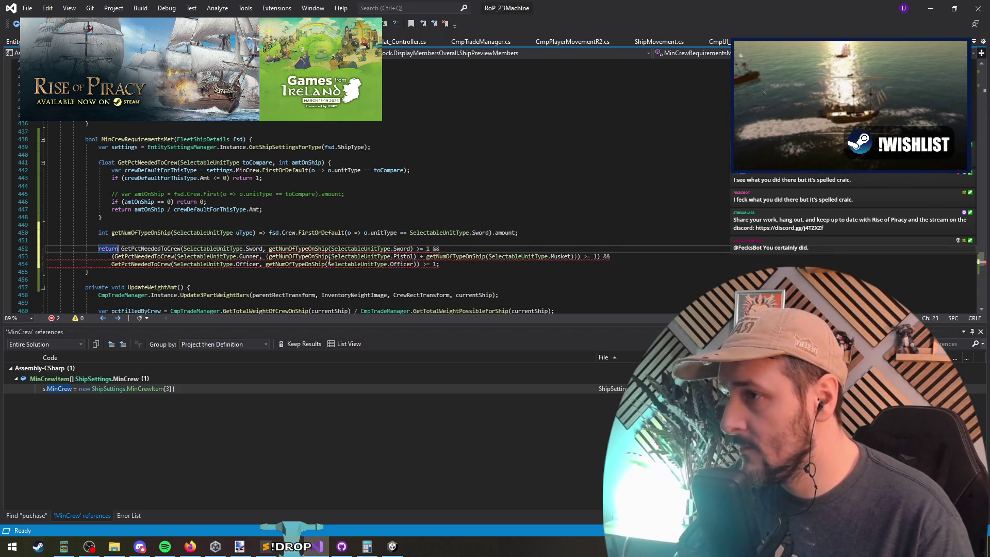
left_click(414, 249)
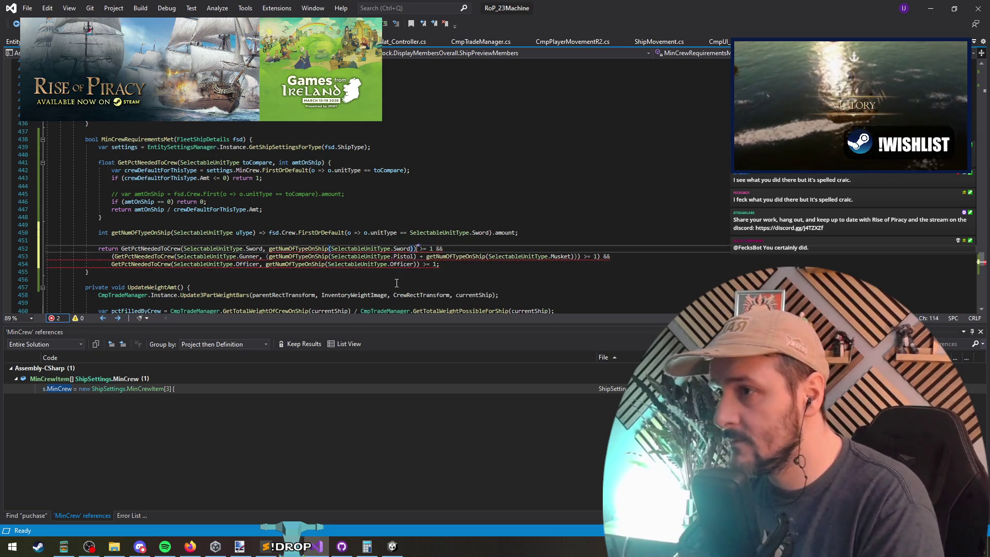
key("Down")
key("Down")
key("Down")
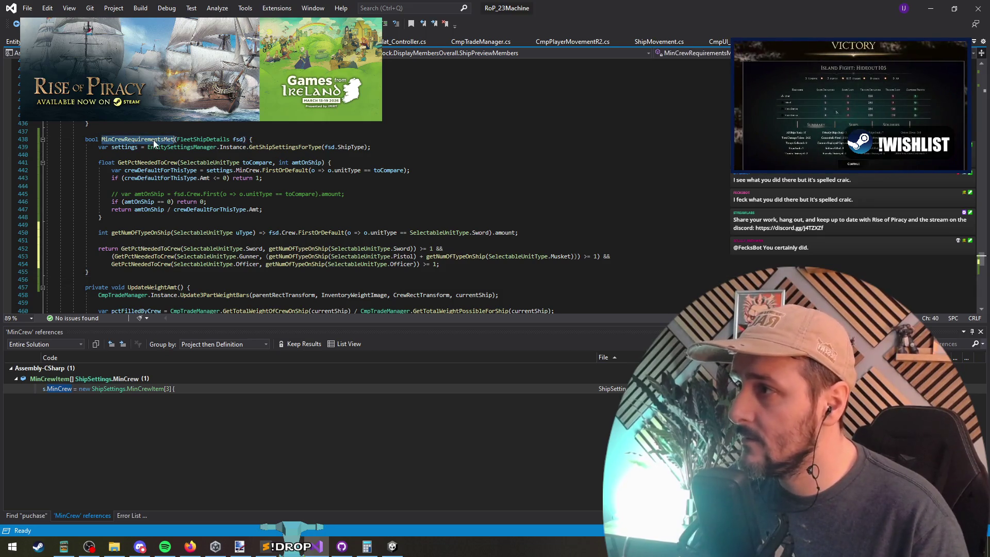
key("ctrl+s")
left_click(217, 178)
Review UpdateWeightAmt's use of MinCrewRequirementsMet, then switch to Unity for recompiling.
key("Home")
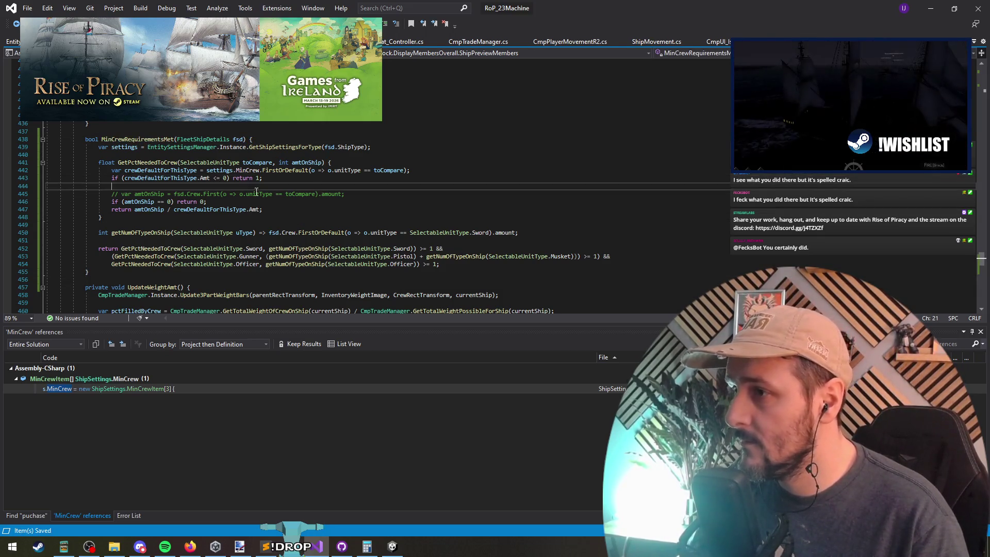
scroll(310, 247, "down", 8)
scroll(331, 262, "up", 2)
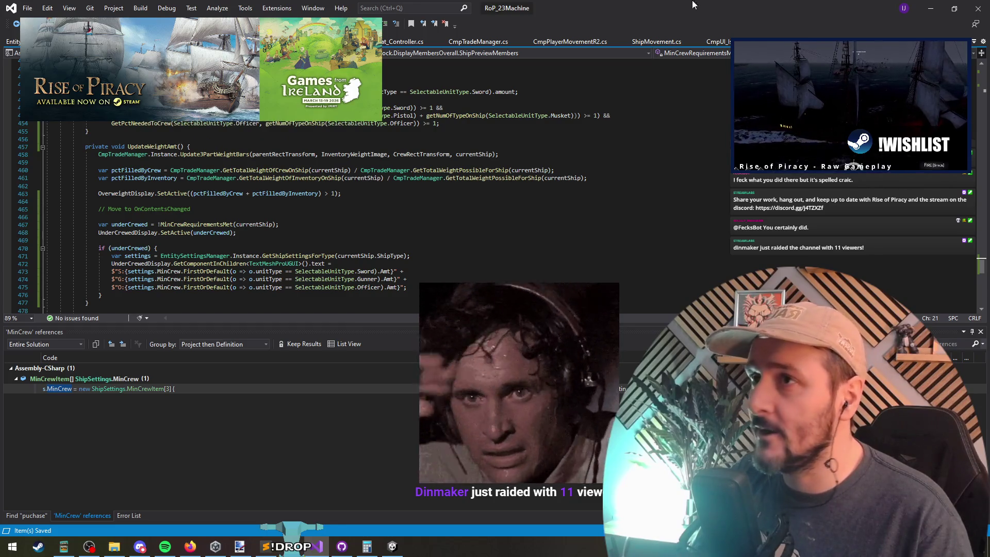
key("alt+Tab")
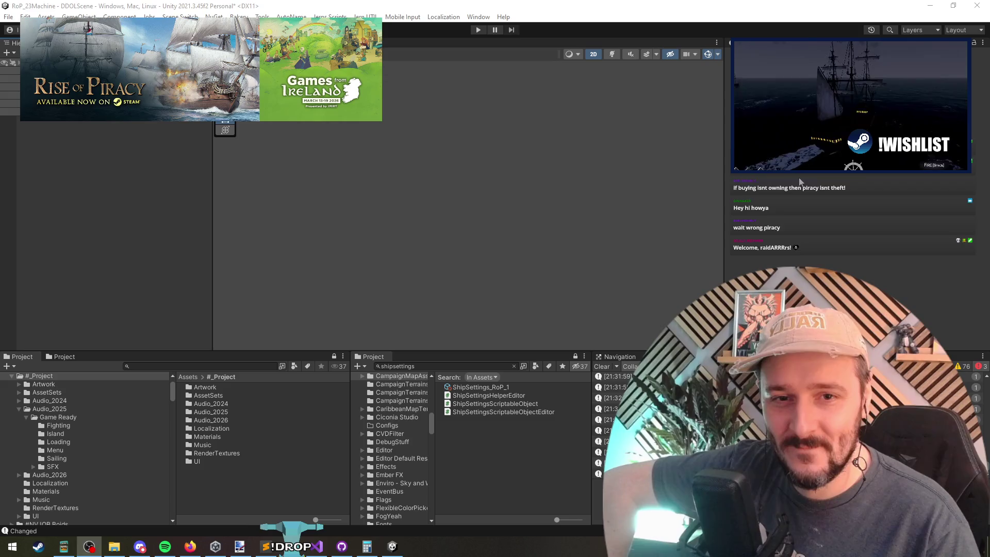
Bring Unity forward and enter play mode to load CampaignMap_1 at Walsham Cay.
left_click(593, 136)
left_click(475, 29)
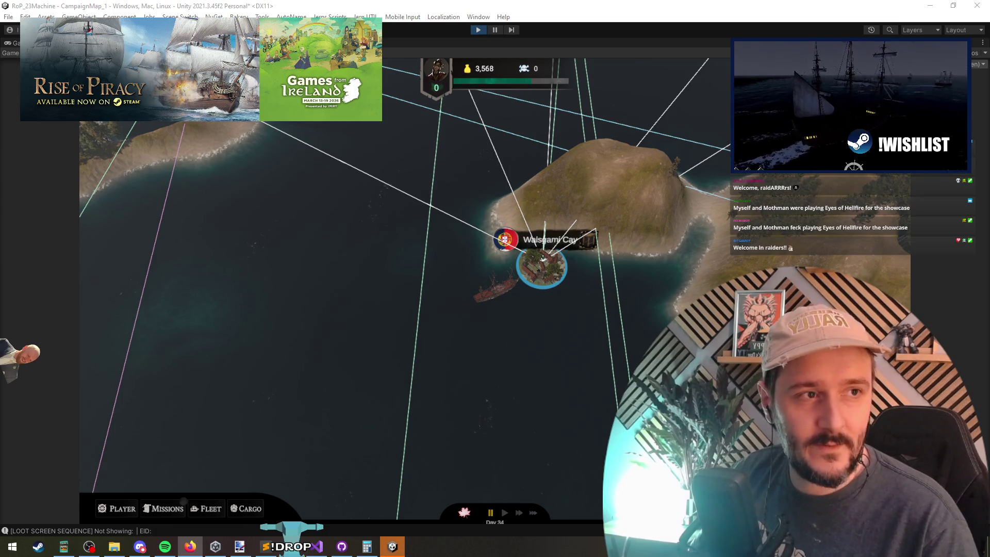
Switch to the Eyes of Hellfire Steam page in Firefox and play its trailer.
left_click(190, 546)
scroll(392, 289, "down", 3)
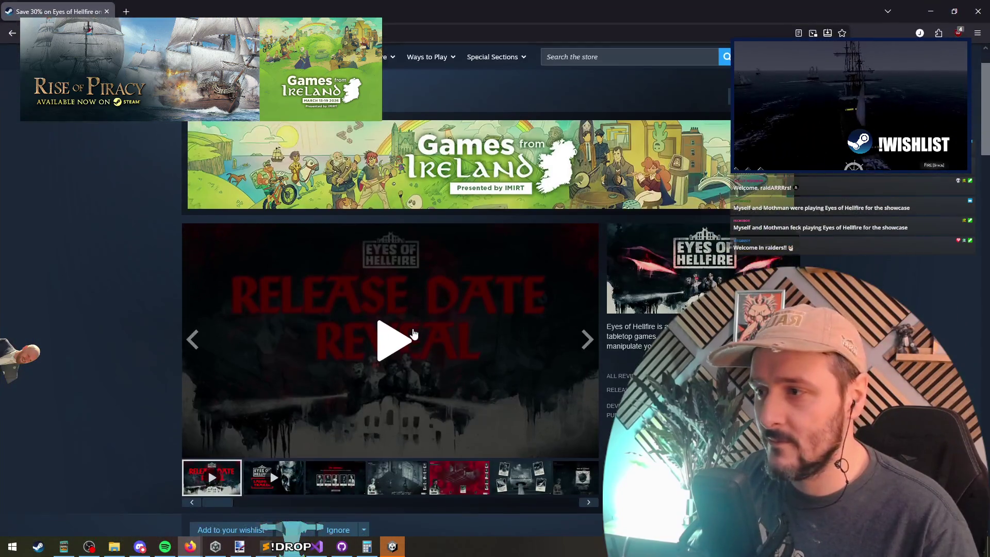
left_click(443, 275)
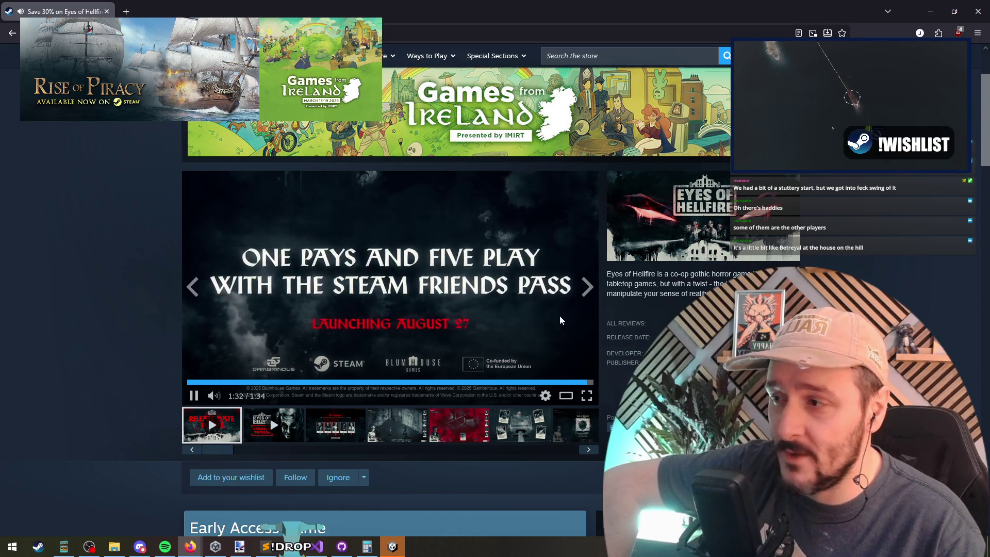
scroll(117, 292, "down", 8)
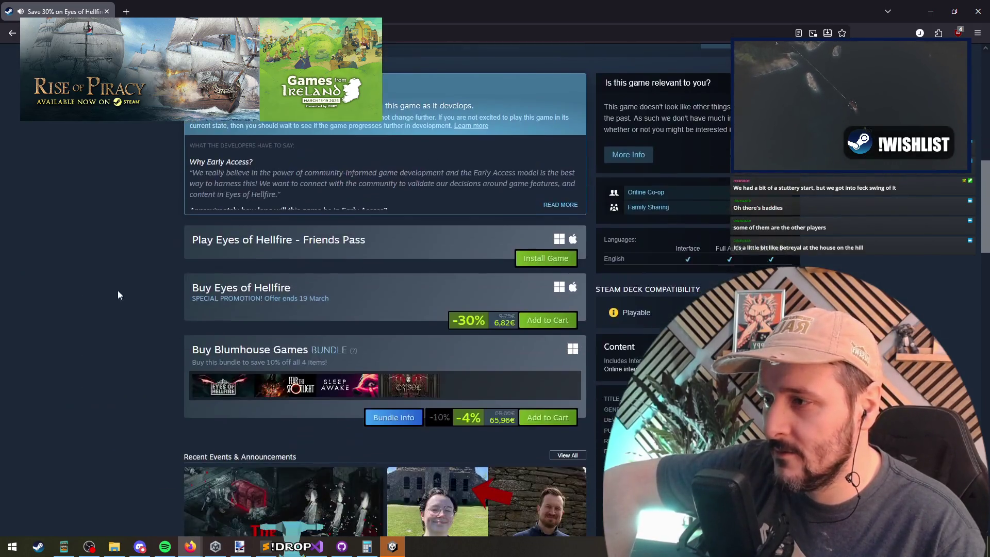
scroll(93, 277, "down", 6)
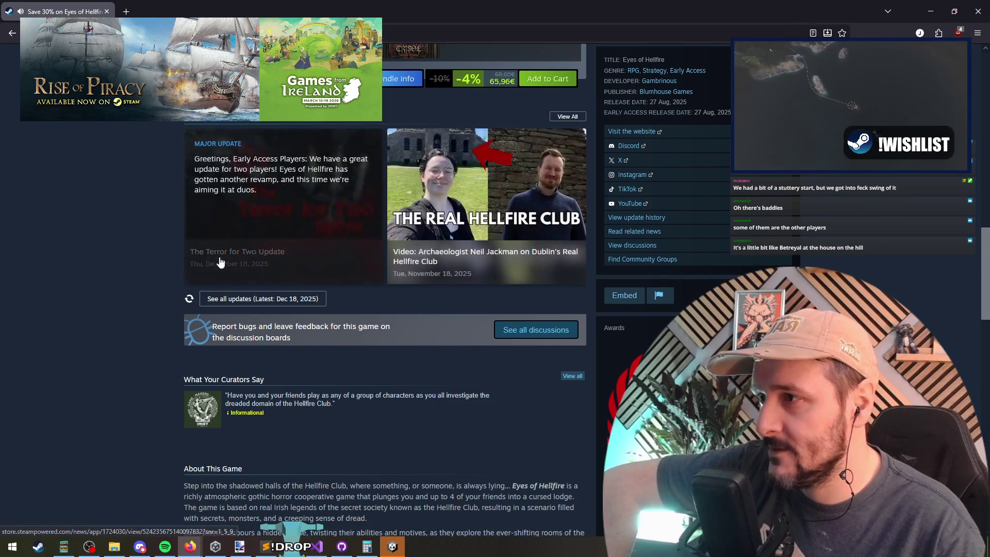
scroll(113, 234, "down", 1)
scroll(114, 232, "down", 5)
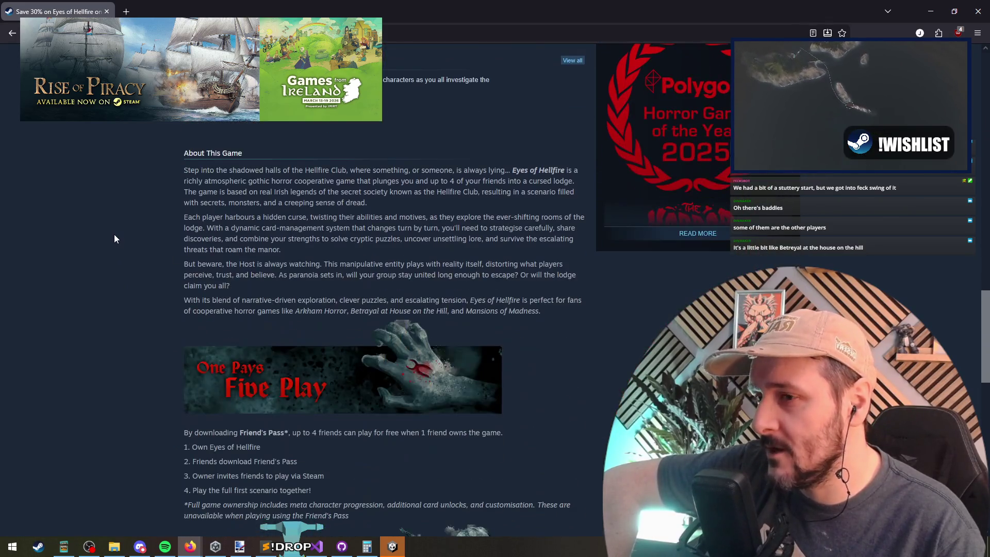
scroll(113, 235, "down", 3)
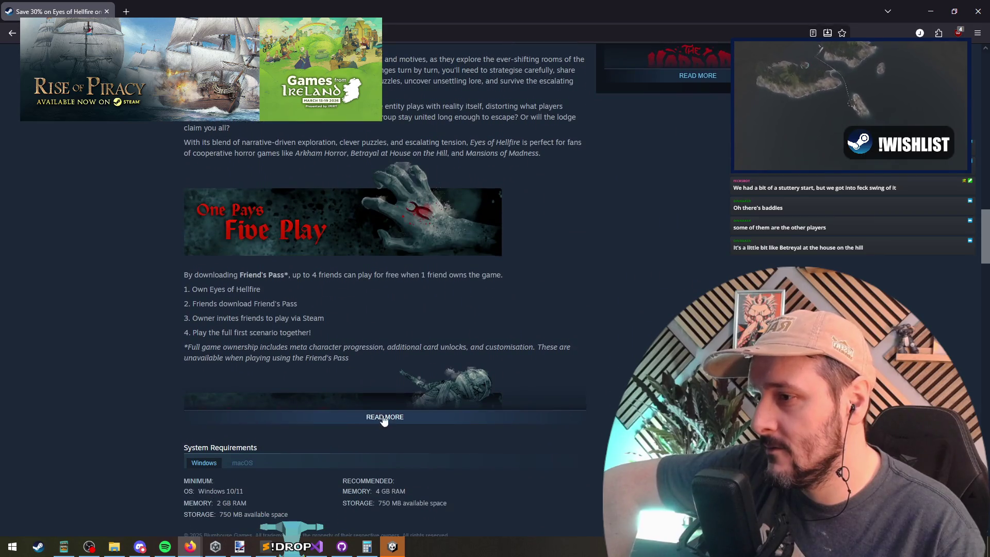
scroll(111, 276, "down", 4)
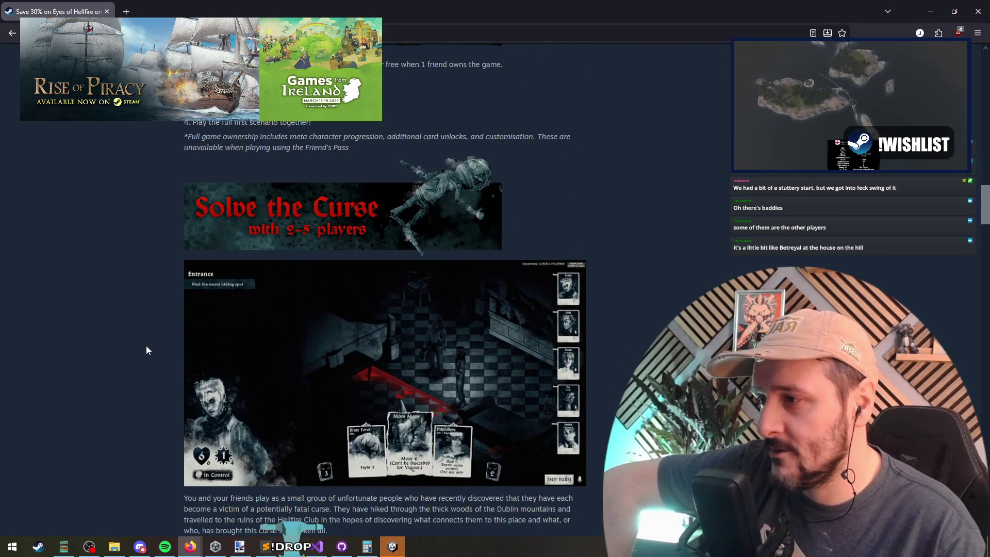
scroll(146, 346, "up", 3)
scroll(121, 330, "down", 1)
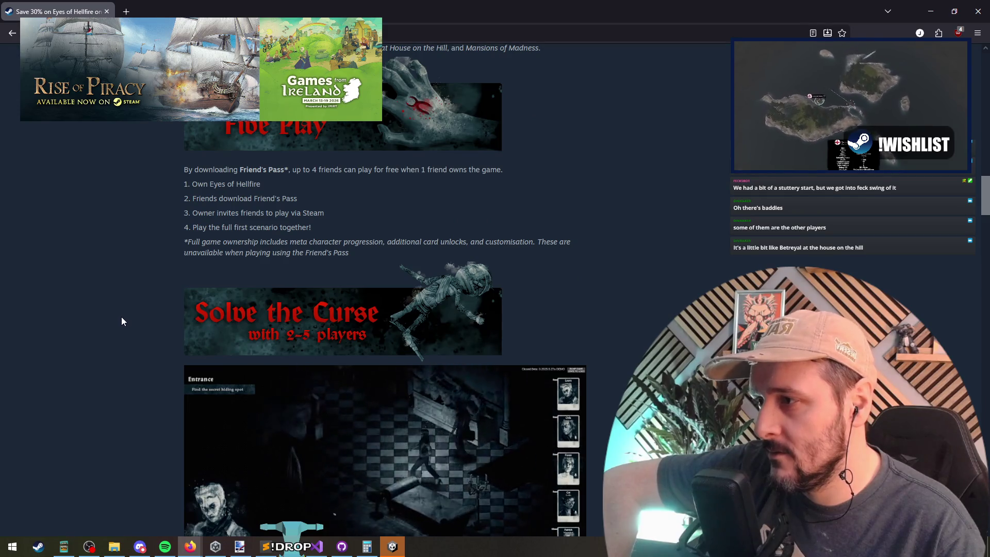
scroll(121, 314, "down", 2)
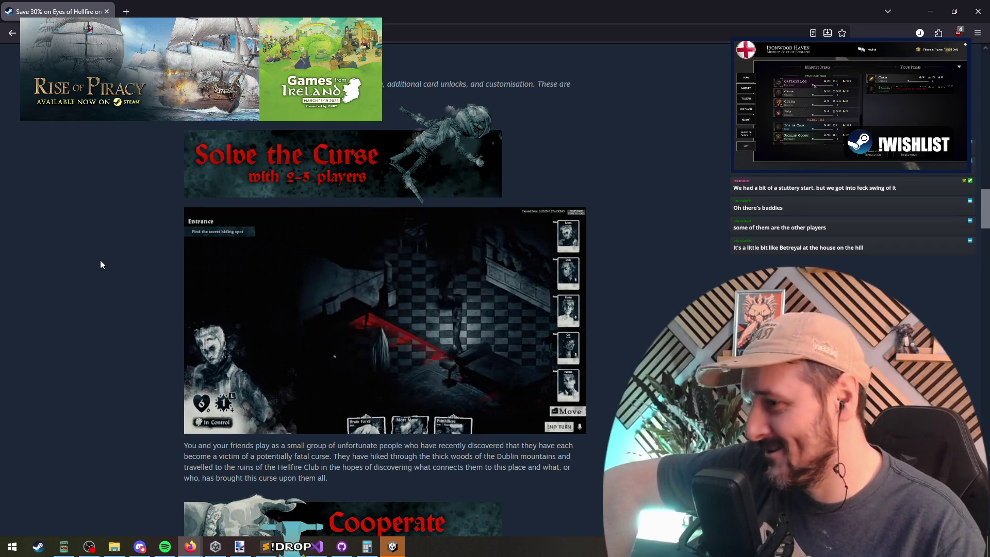
scroll(100, 260, "down", 5)
left_click_drag(187, 183, 287, 214)
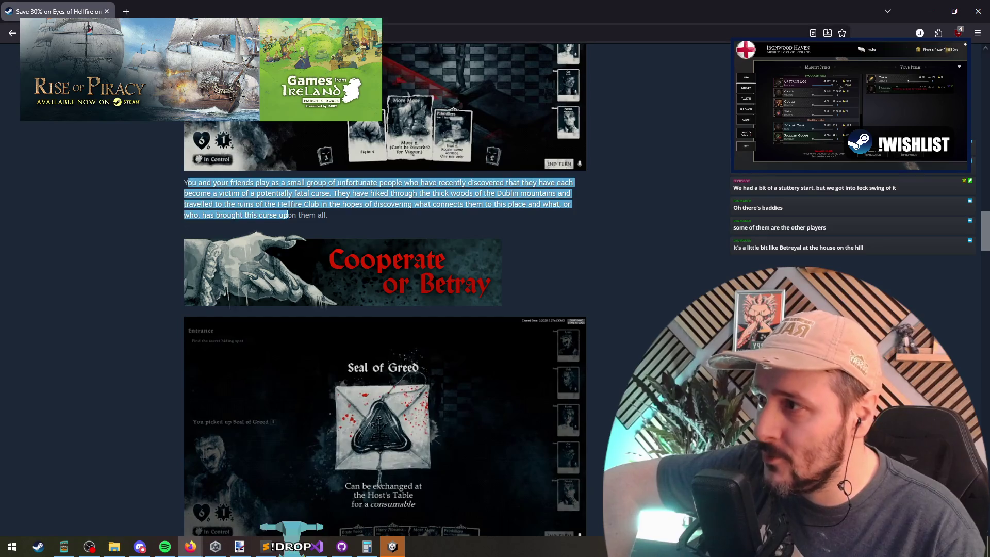
left_click(287, 215)
scroll(160, 209, "down", 4)
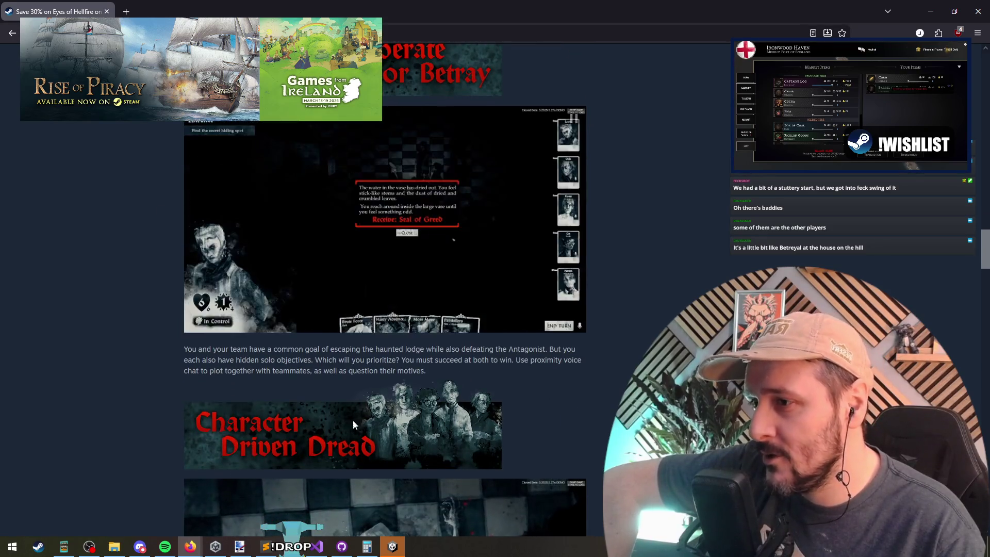
scroll(353, 420, "down", 2)
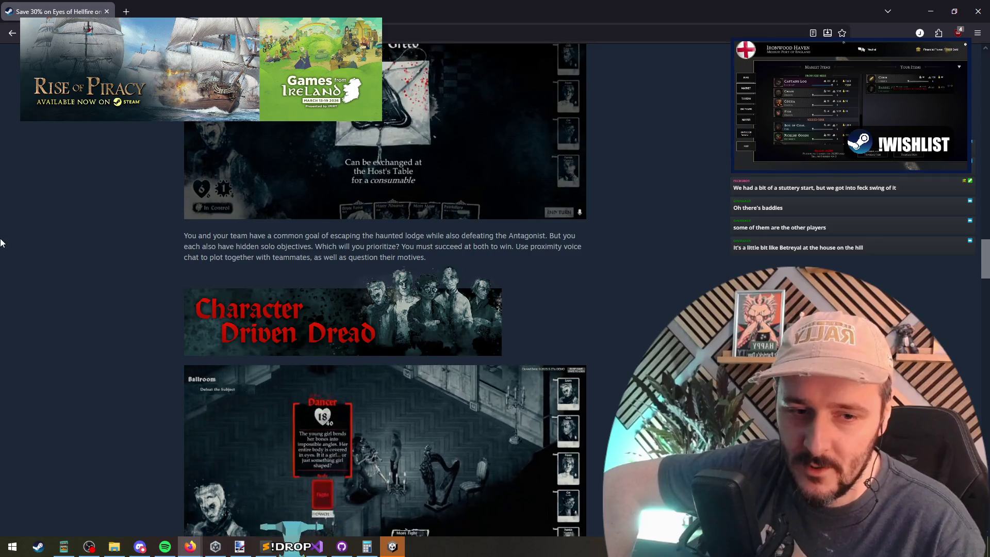
scroll(1, 242, "down", 3)
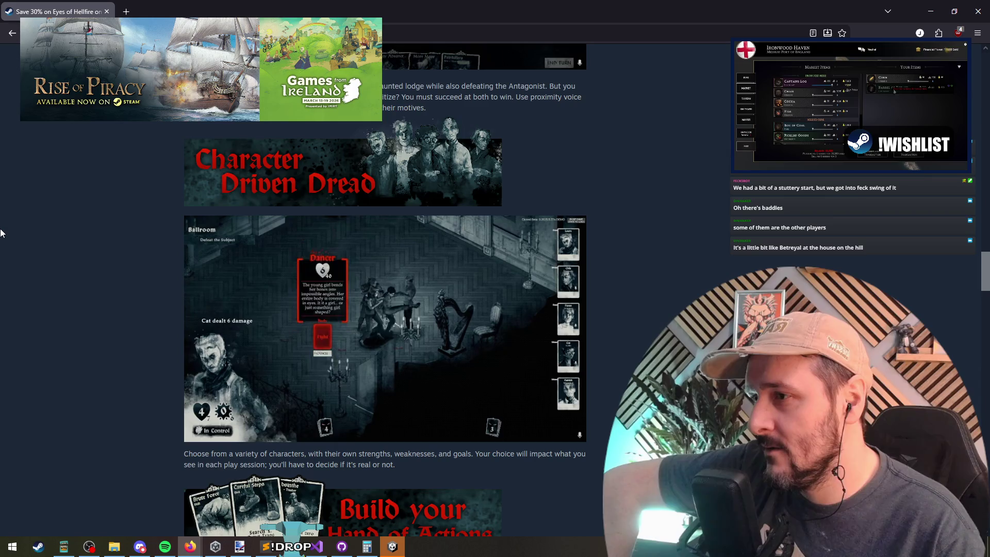
scroll(3, 237, "down", 9)
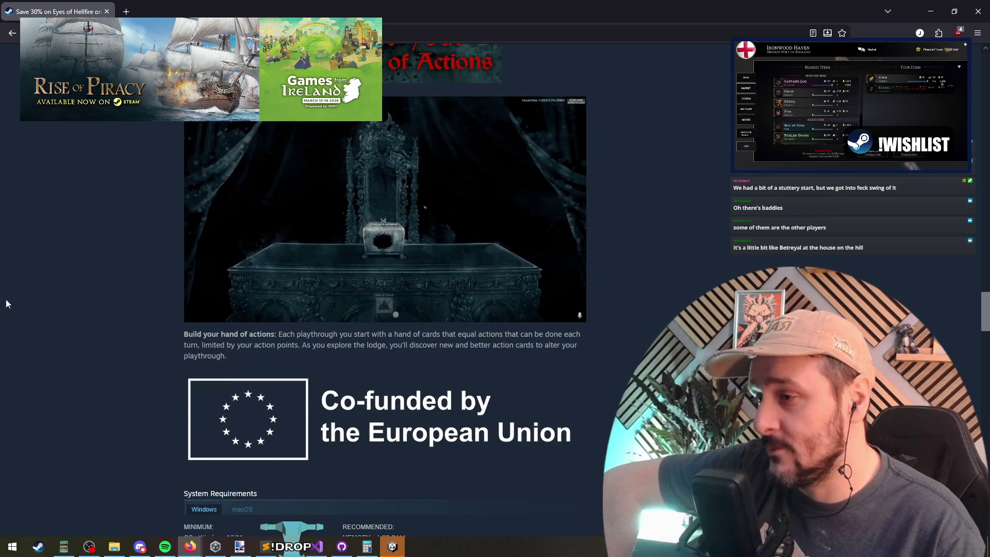
scroll(10, 309, "down", 6)
scroll(54, 342, "up", 10)
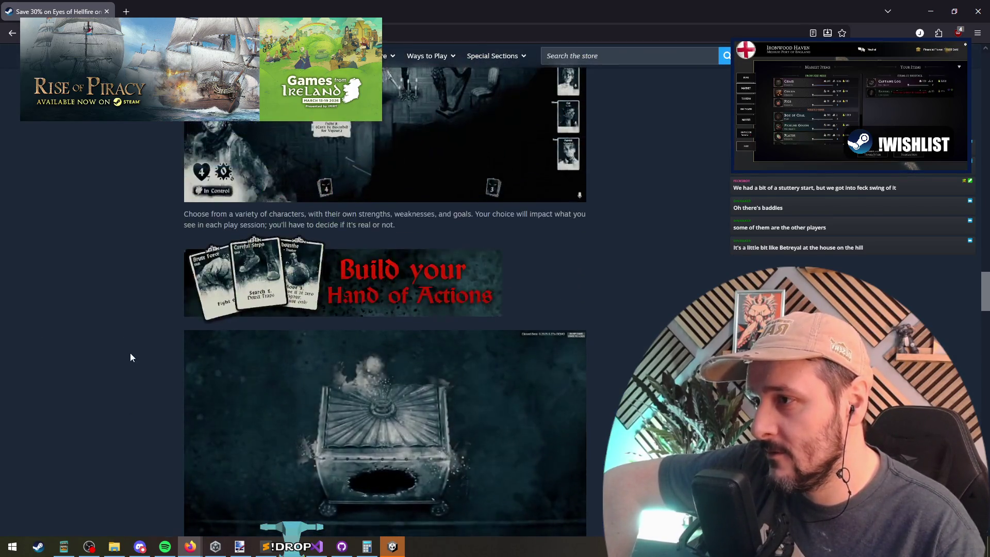
scroll(136, 378, "up", 15)
scroll(344, 253, "down", 3)
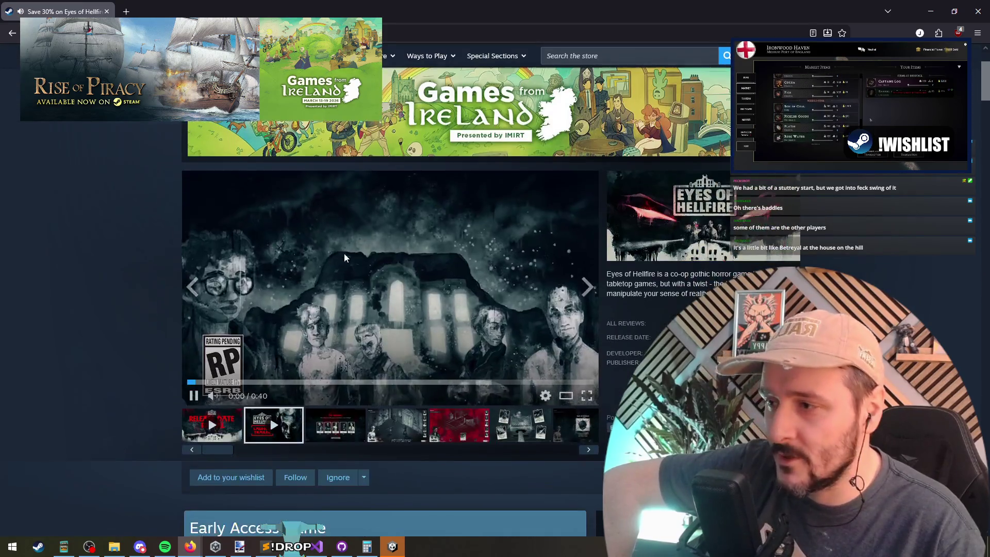
scroll(344, 276, "down", 1)
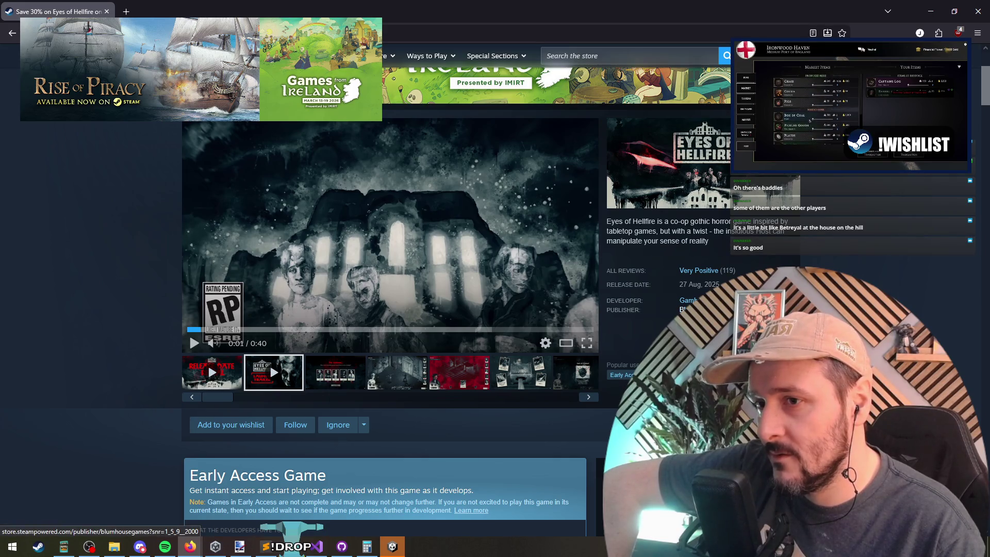
List Gambrinous's games, reopen the Eyes of Hellfire page, then return to Unity's running game.
left_click(688, 300)
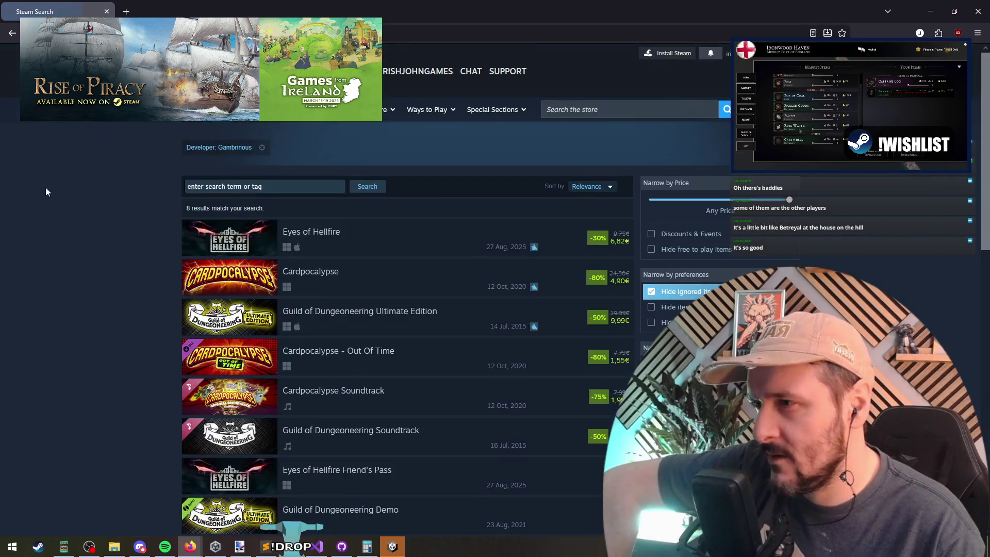
scroll(51, 188, "down", 1)
mouse_move(398, 194)
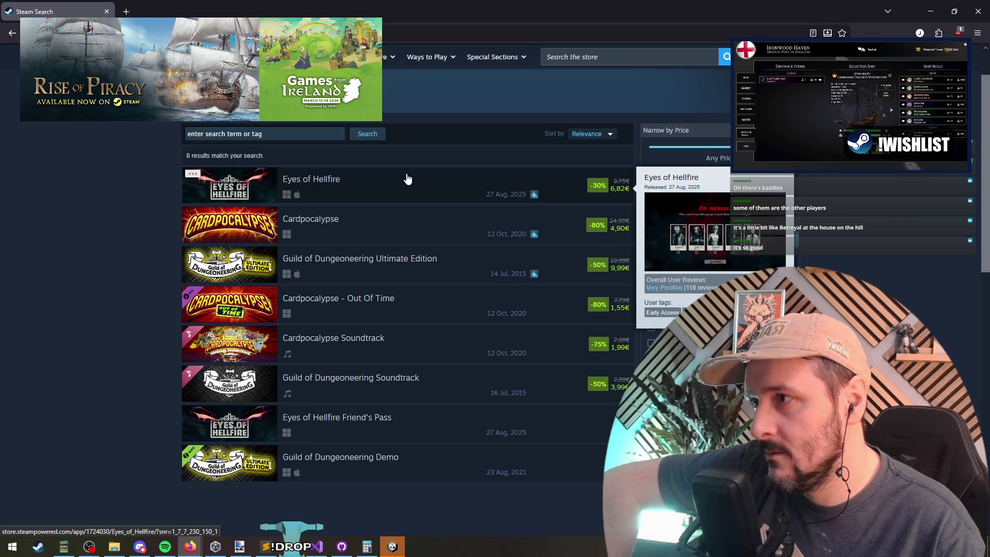
left_click(407, 178)
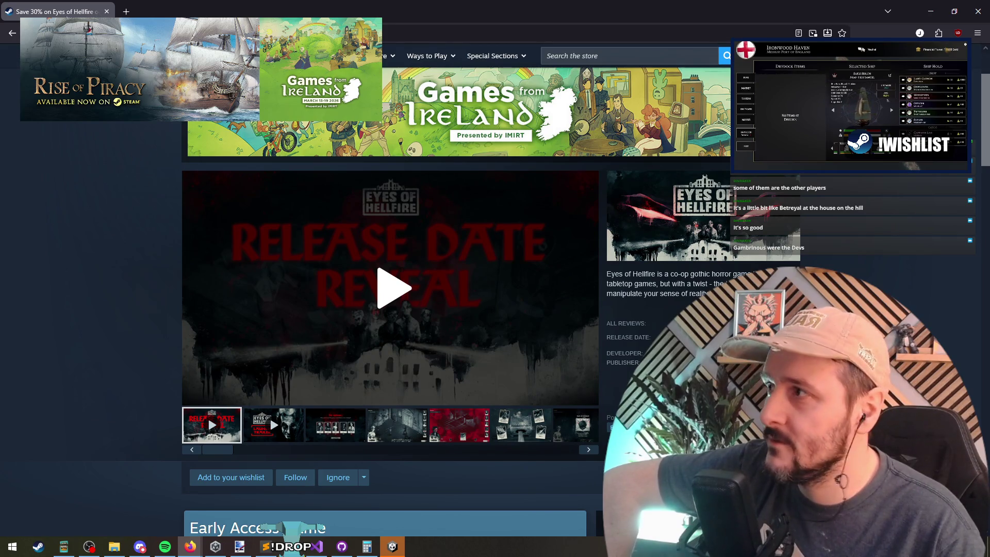
key("alt+Tab")
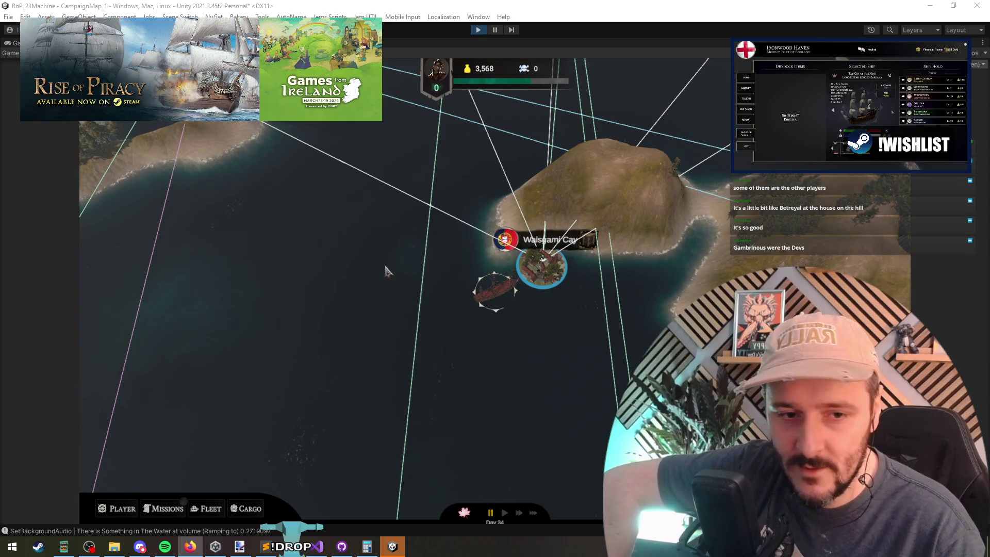
Zoom the map, enter Walsgami Cay's port to show its Island Information, then leave Unity.
scroll(386, 271, "down", 3)
left_click(512, 266)
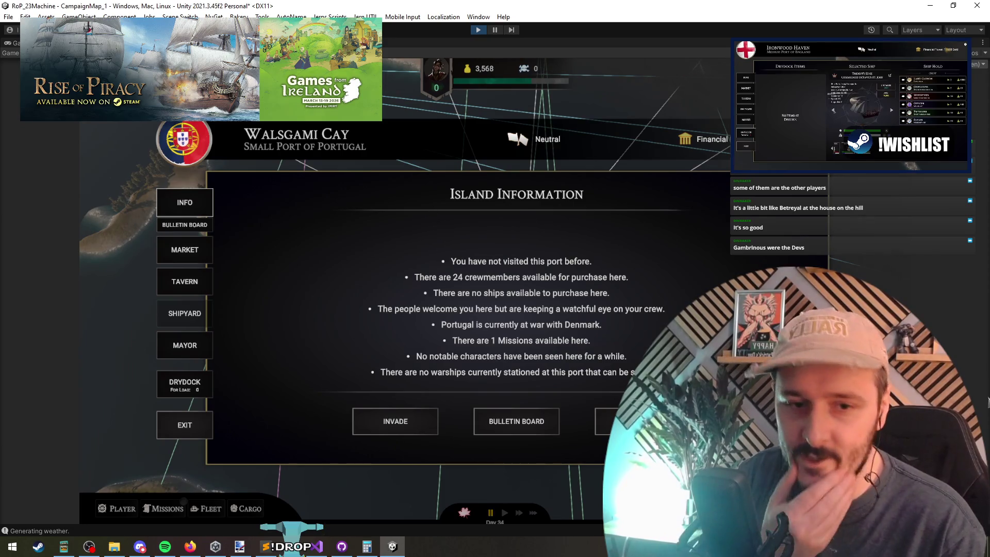
key("alt+Tab")
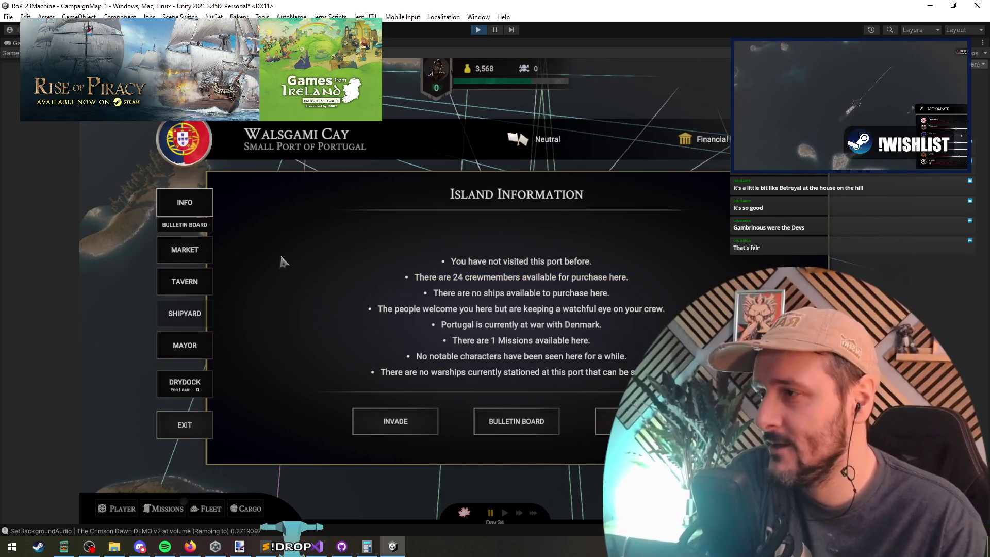
Look over the Walsgami Cay market goods and tavern crew, then open the drydock.
left_click(186, 258)
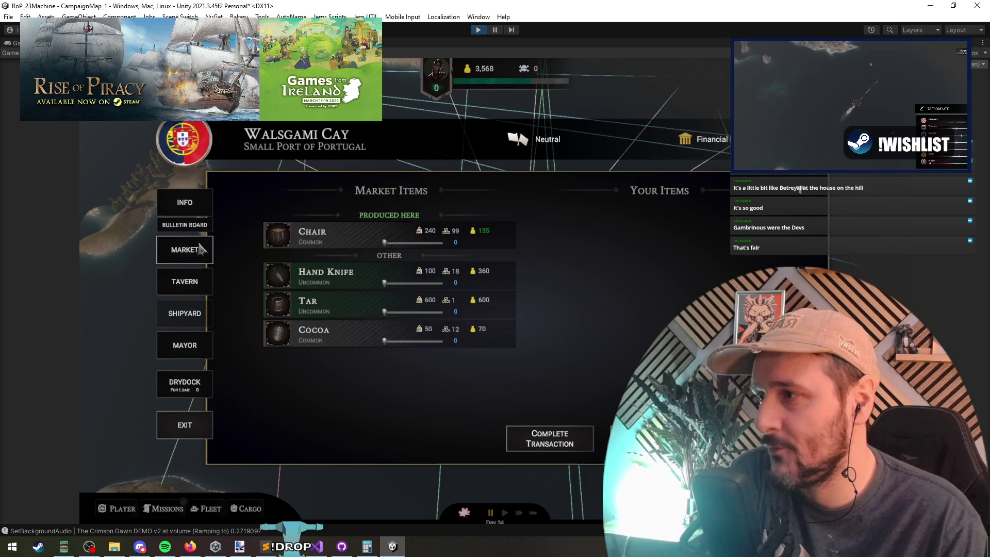
left_click(201, 282)
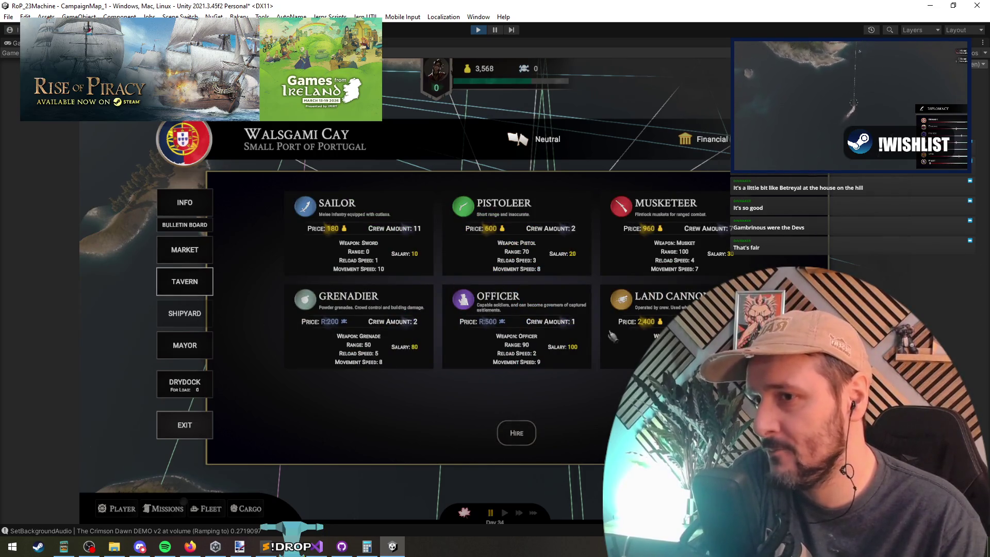
left_click(198, 387)
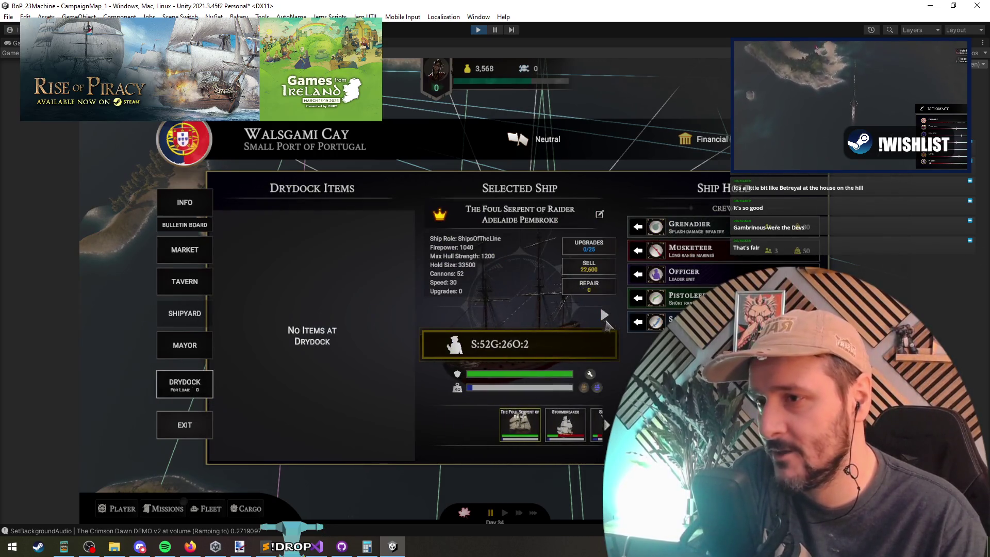
Cycle the drydock's ships forward past Stormbreaker and back to The Foul Serpent of Raider.
left_click(604, 315)
left_click(520, 423)
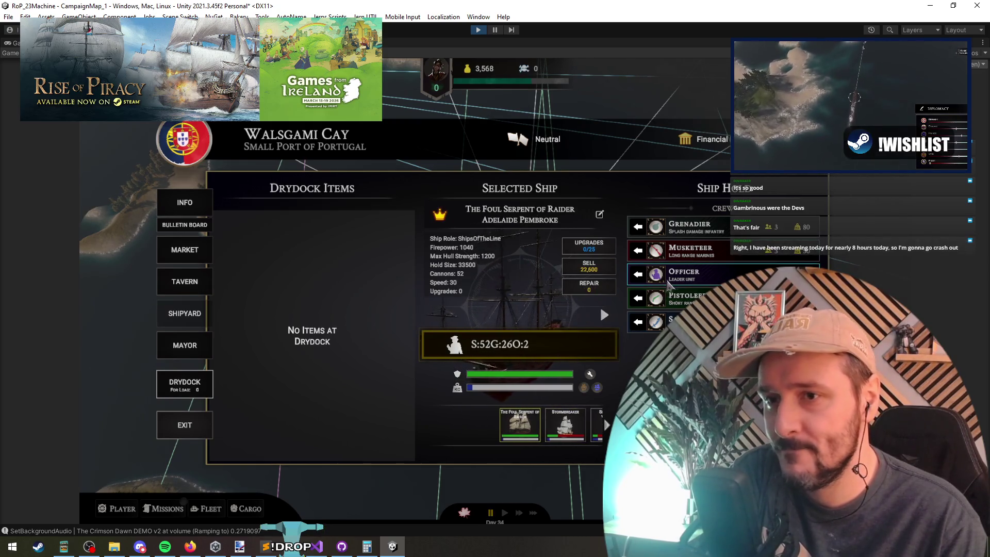
left_click(604, 315)
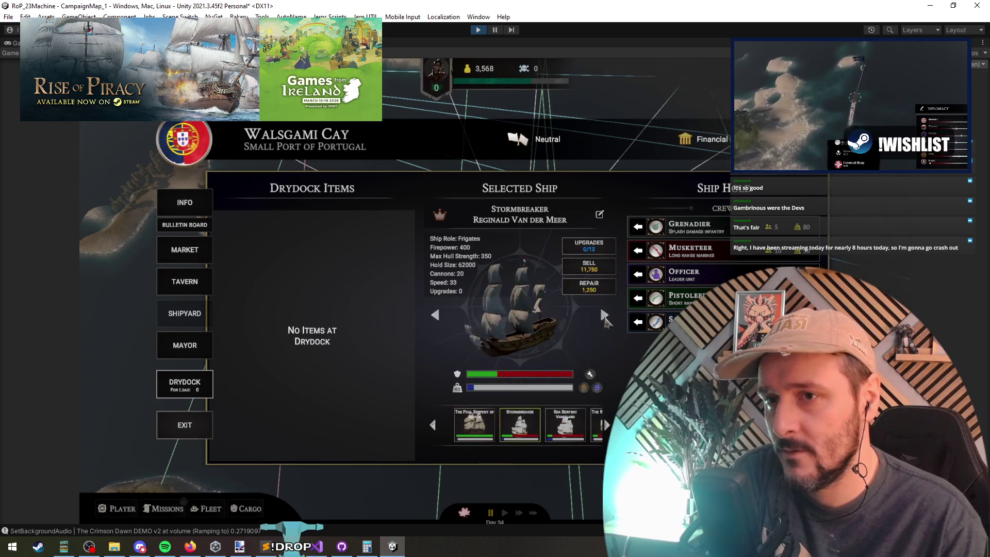
left_click(604, 315)
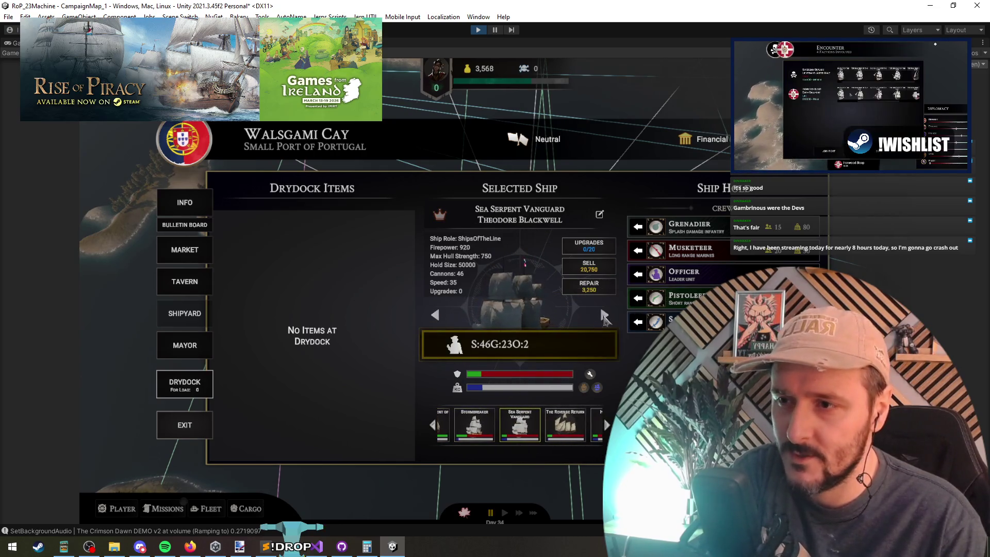
left_click(605, 316)
left_click(604, 316)
left_click(605, 315)
left_click(435, 316)
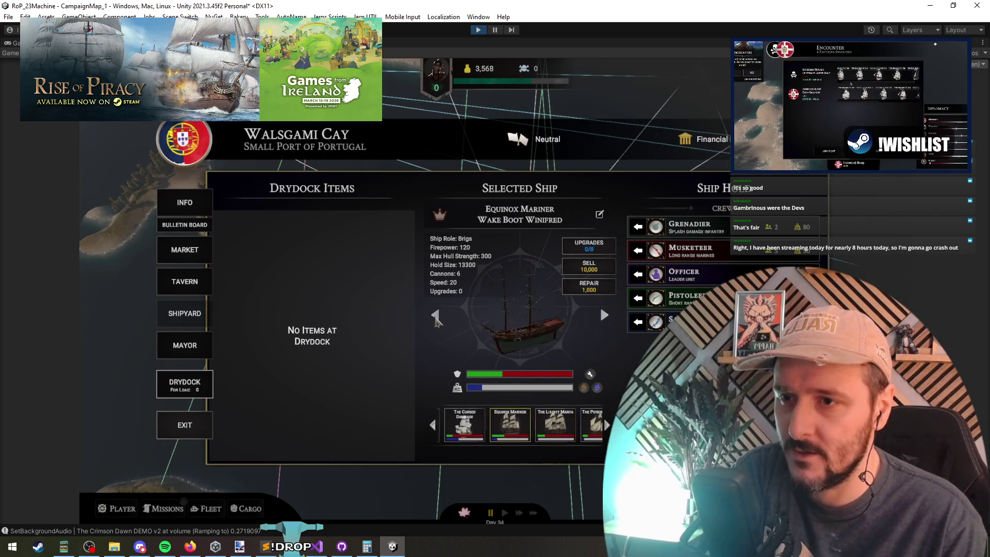
left_click(435, 315)
left_click(435, 316)
left_click(435, 315)
left_click(435, 315)
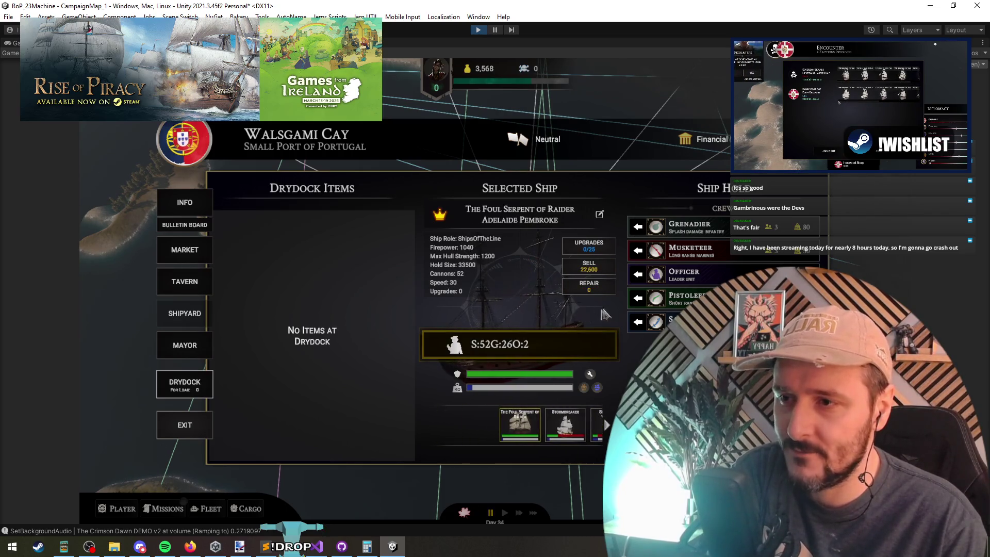
Advance to The Howling James, then step back to The Liberty Manta.
left_click(603, 316)
left_click(603, 316)
left_click(603, 315)
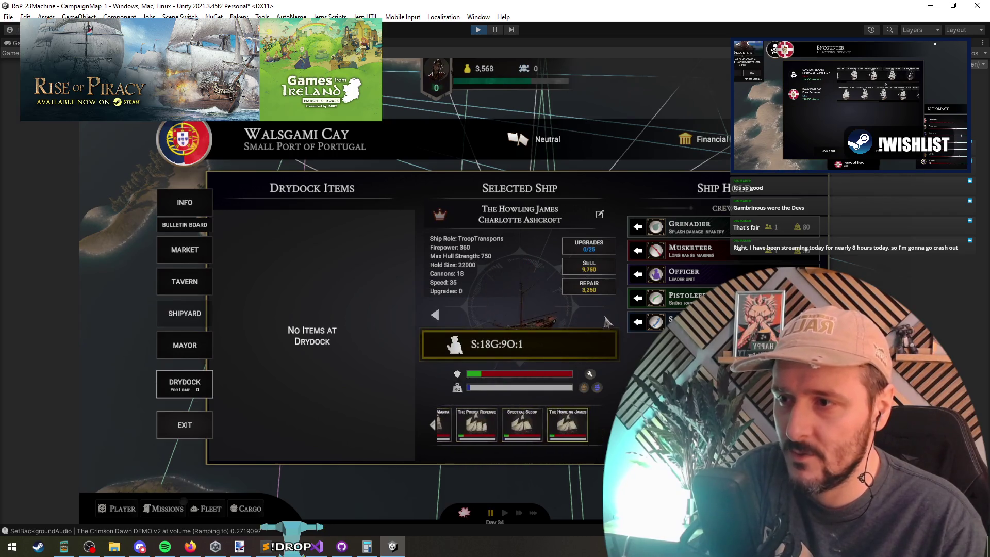
left_click(436, 315)
left_click(436, 314)
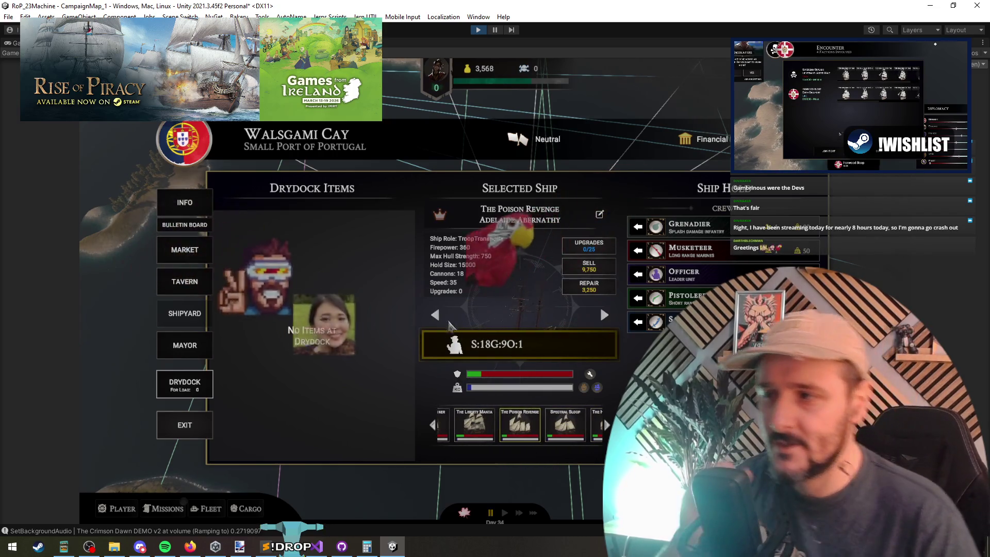
left_click(436, 315)
left_click(436, 315)
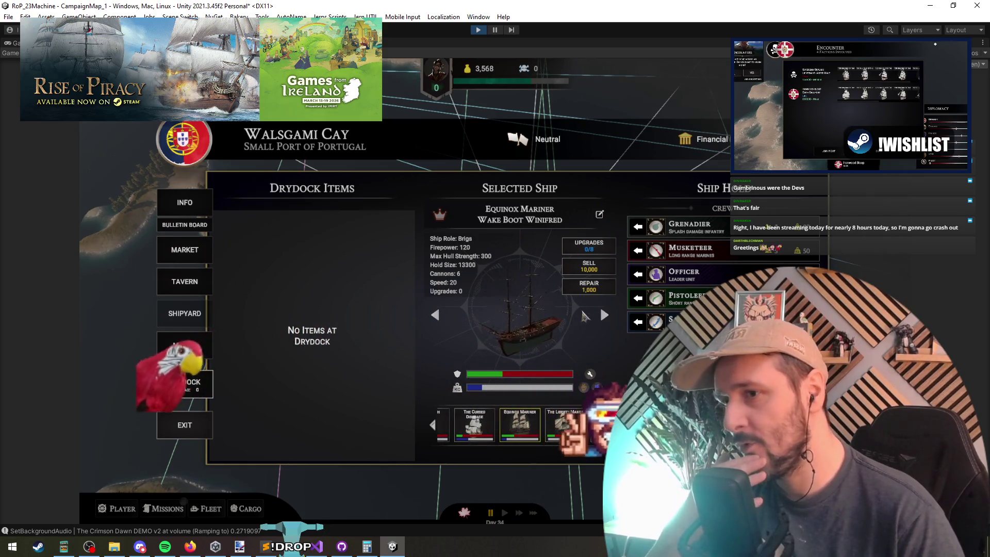
left_click(604, 316)
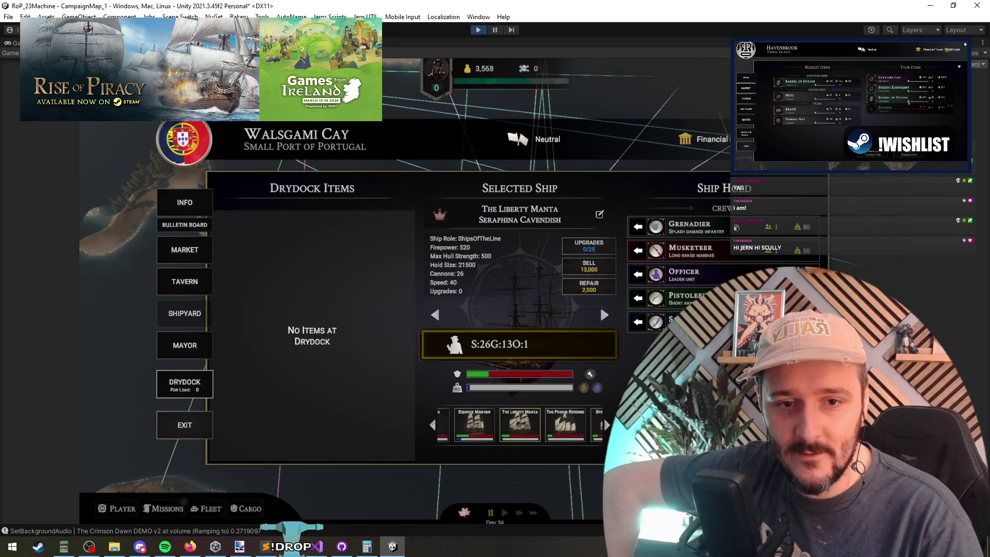
key("alt+Tab")
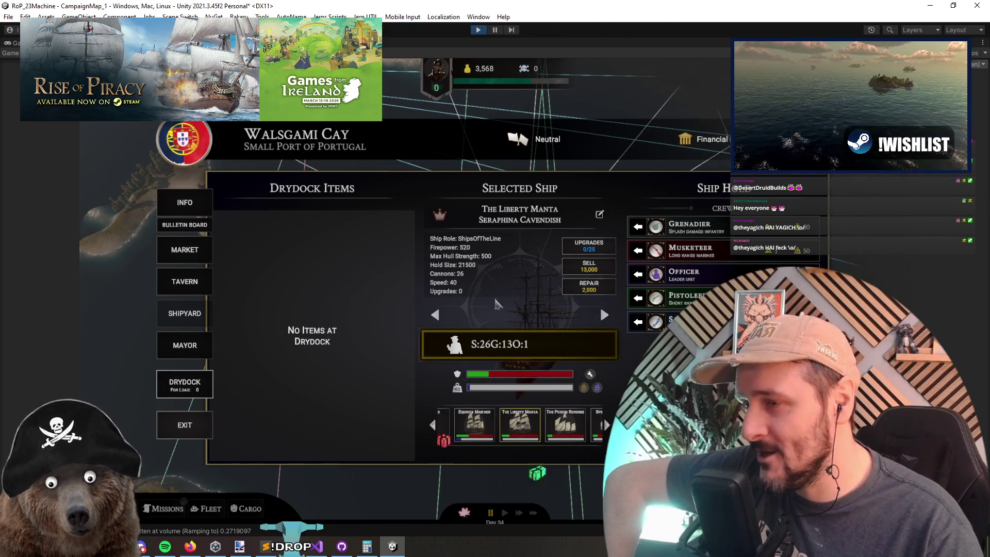
Leave port and review the Captain's Log, toggling Show Extra Details and Show Sightings.
left_click(195, 423)
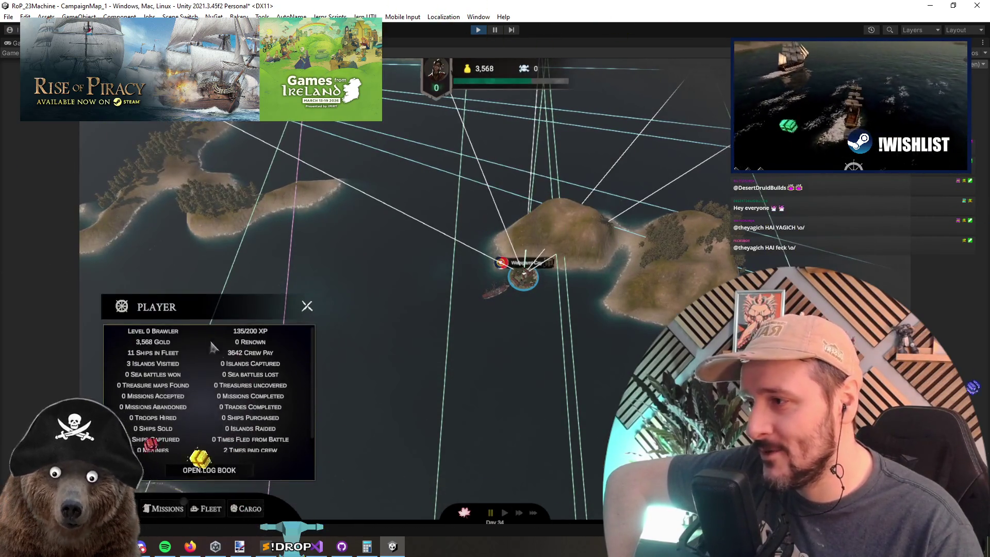
left_click(206, 474)
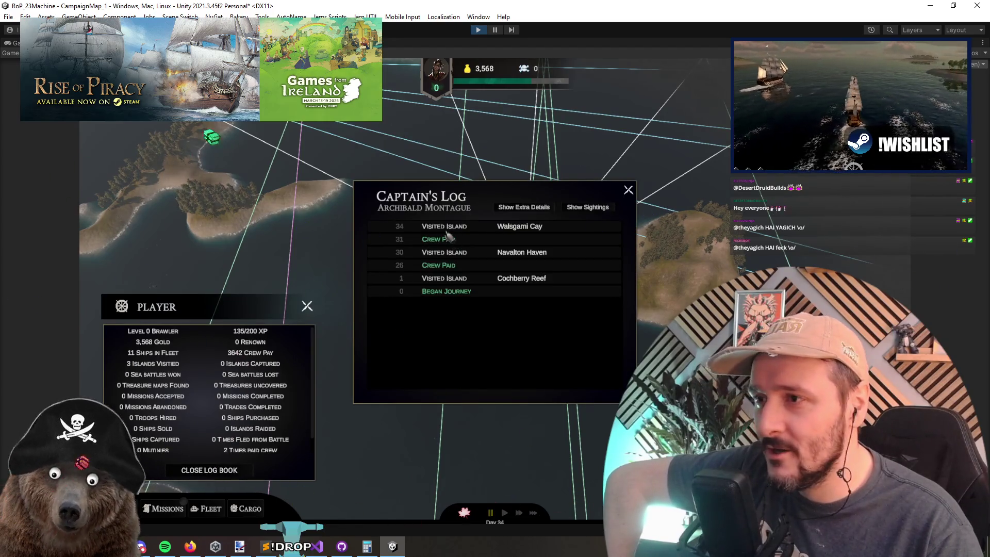
left_click(447, 232)
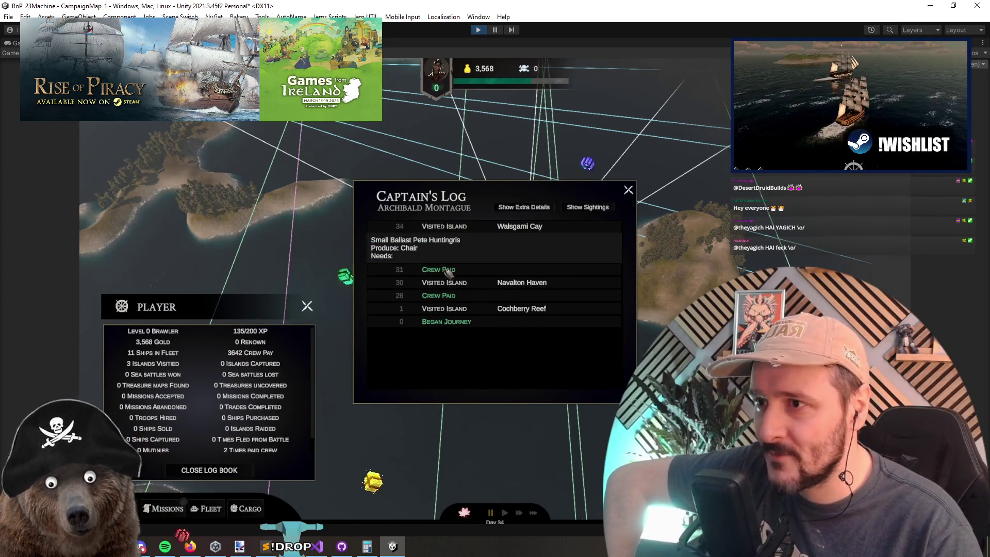
left_click(517, 207)
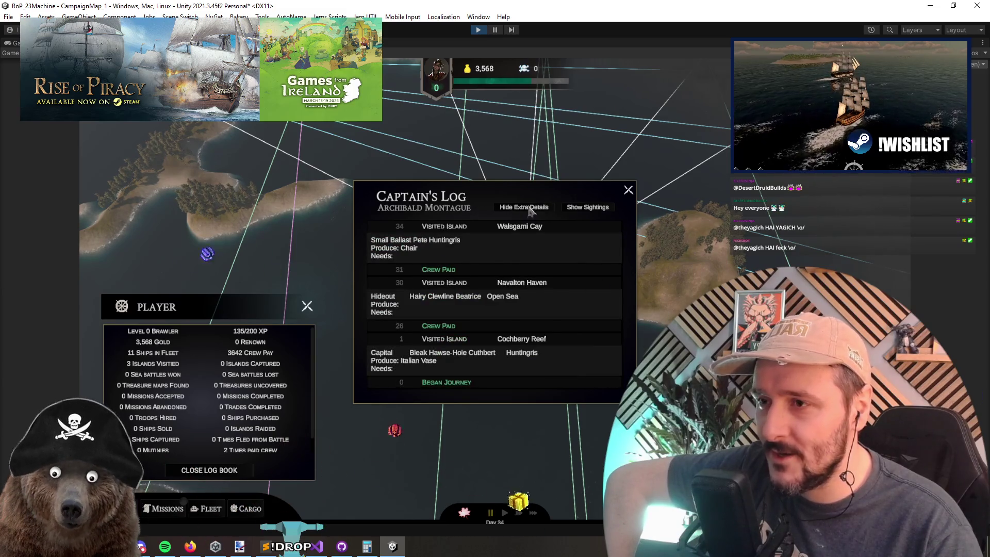
left_click(530, 208)
left_click(577, 207)
left_click(576, 207)
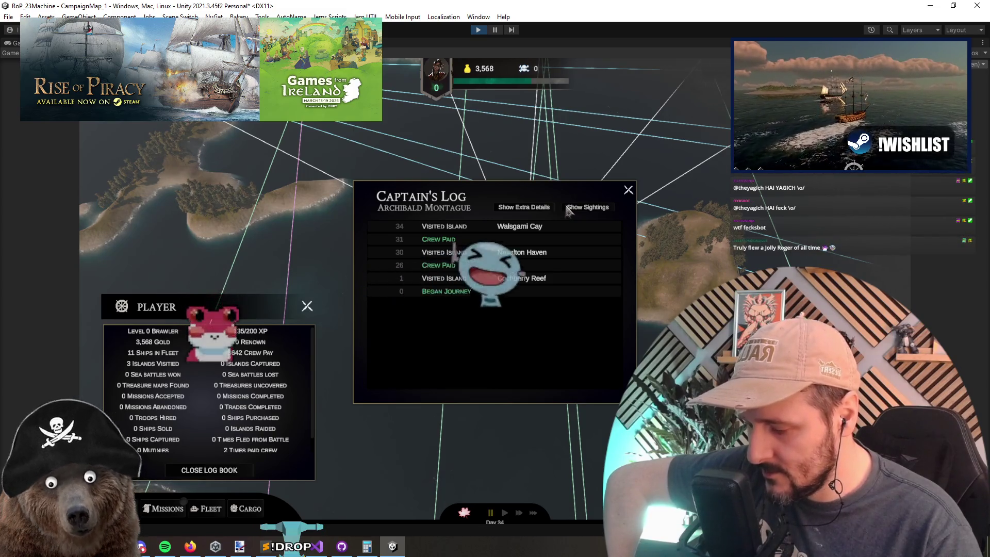
Close the log and player stats panels, then bring up the debug command list.
key("Escape")
left_click(307, 306)
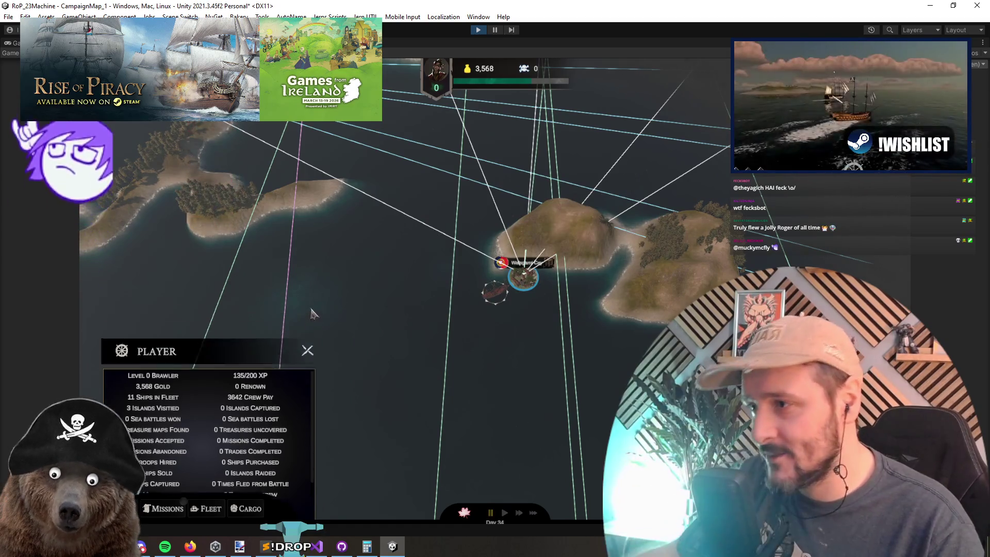
key("grave")
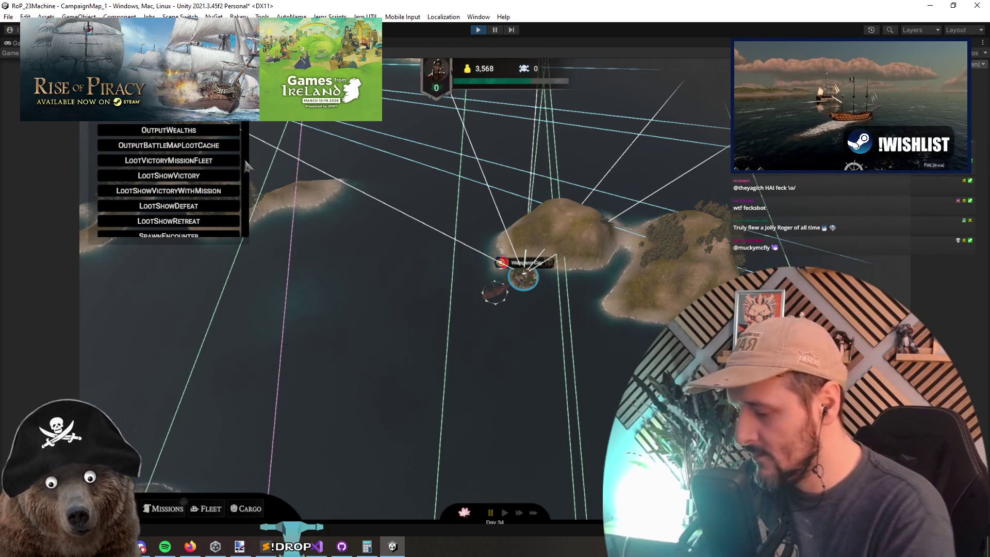
left_click(246, 508)
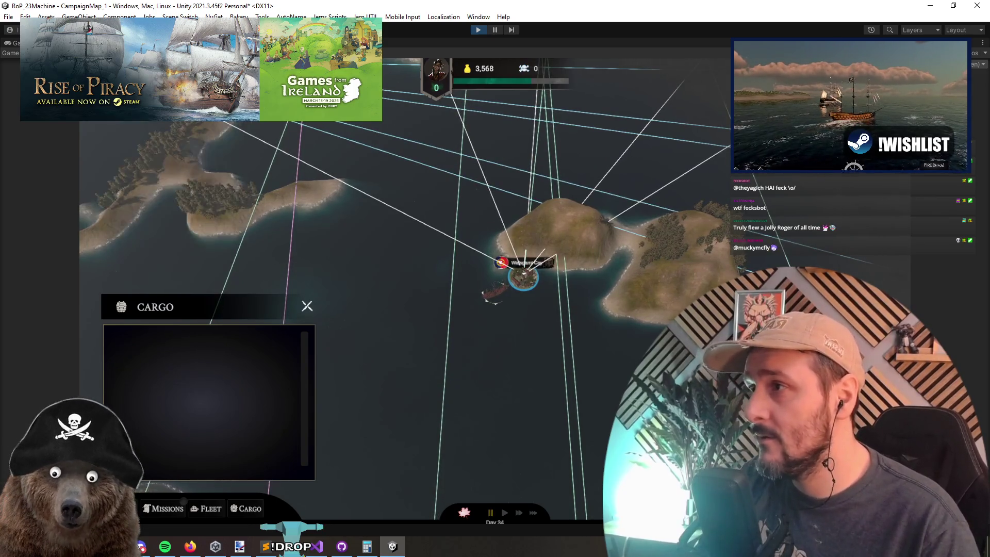
key("t")
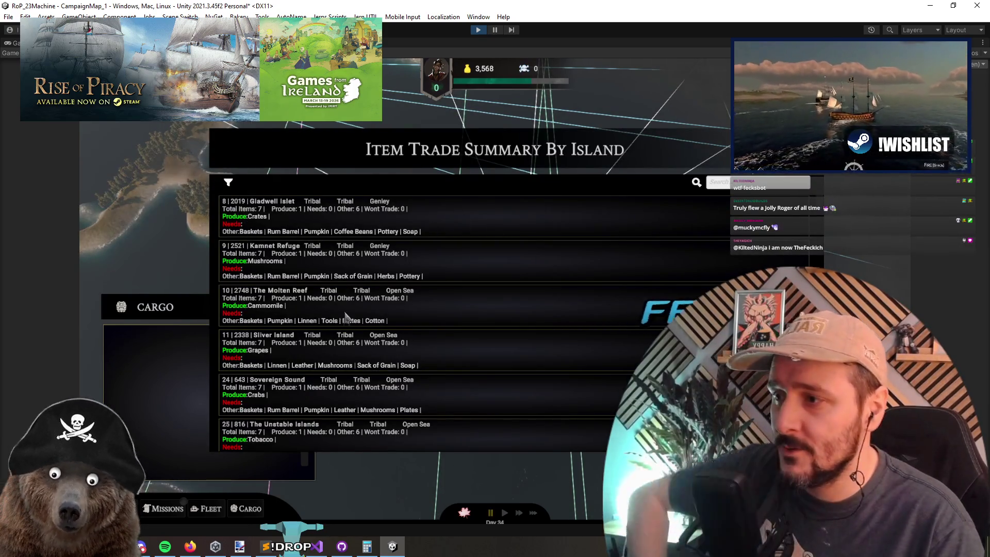
scroll(345, 268, "down", 10)
scroll(392, 287, "down", 4)
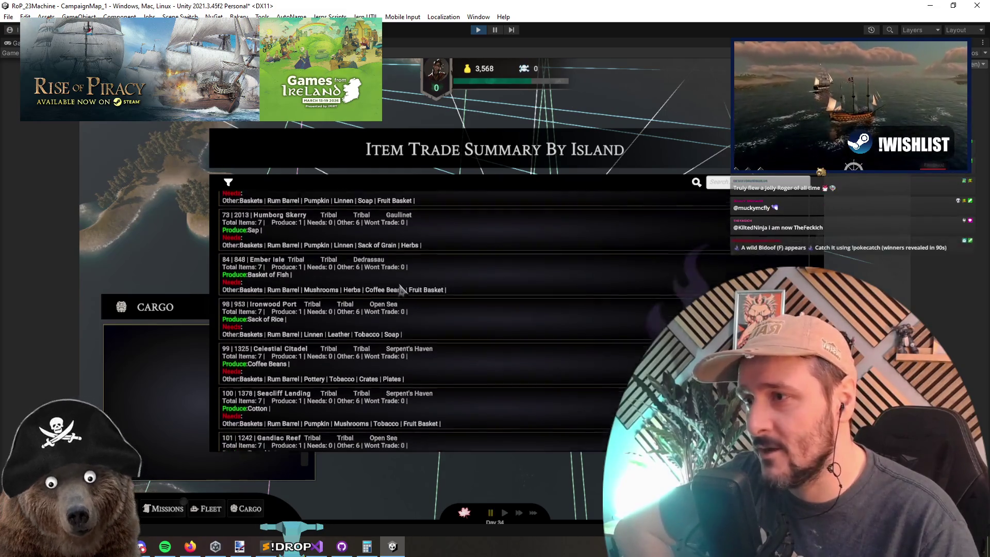
scroll(365, 255, "down", 10)
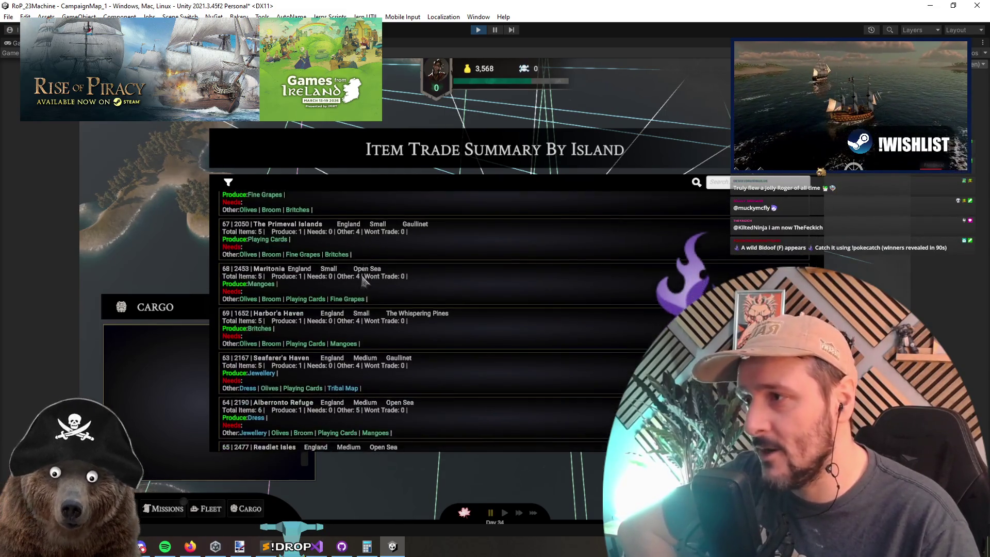
scroll(365, 255, "up", 15)
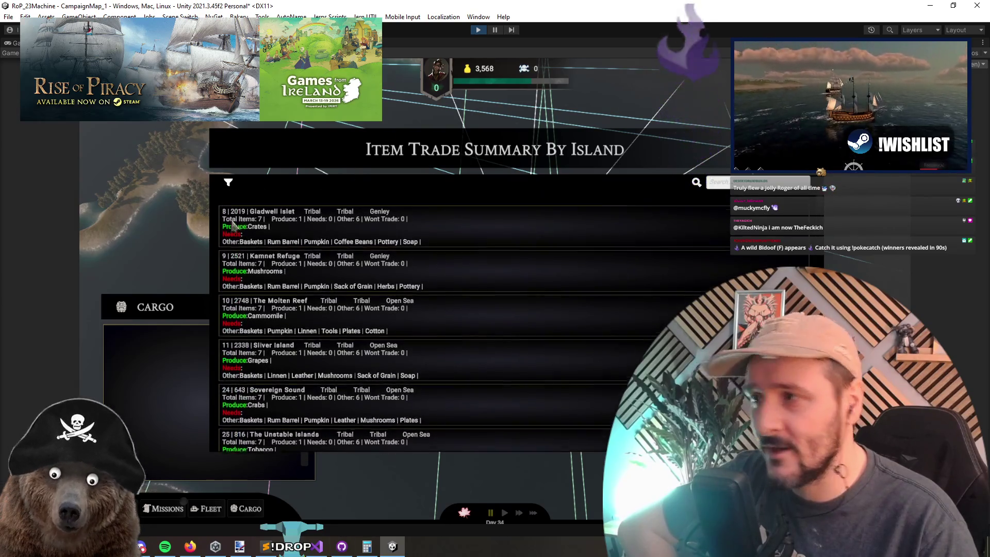
scroll(333, 219, "down", 10)
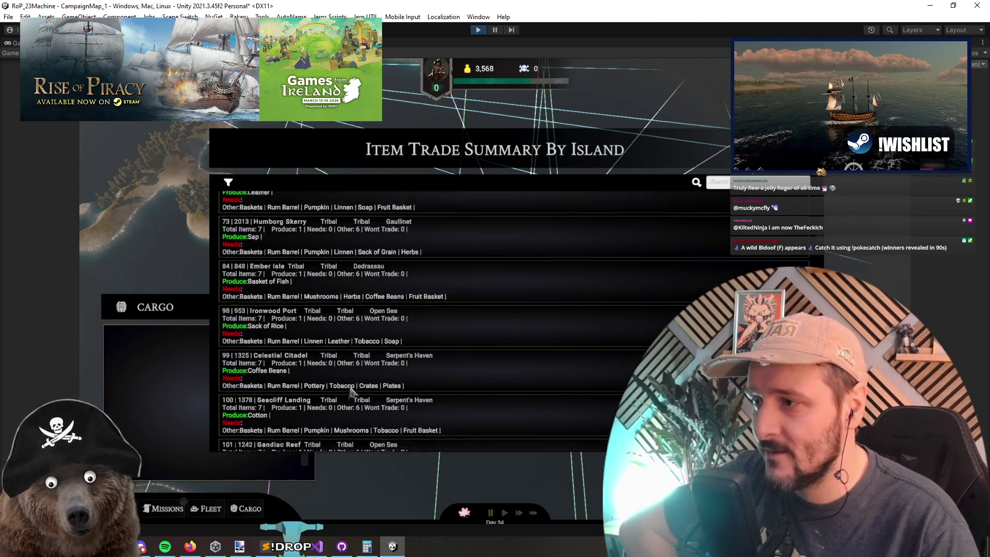
scroll(332, 304, "down", 5)
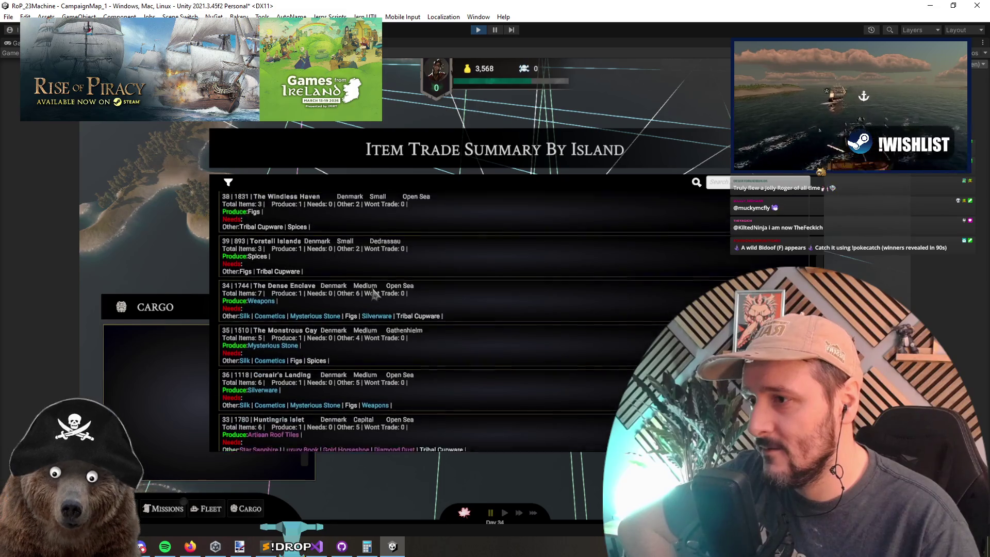
scroll(336, 323, "down", 3)
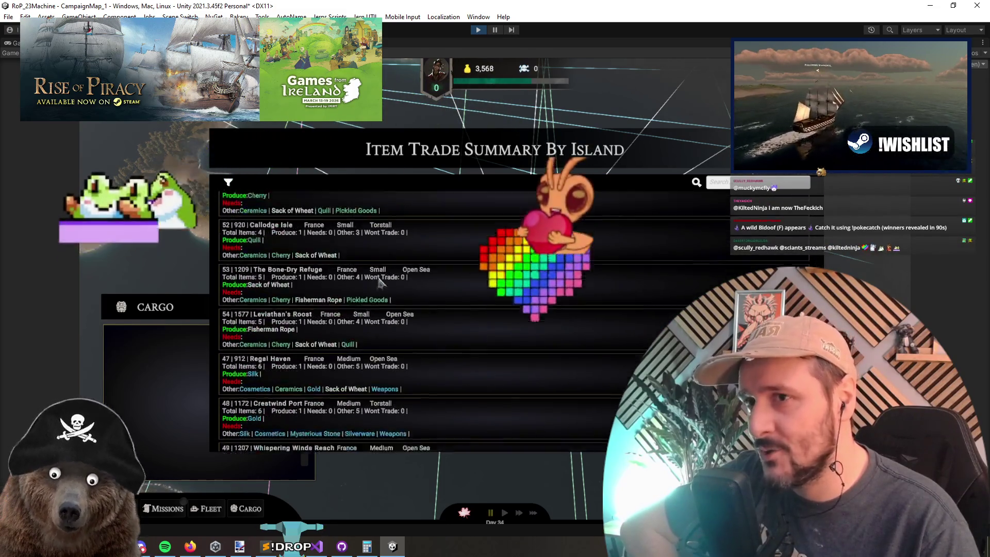
scroll(310, 310, "up", 3)
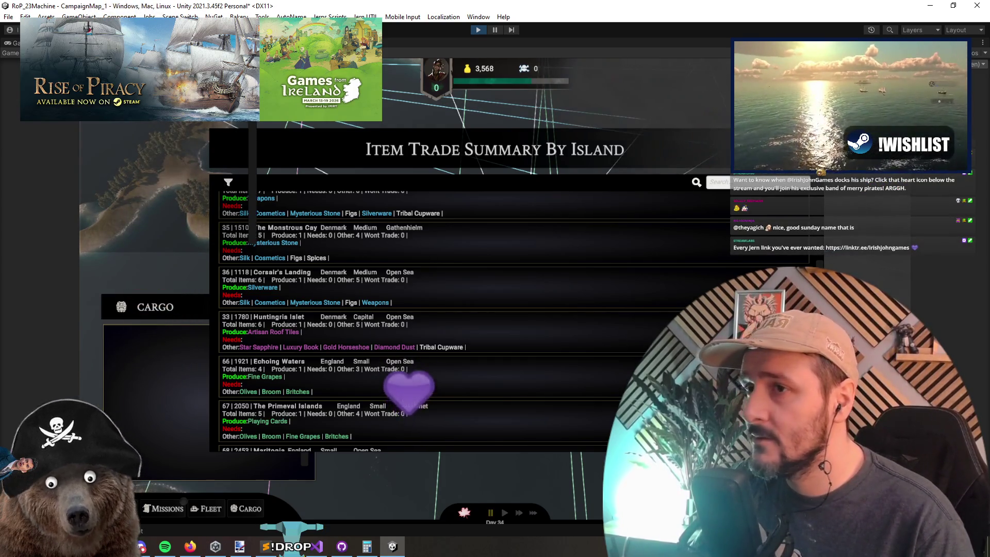
key("Escape")
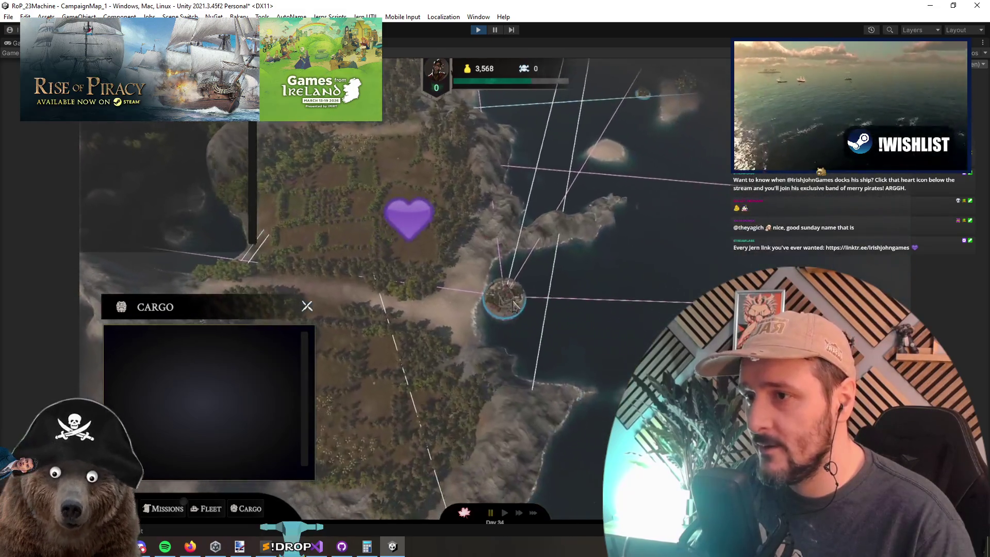
Check Huntingris Islet's market, leave port, and open the cargo list and Item Trade Summary By Island.
left_click(514, 306)
left_click(196, 261)
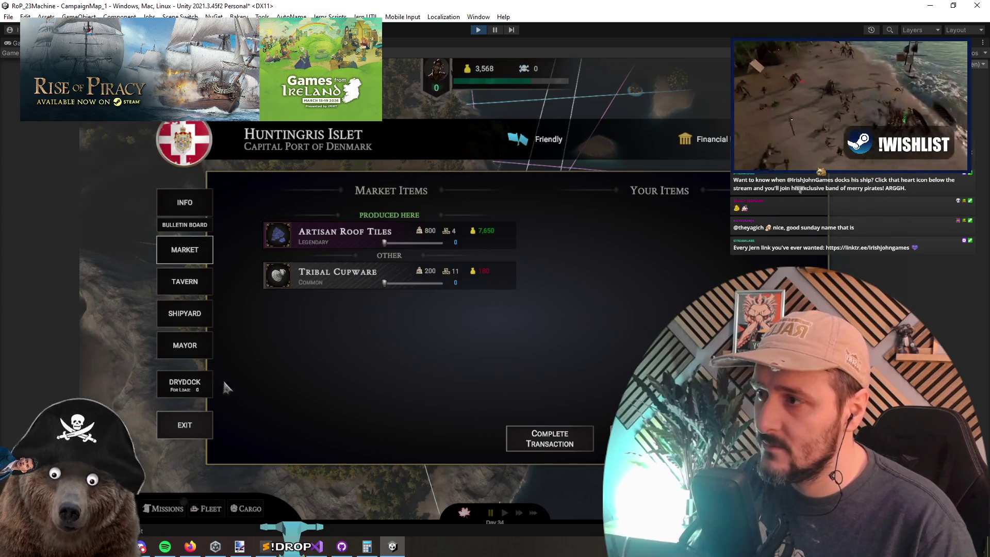
left_click(193, 425)
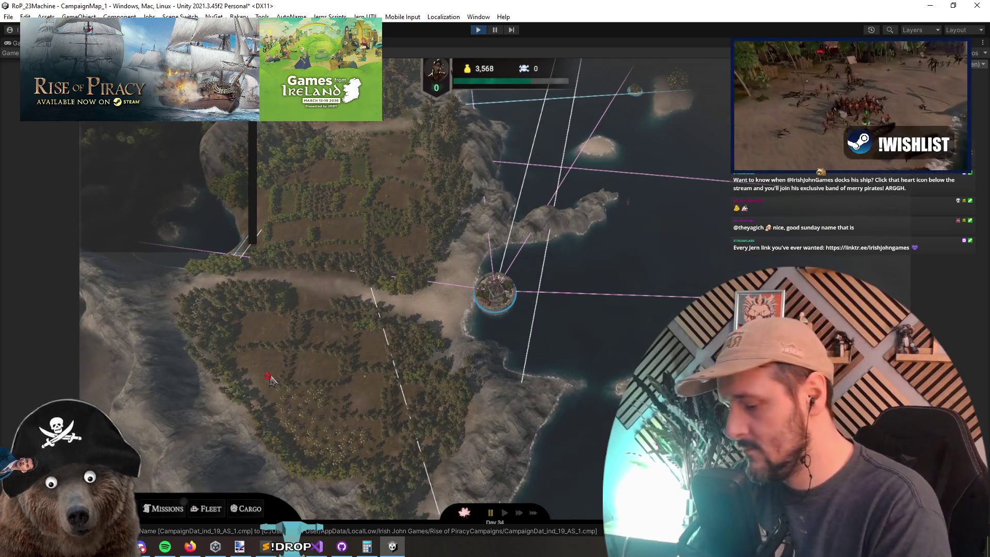
key("c")
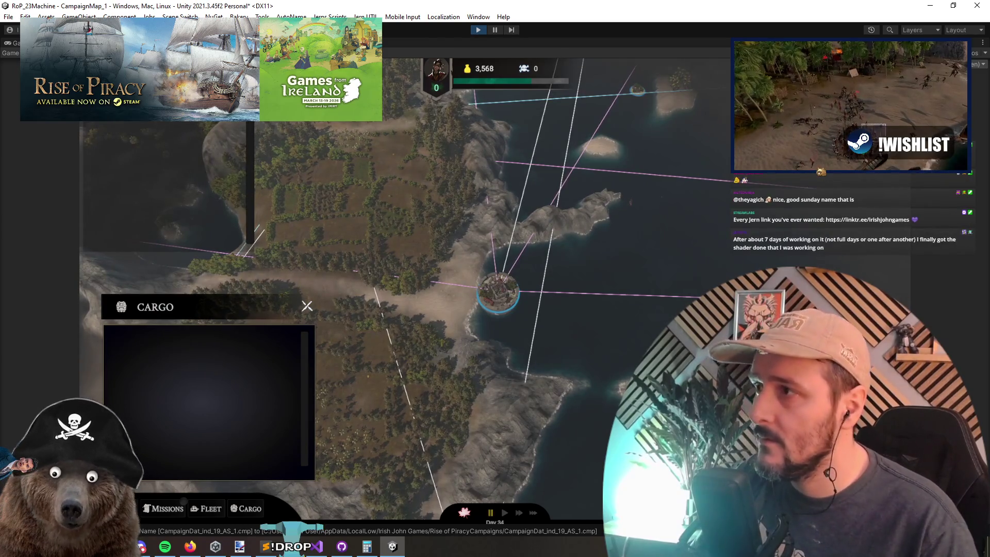
key("t")
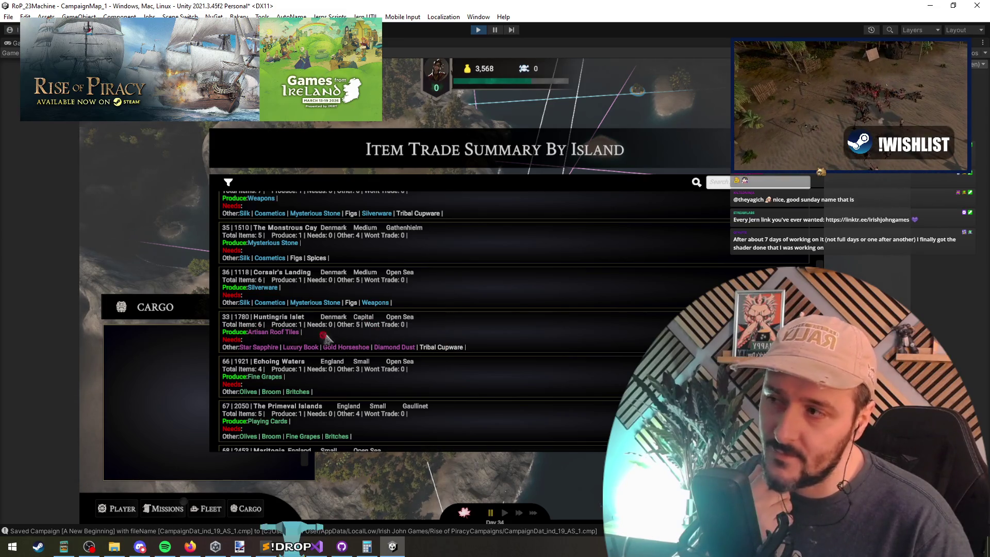
Scroll through the Item Trade Summary By Island list, then close it with Escape.
scroll(324, 338, "up", 5)
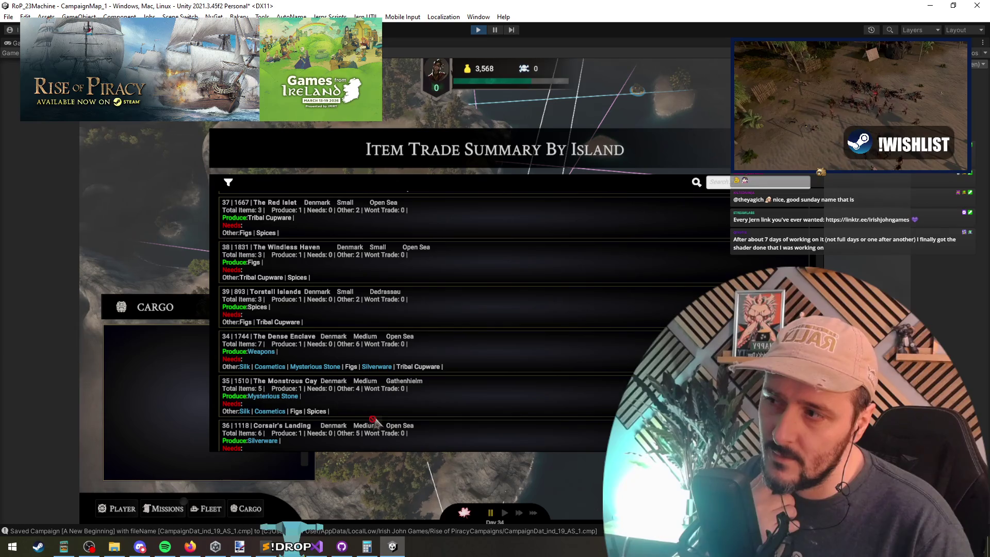
scroll(366, 397, "down", 6)
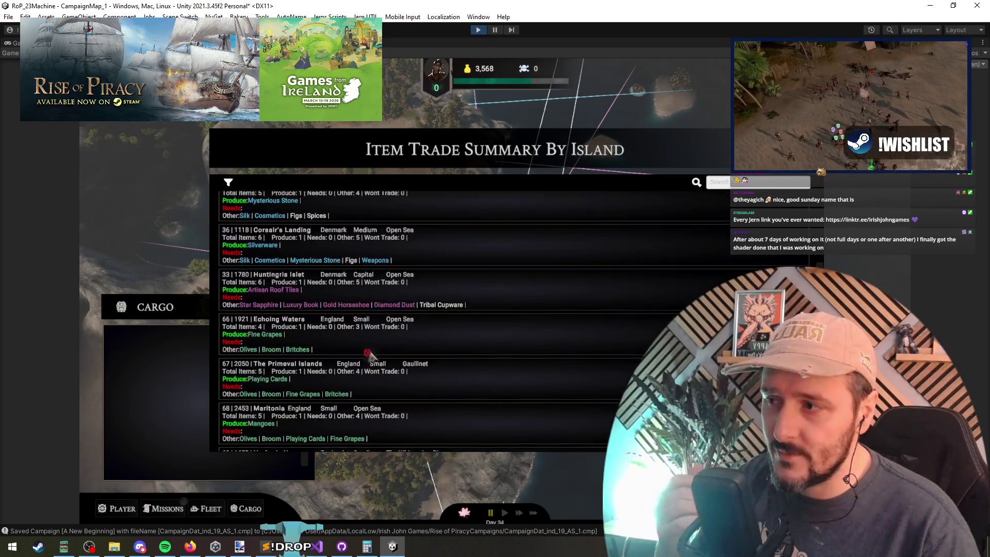
scroll(368, 354, "down", 15)
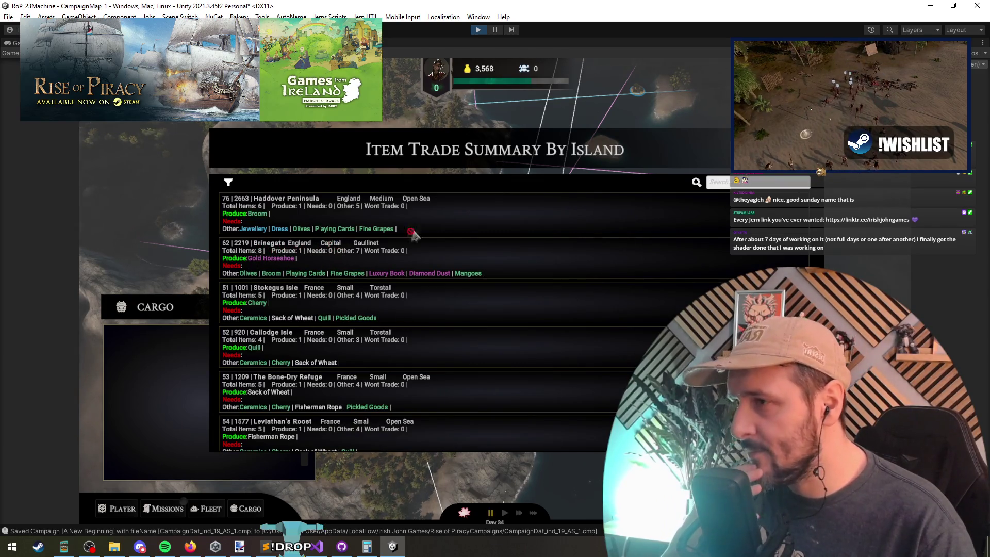
scroll(412, 232, "up", 8)
scroll(442, 265, "down", 7)
scroll(443, 265, "up", 2)
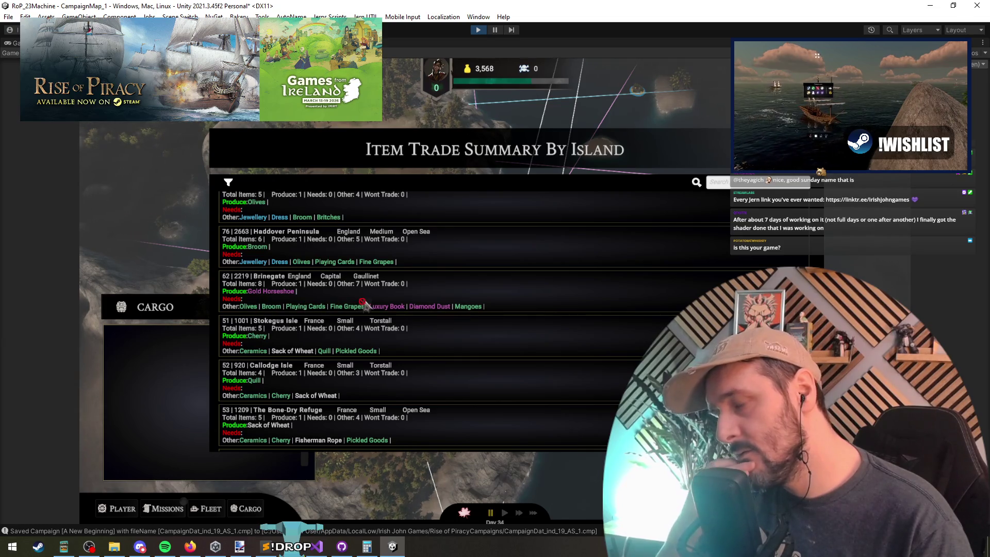
scroll(420, 380, "down", 10)
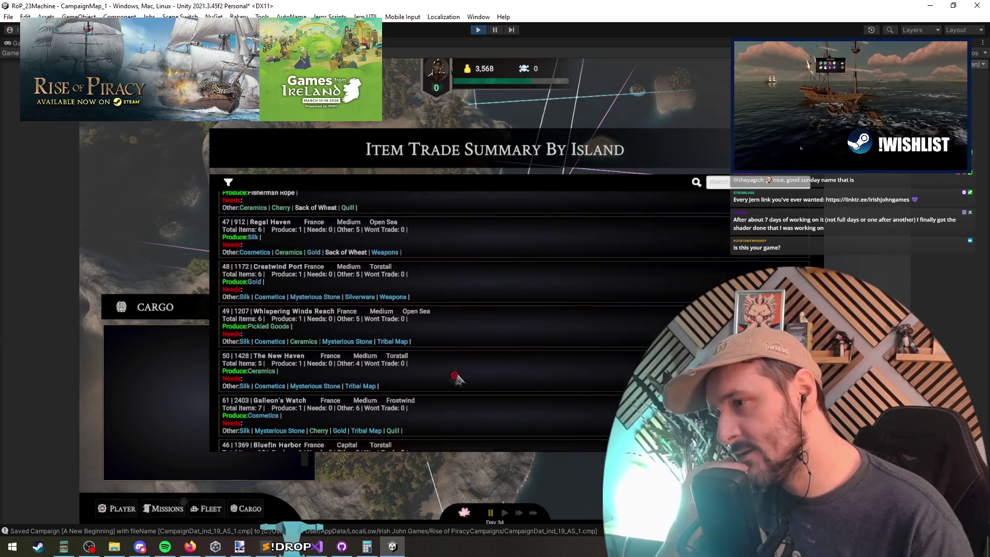
scroll(430, 311, "down", 2)
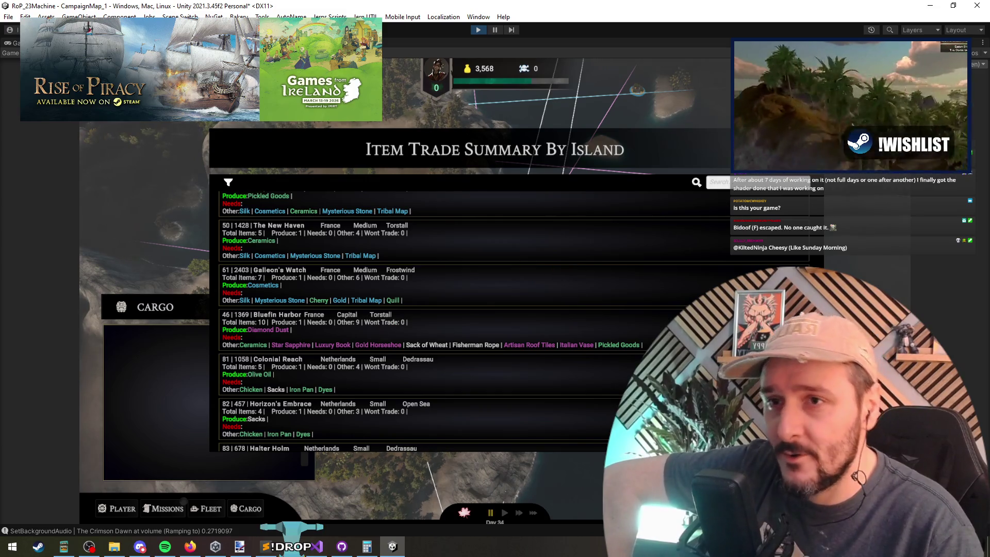
key("Escape")
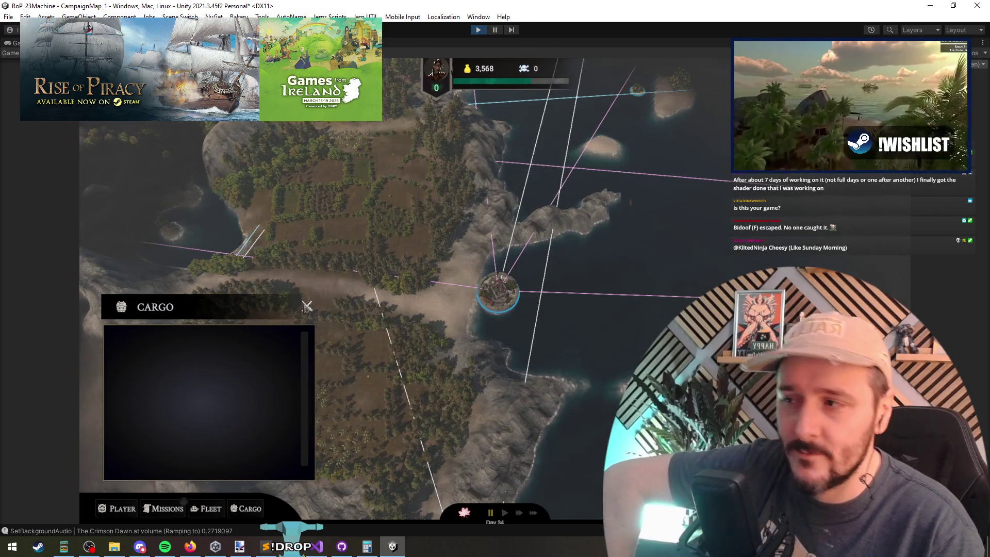
Close the Cargo list panel on the campaign map.
left_click(306, 307)
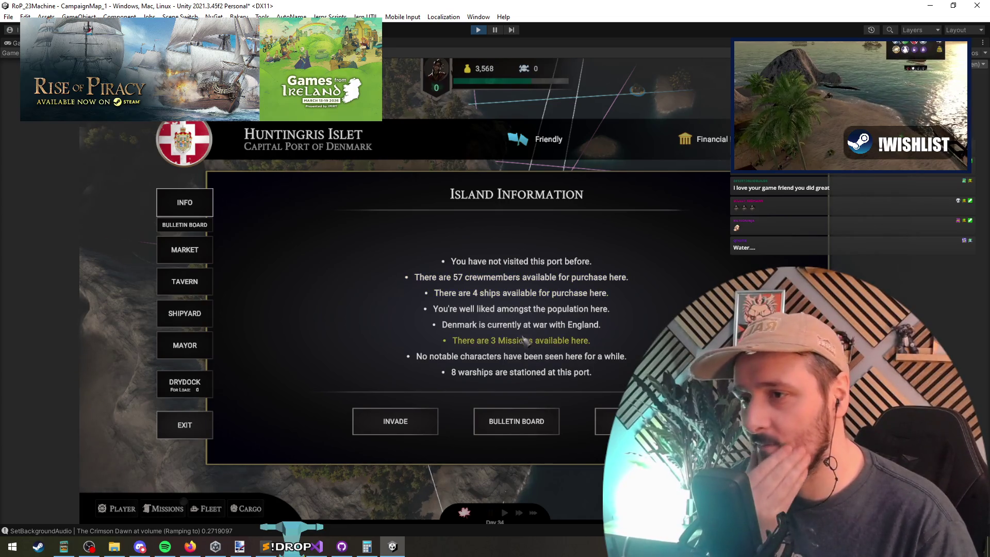
View Huntingris Islet's market, then open the drydock and cycle through the fleet's ships.
left_click(180, 258)
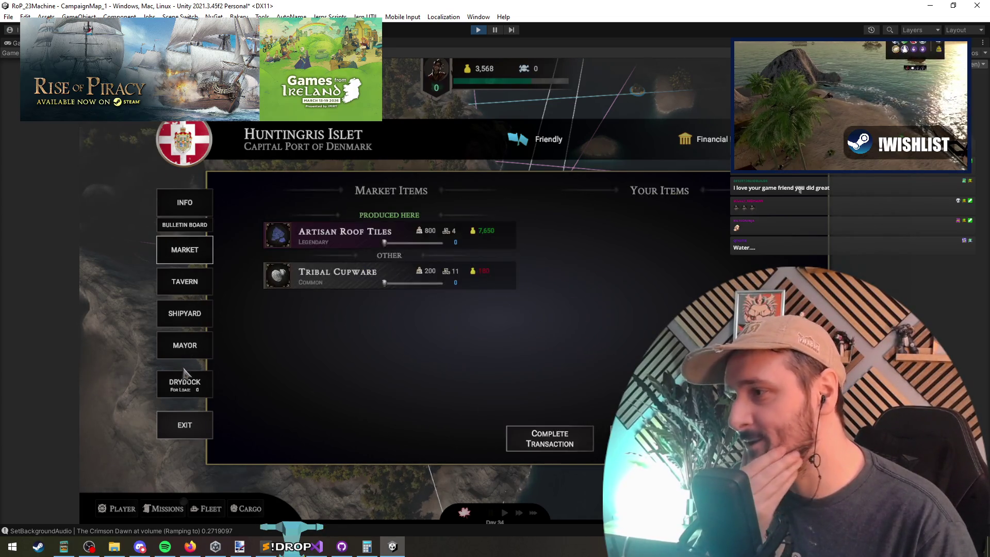
left_click(196, 391)
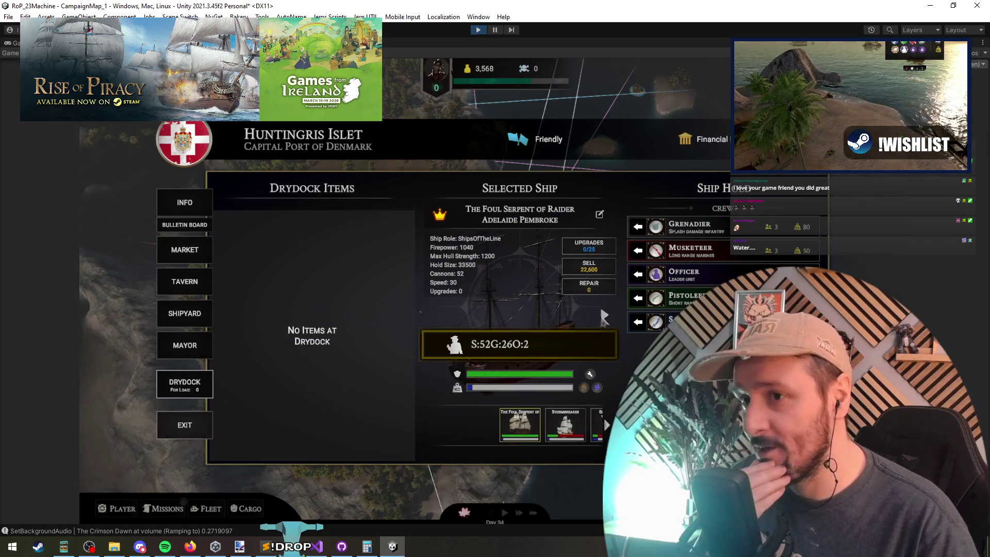
left_click(604, 315)
left_click(604, 316)
left_click(604, 316)
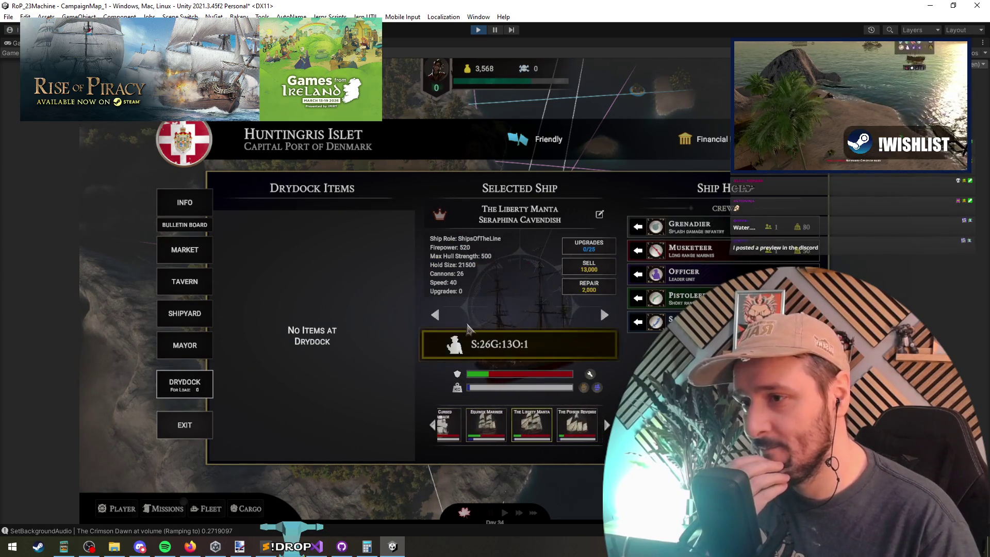
left_click(434, 317)
left_click(434, 317)
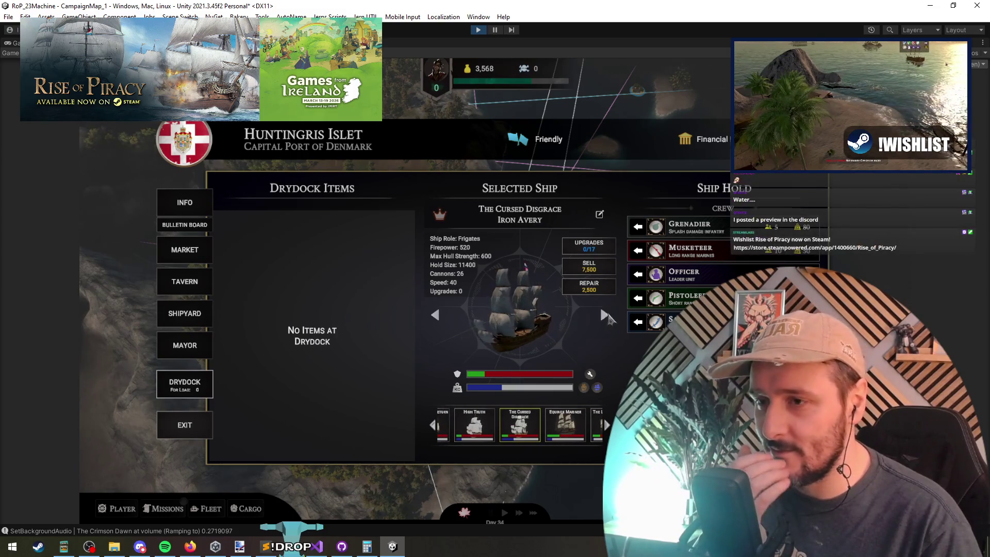
left_click(604, 315)
left_click(604, 316)
left_click(605, 316)
Step back to The Foul Serpent, forward to The Howling James, then back again.
left_click(435, 317)
left_click(436, 317)
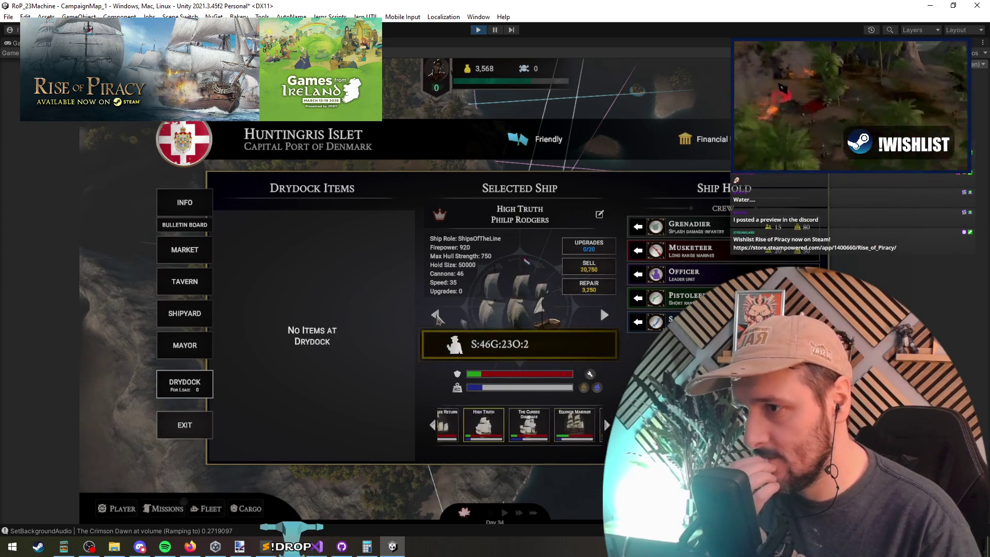
left_click(435, 317)
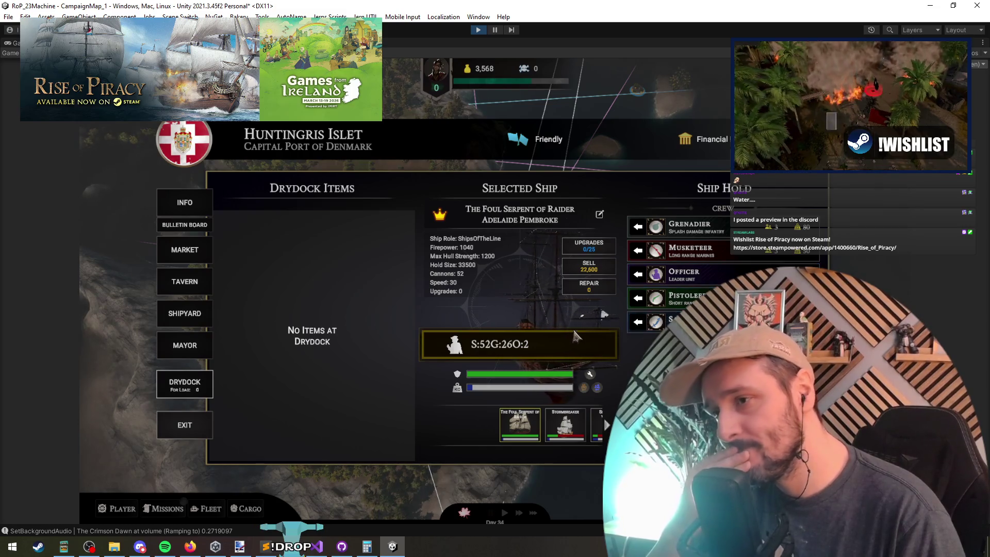
left_click(604, 315)
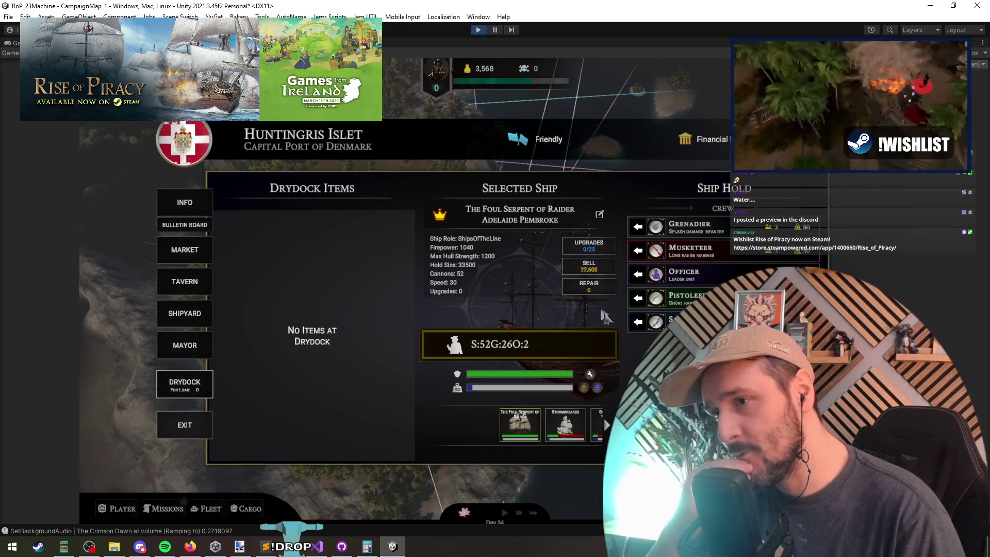
left_click(604, 316)
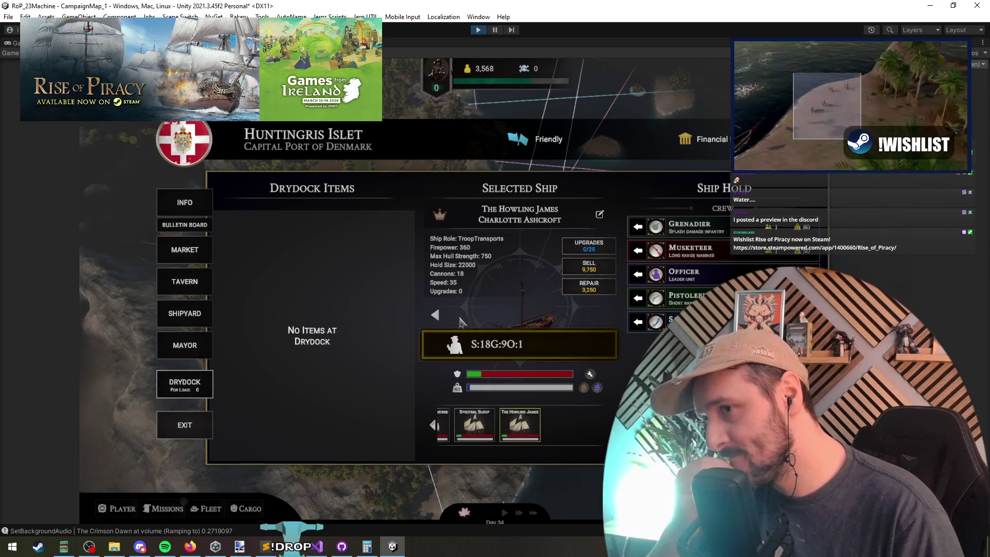
left_click(438, 316)
left_click(438, 316)
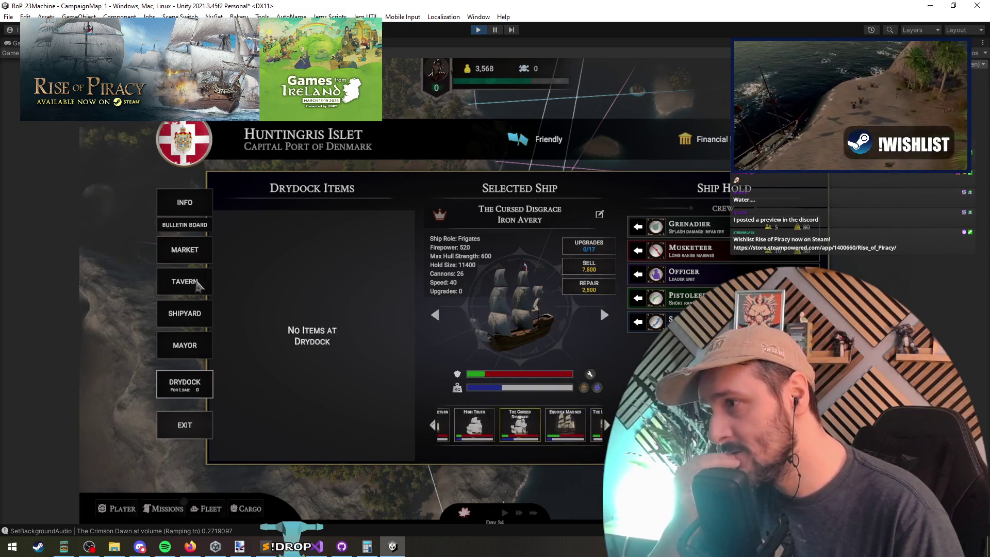
Open the tavern's crew hiring, briefly passing through the shipyard.
left_click(199, 289)
left_click(197, 313)
left_click(192, 282)
Decline buying all available Sailor crew and return to the drydock.
double_click(322, 249)
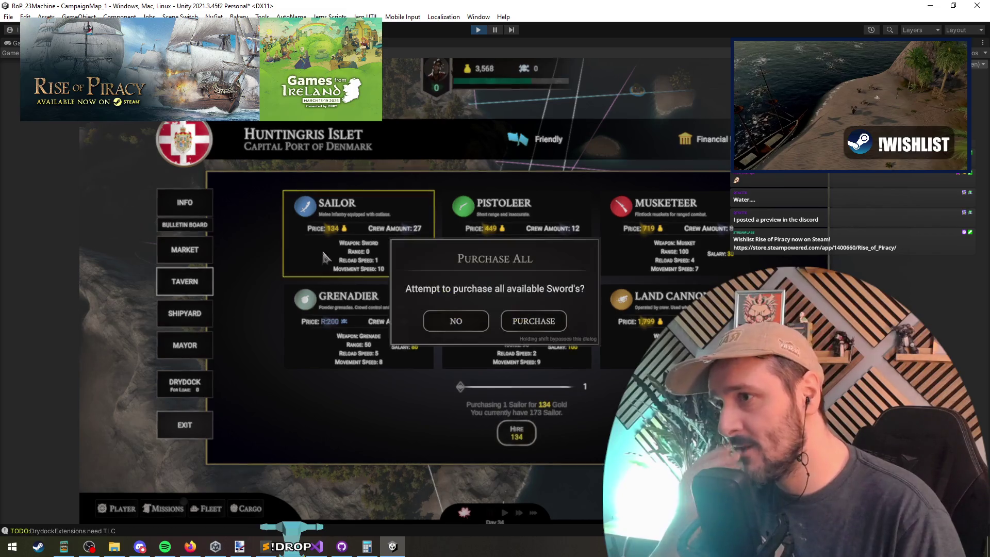
left_click(545, 330)
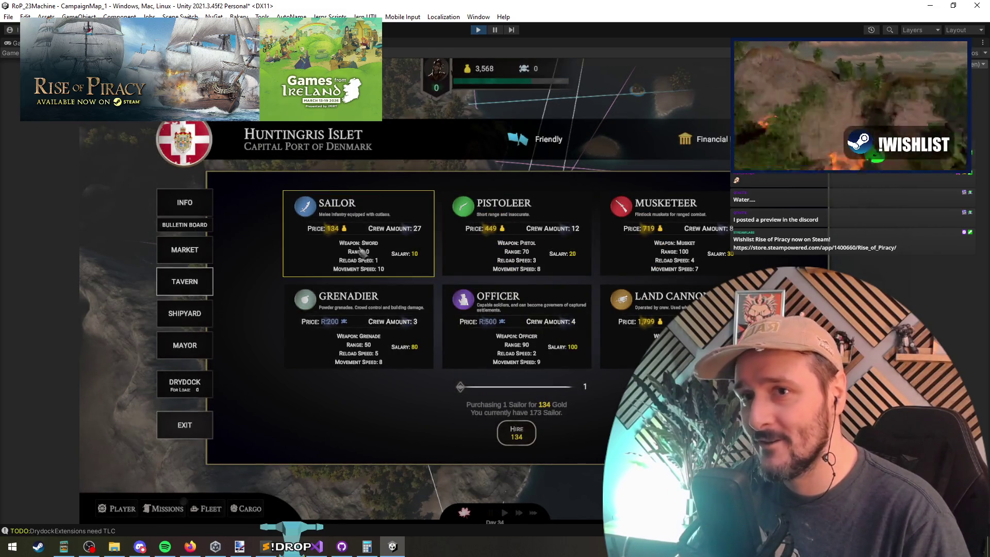
left_click(188, 375)
Unload crews from The Poison Revenge, The Howling James and Spectral Sloop, then sell the Spectral Sloop.
left_click(604, 315)
left_click(604, 315)
left_click(605, 315)
left_click(604, 314)
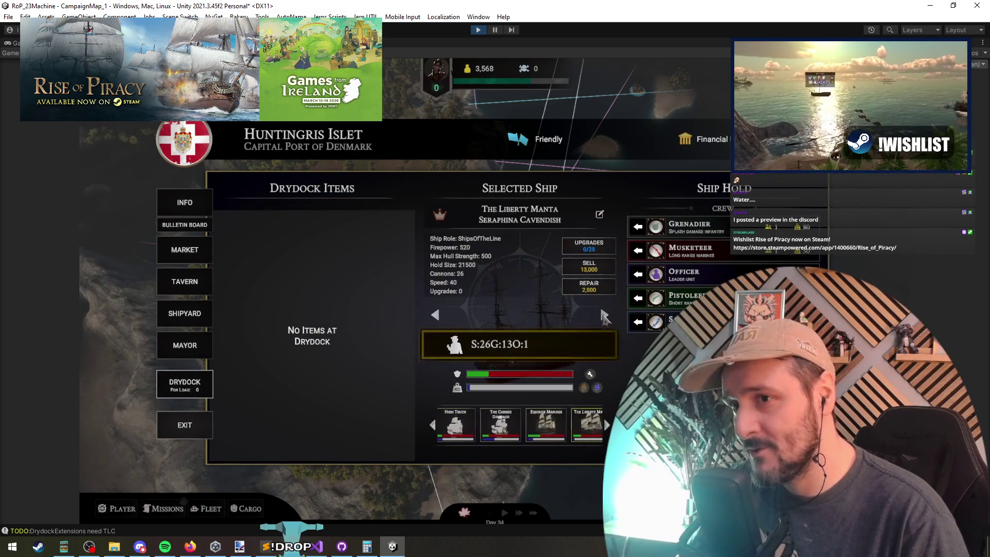
left_click(604, 315)
left_click(584, 387)
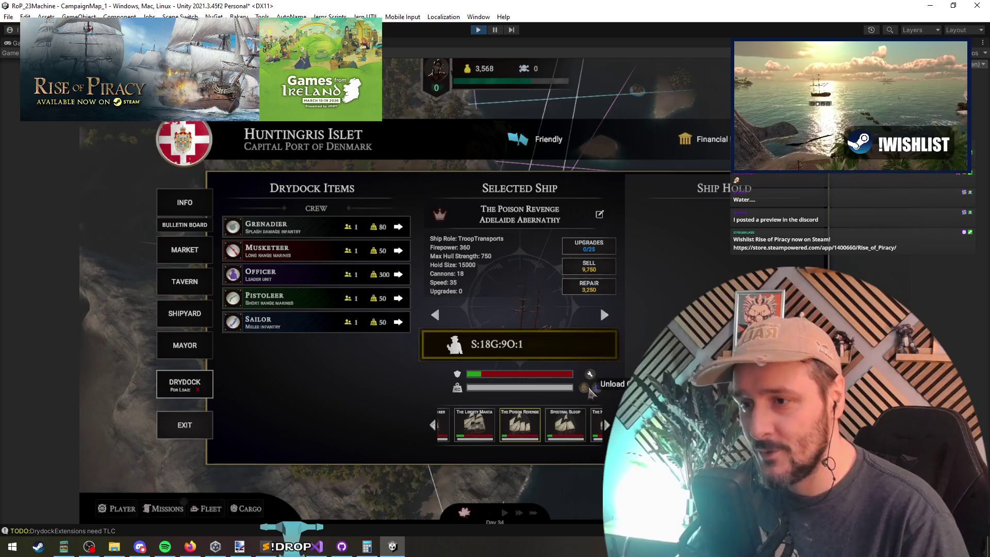
left_click(604, 315)
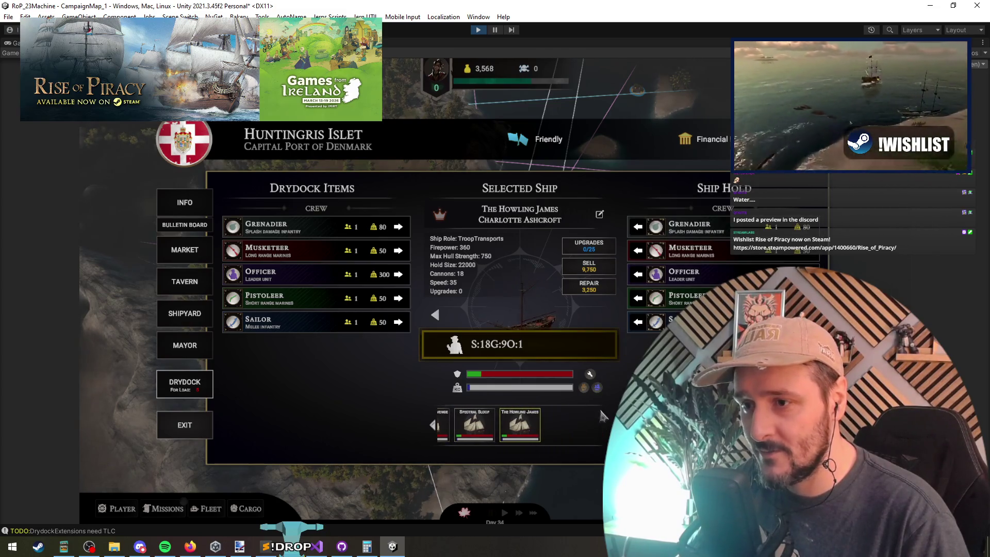
left_click(598, 388)
left_click(434, 314)
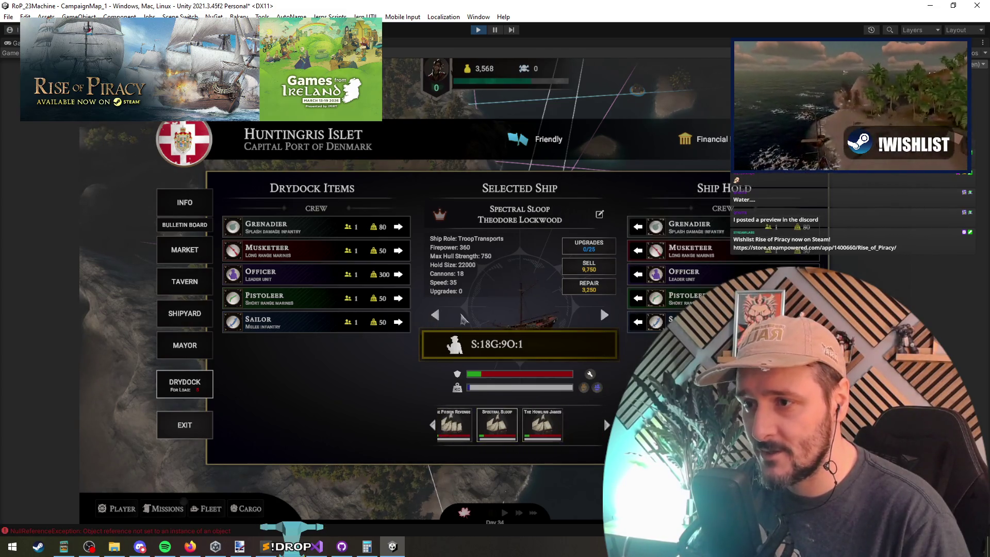
left_click(597, 387)
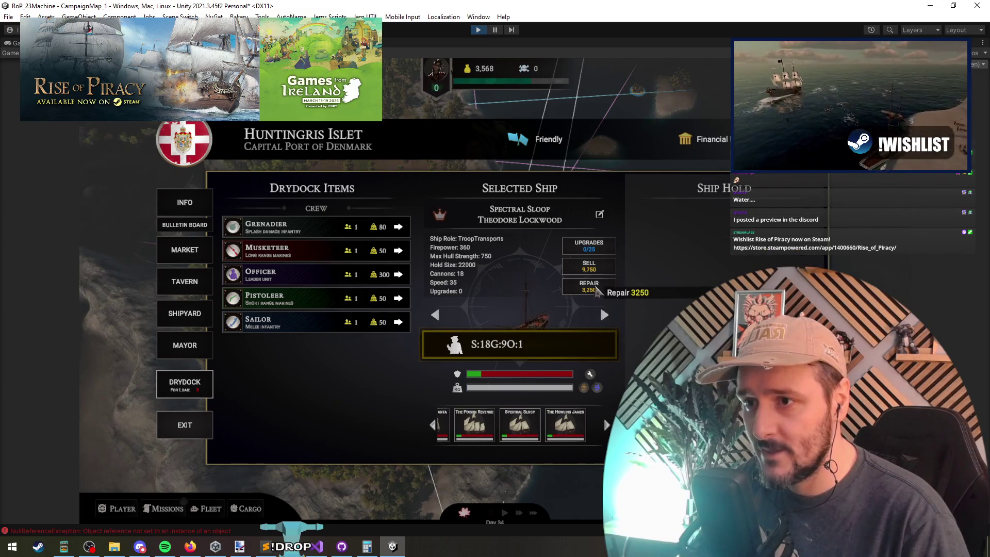
left_click(592, 266)
left_click(524, 319)
Sell The Howling James and The Poison Revenge, bringing gold to 32,818.
left_click(604, 315)
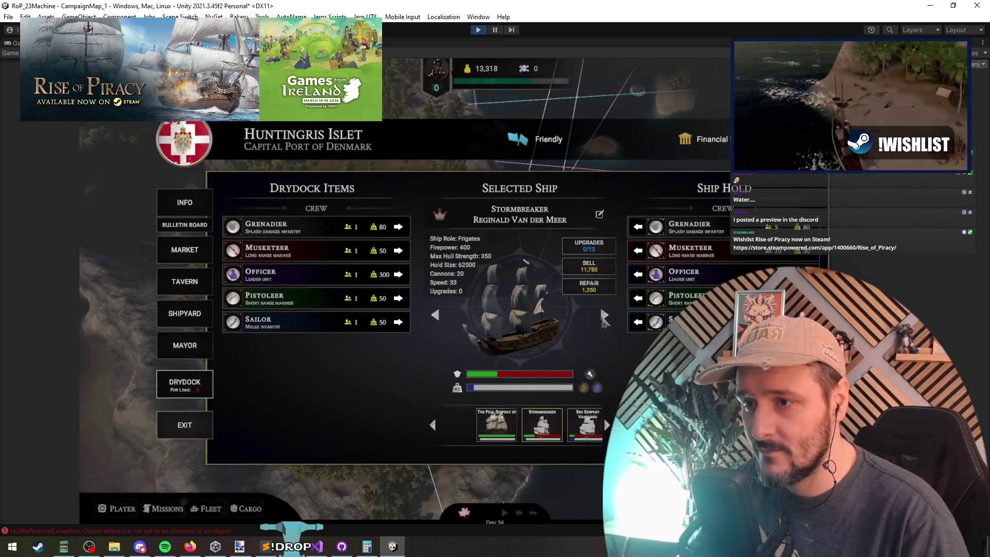
left_click(603, 315)
left_click(604, 315)
left_click(604, 314)
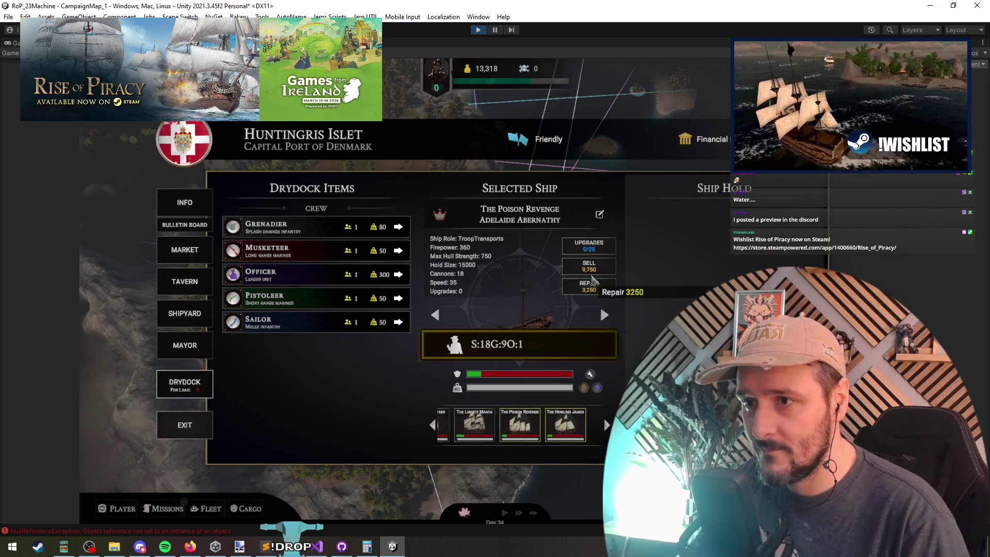
left_click(589, 266)
left_click(529, 320)
left_click(604, 314)
left_click(603, 314)
left_click(604, 315)
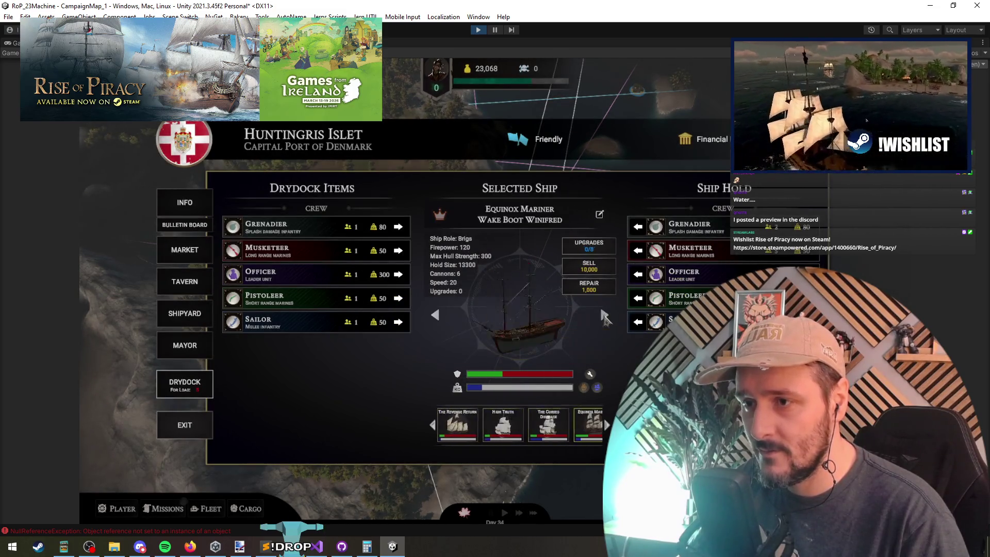
left_click(604, 314)
left_click(589, 266)
left_click(534, 321)
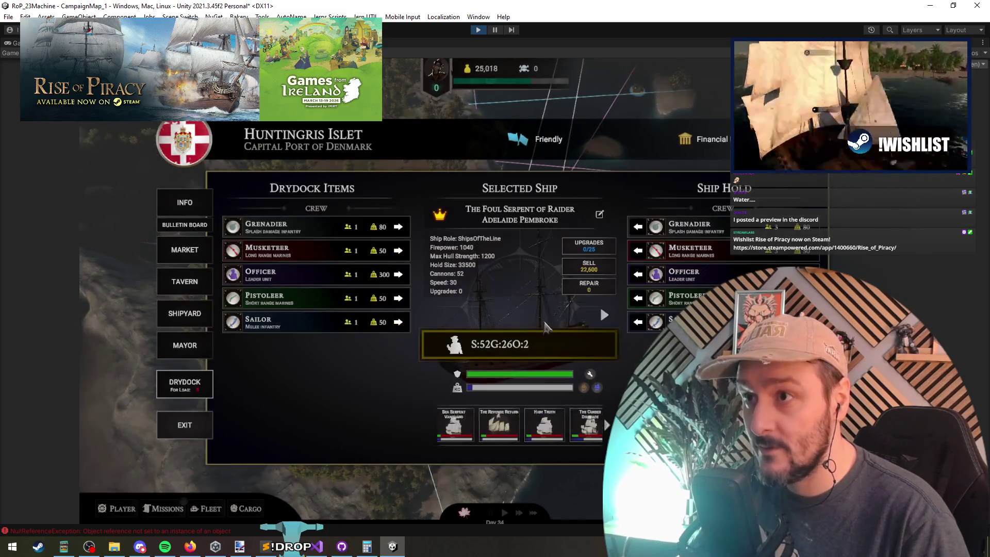
left_click(199, 251)
Hire the Sailor, Pistoleer and Musketeer recruits in the tavern.
left_click(205, 293)
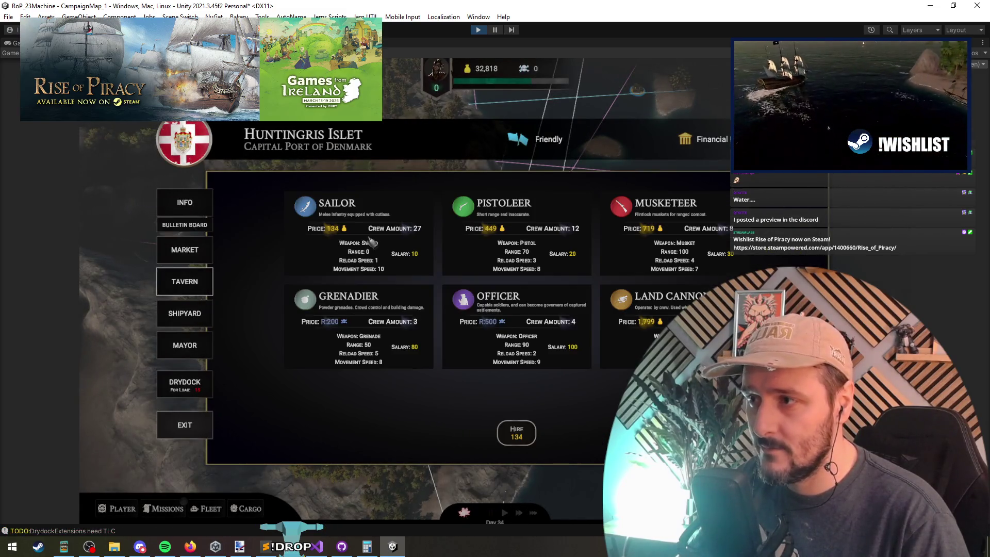
left_click(390, 252)
left_click(390, 251)
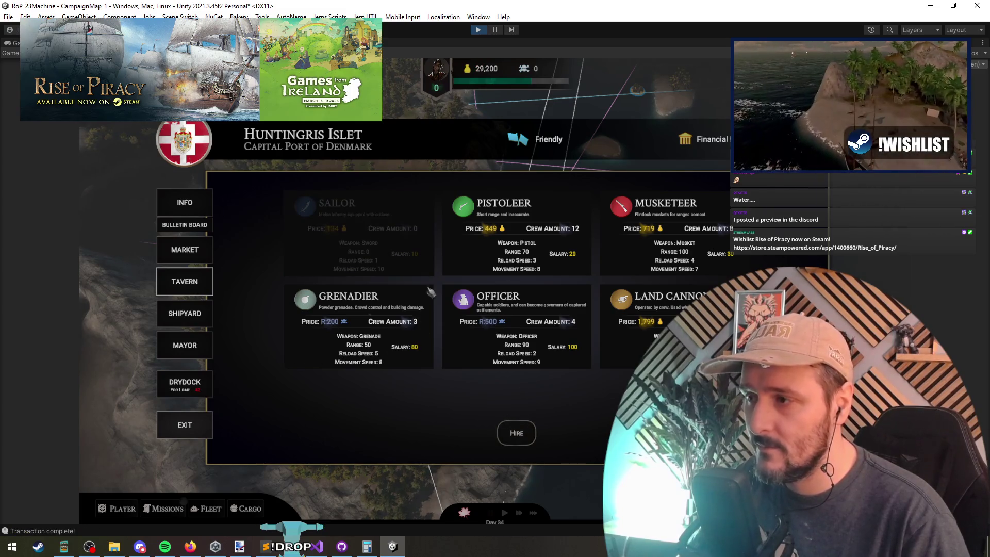
left_click(519, 242)
left_click(670, 237)
left_click(670, 237)
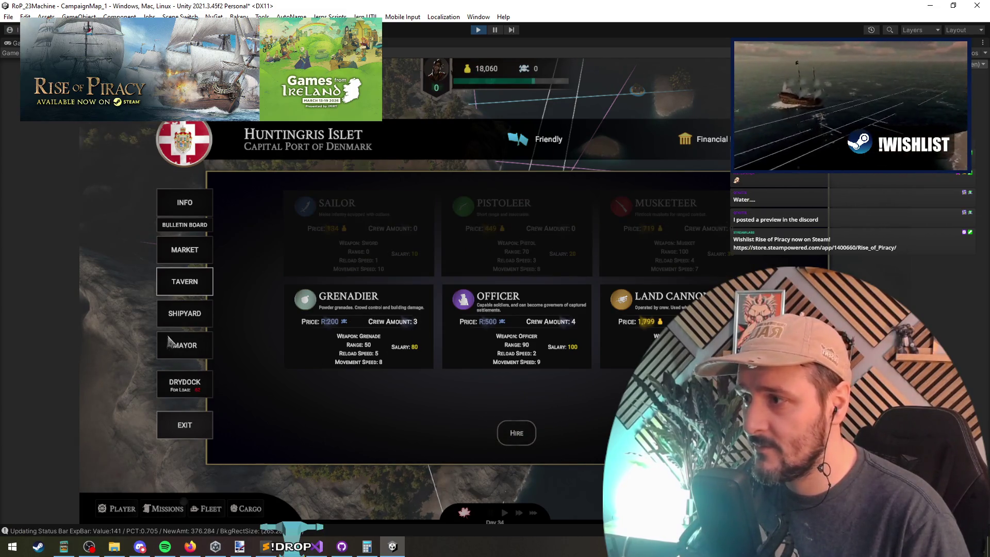
Load the drydock crew aboard The Foul Serpent of Raider, shifting Stormbreaker's sailors over.
left_click(185, 384)
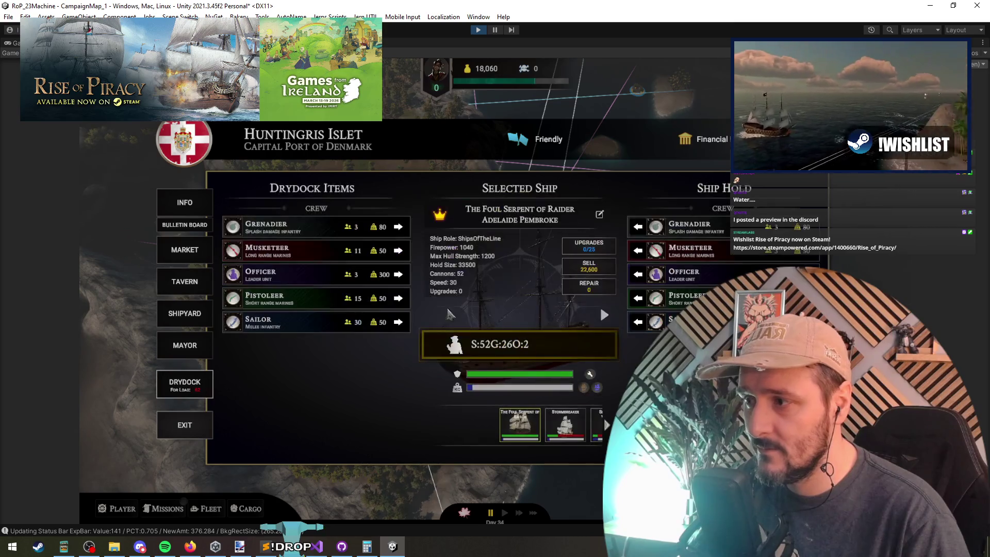
left_click(404, 231, "ctrl")
left_click(403, 231, "ctrl")
left_click(403, 230, "ctrl")
left_click(404, 231, "ctrl")
left_click(404, 230, "ctrl")
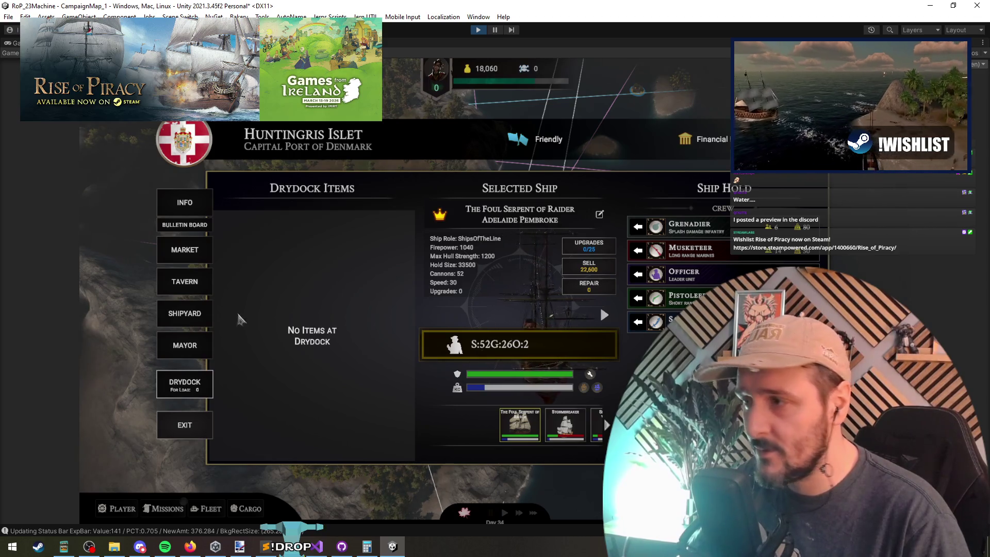
left_click(605, 315)
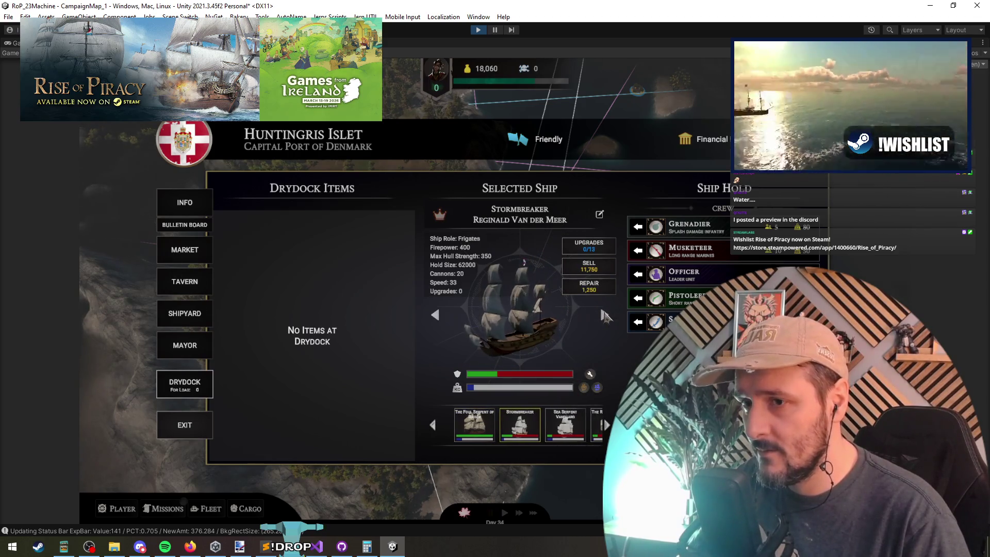
left_click(638, 322)
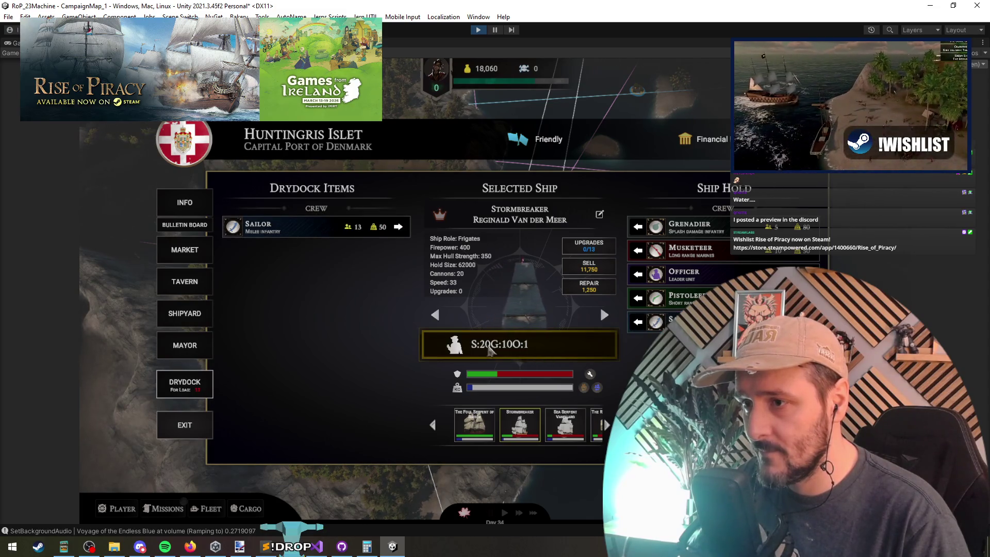
left_click(398, 227)
left_click(435, 314)
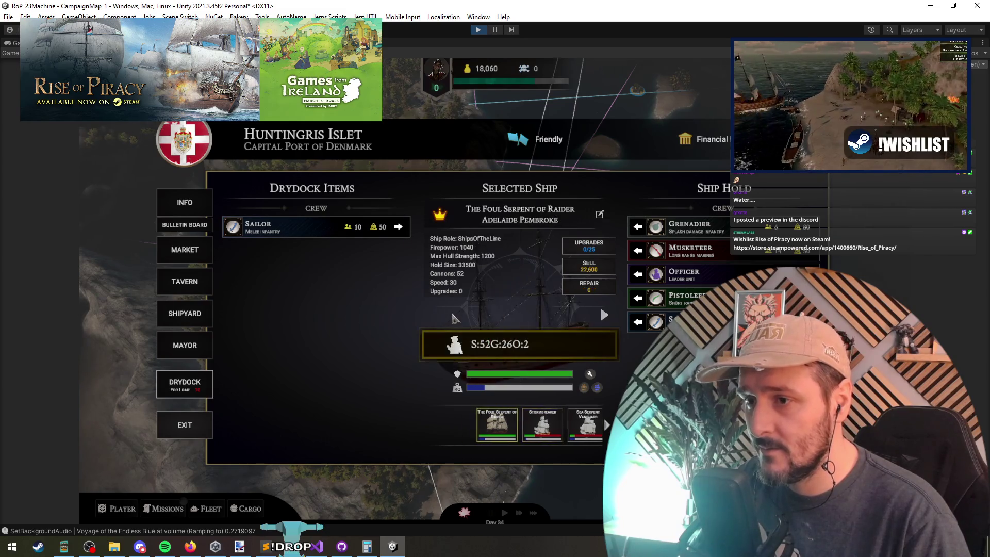
left_click(398, 227, "shift")
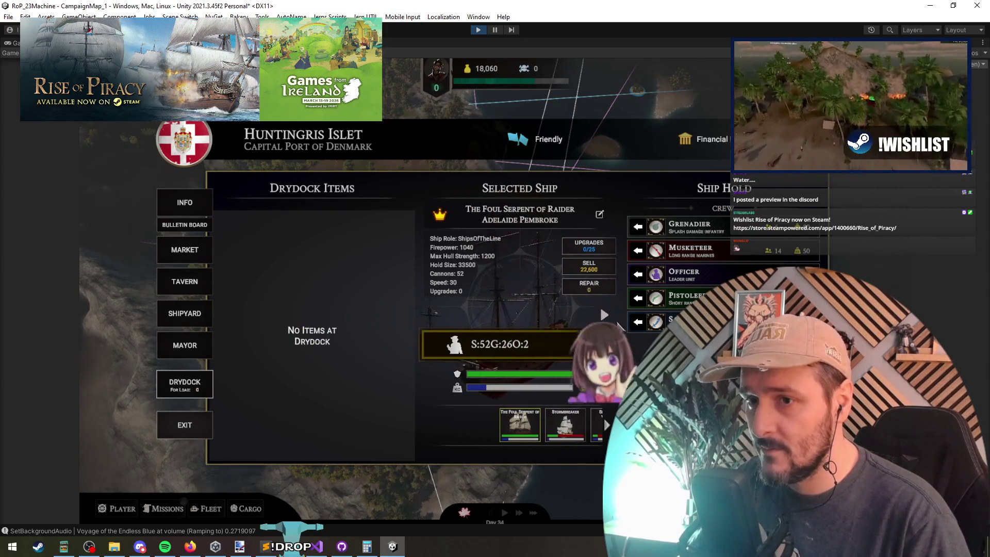
Unload and sell The Revenge Return, leaving 27,810 gold, then browse to the Equinox Mariner.
left_click(604, 315)
left_click(603, 315)
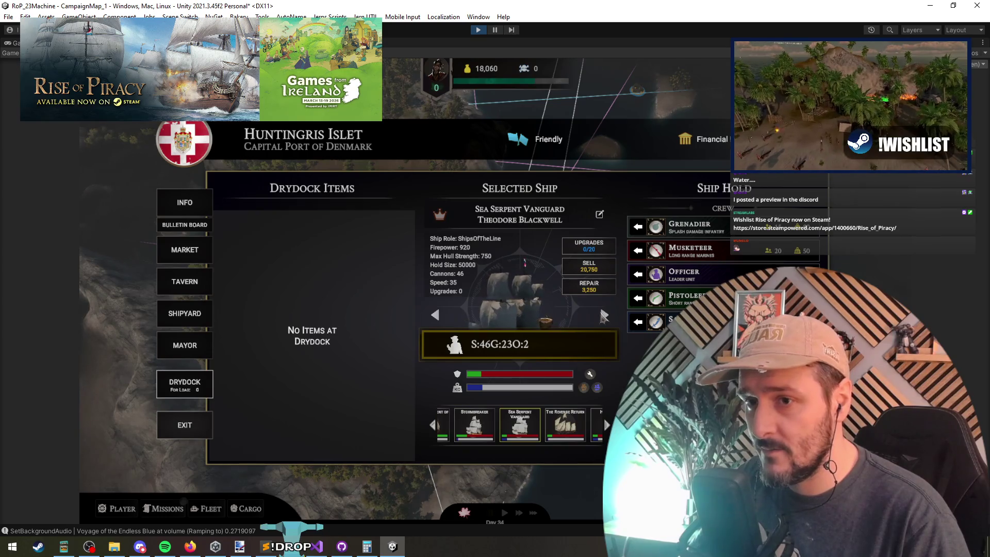
left_click(603, 315)
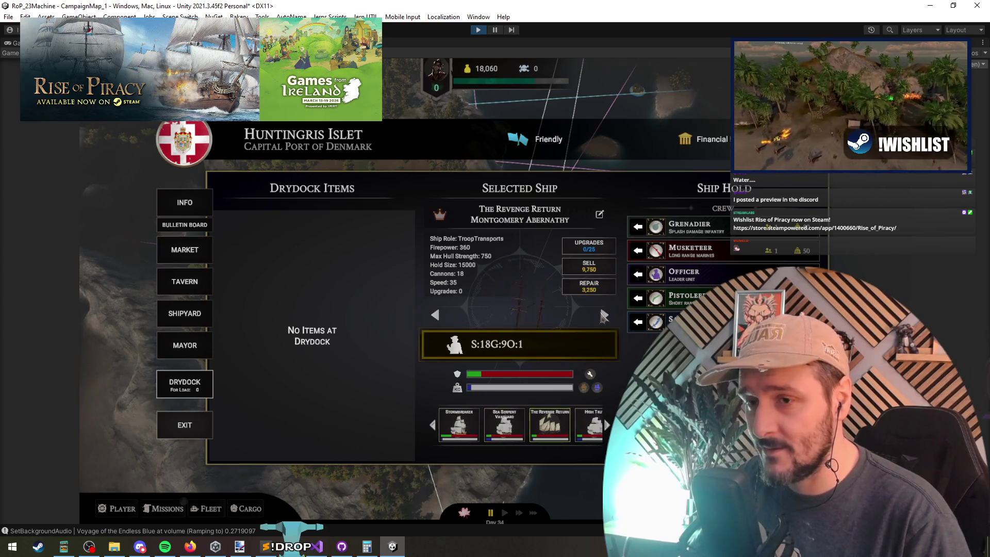
left_click(638, 323)
left_click(638, 227)
left_click(637, 227)
left_click(638, 228)
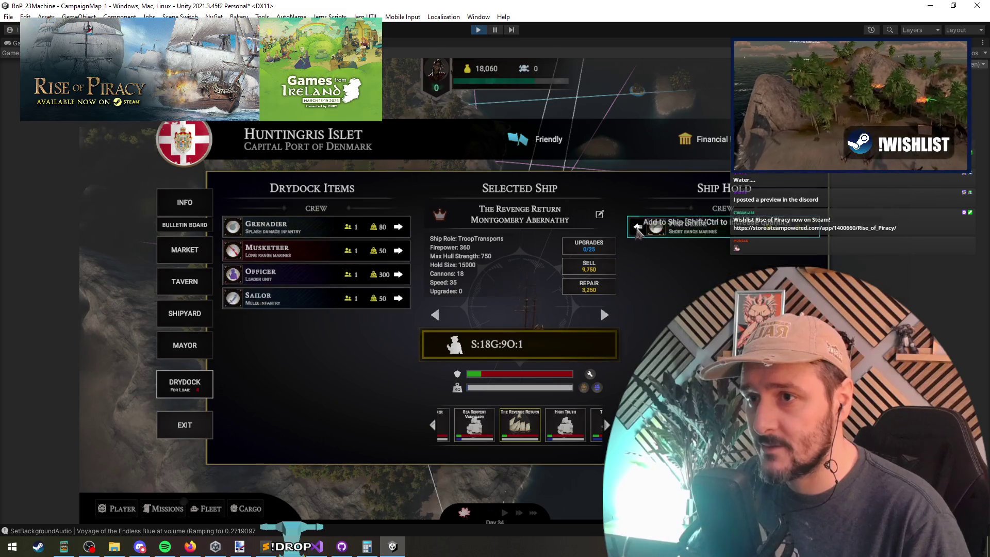
left_click(638, 228)
left_click(589, 266)
left_click(531, 320)
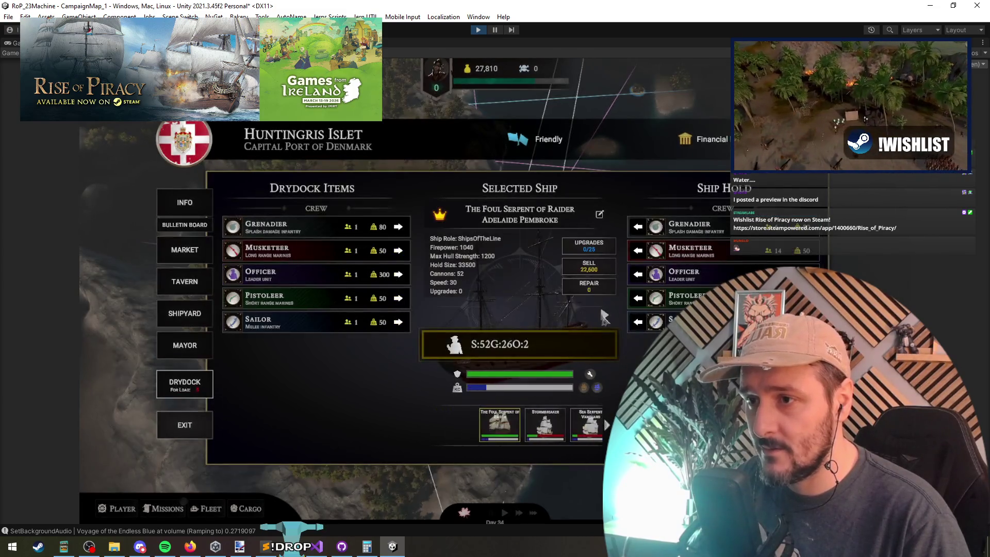
left_click(604, 315)
left_click(604, 315)
left_click(603, 315)
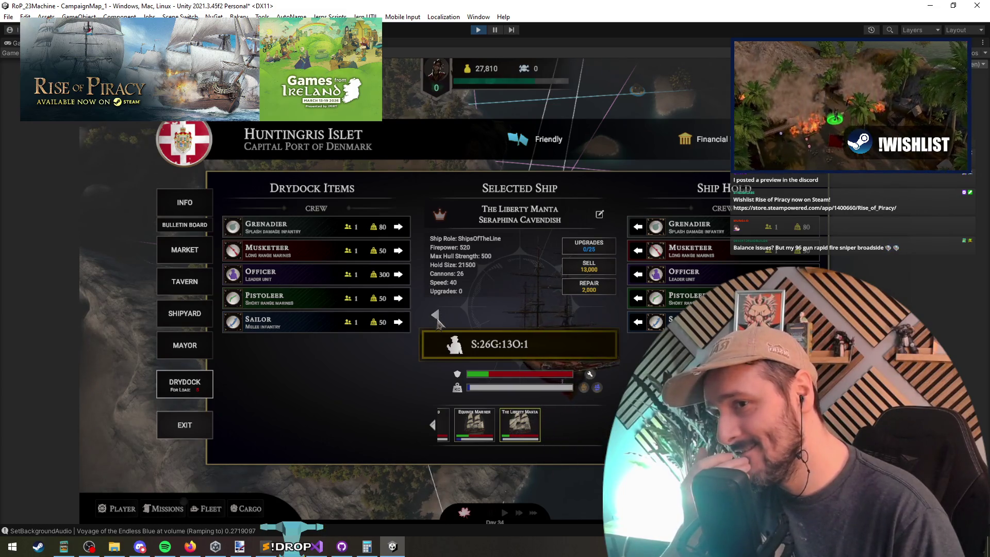
left_click(435, 315)
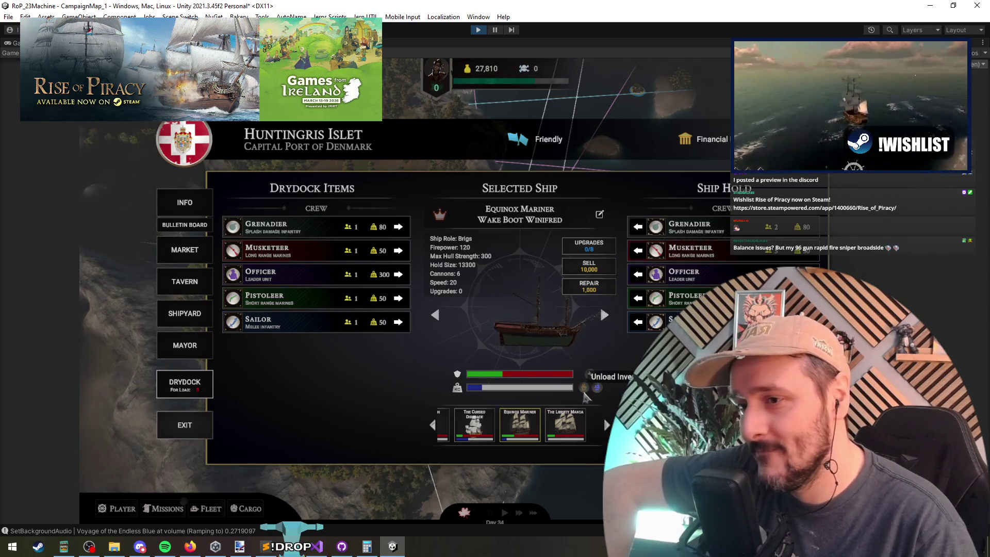
Unload and sell the Equinox Mariner, raising gold to 37,810.
left_click(597, 388)
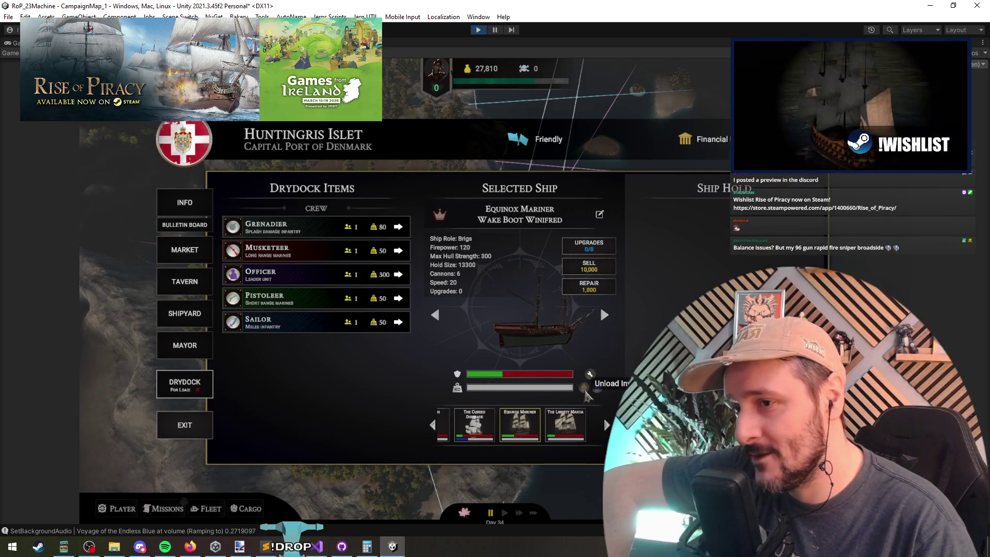
left_click(589, 266)
left_click(554, 312)
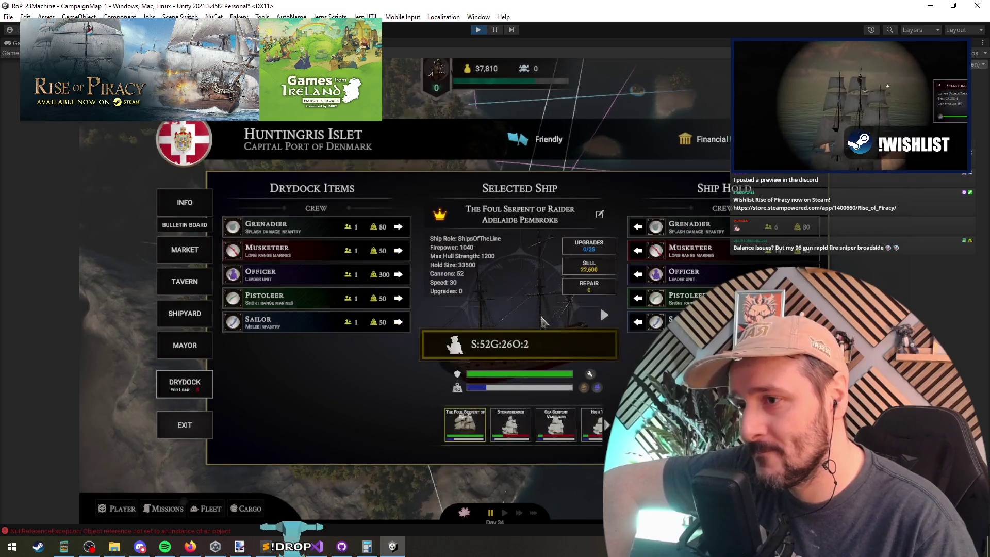
left_click(603, 317)
left_click(603, 317)
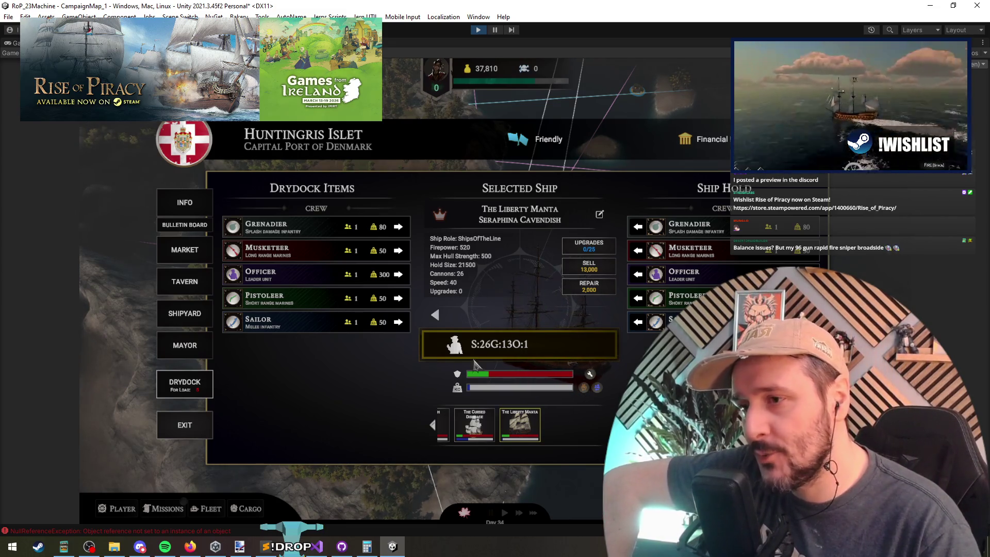
Pause the game, reopen the drydock, and step through the fleet to The Cursed Disgrace.
key("space")
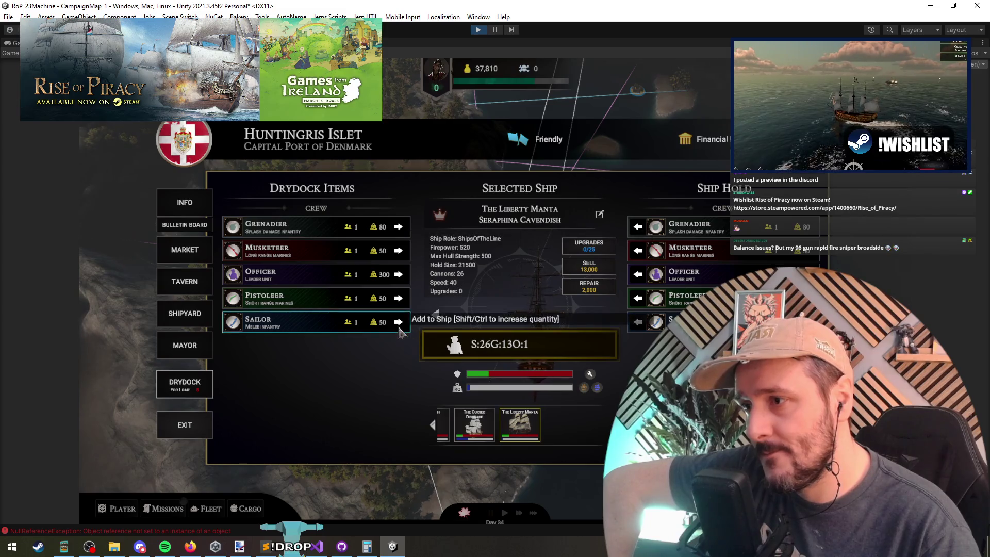
left_click(186, 251)
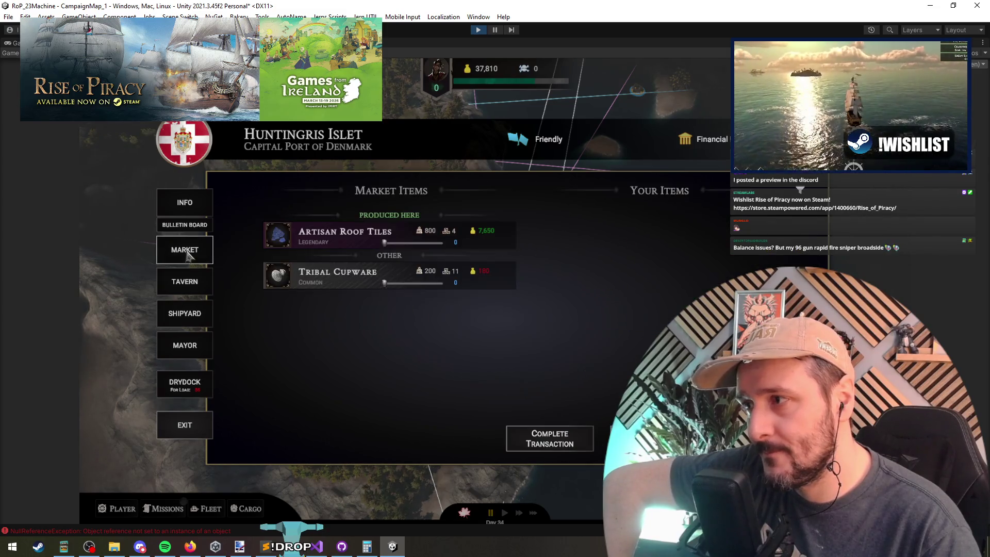
left_click(191, 379)
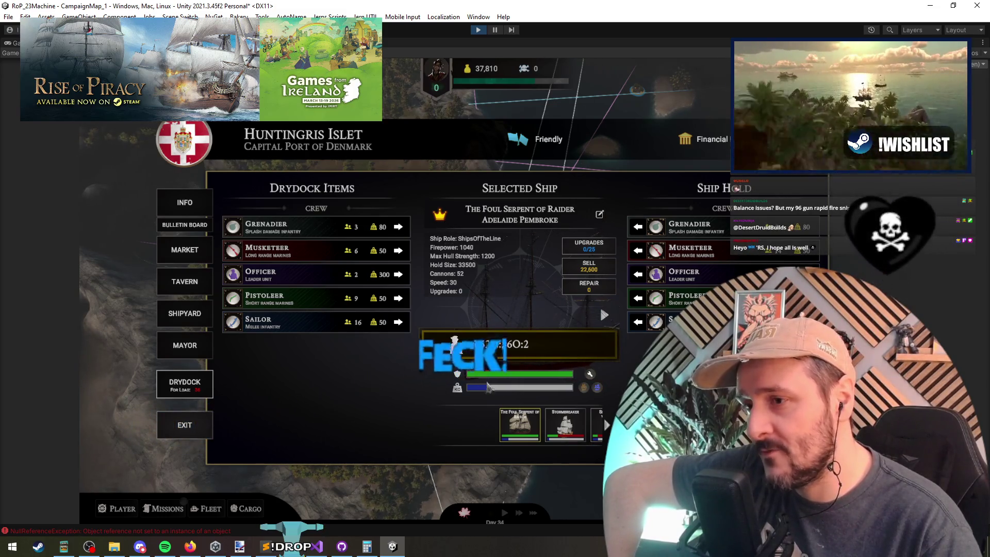
left_click(569, 427)
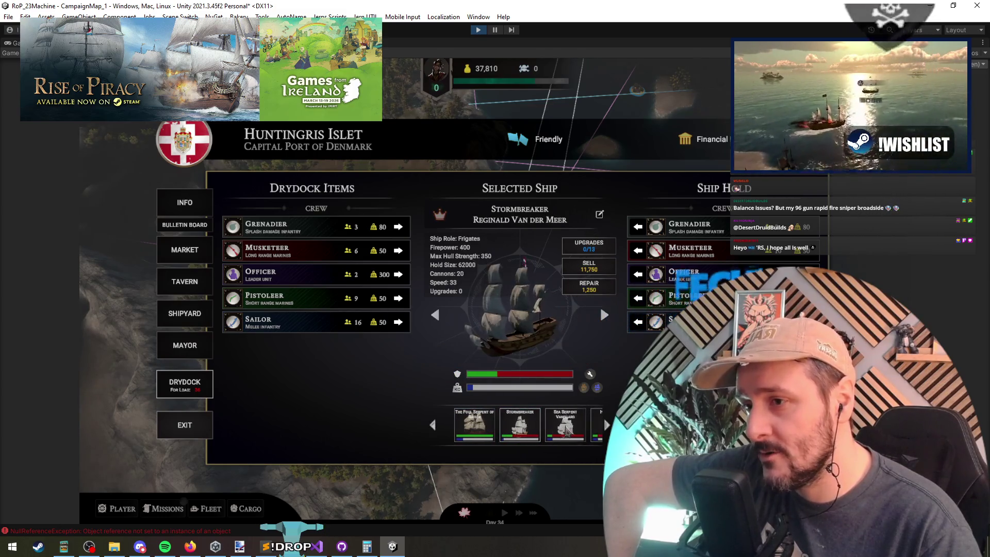
left_click(567, 428)
left_click(567, 428)
left_click(566, 427)
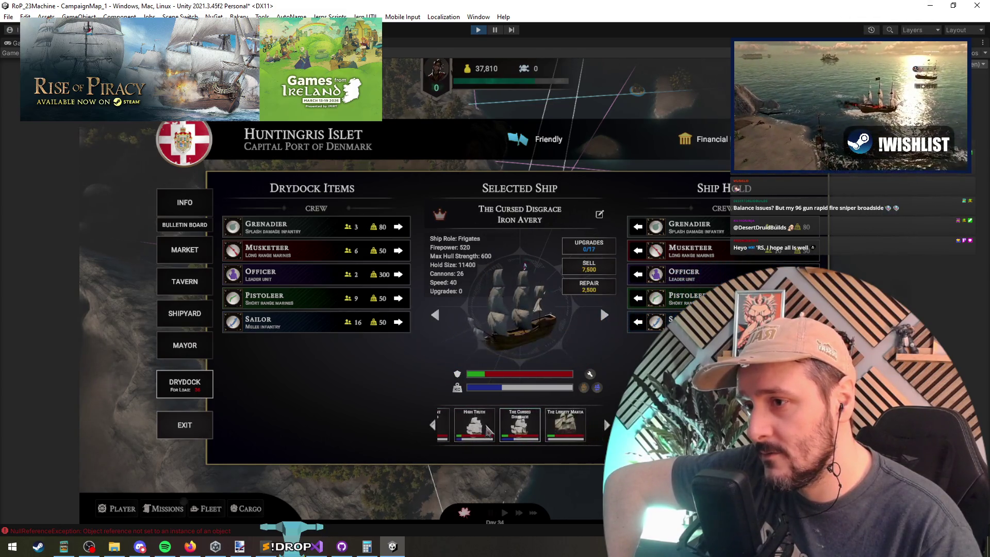
left_click(471, 428)
left_click(565, 427)
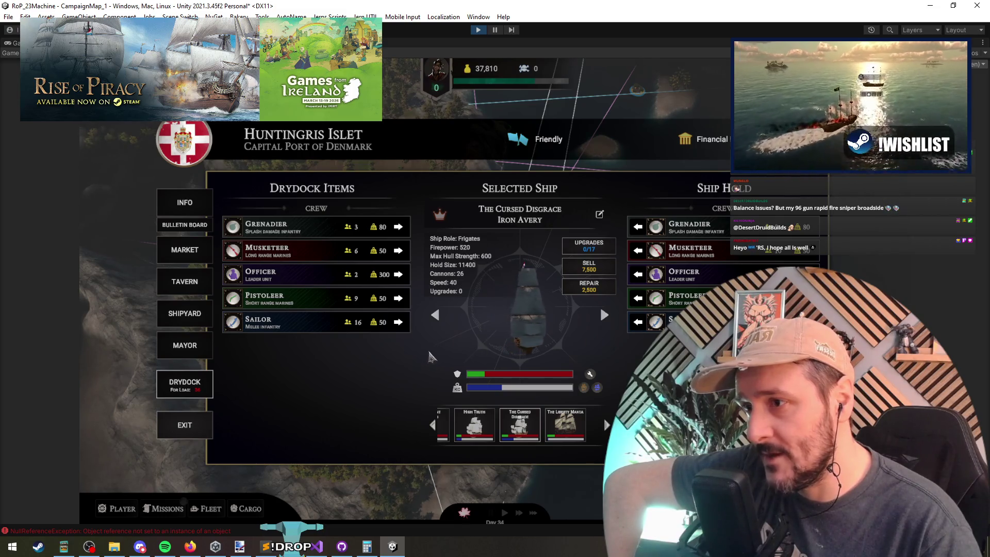
Move 8 sailors off The Cursed Disgrace into the drydock, then switch away from the game.
left_click(638, 321)
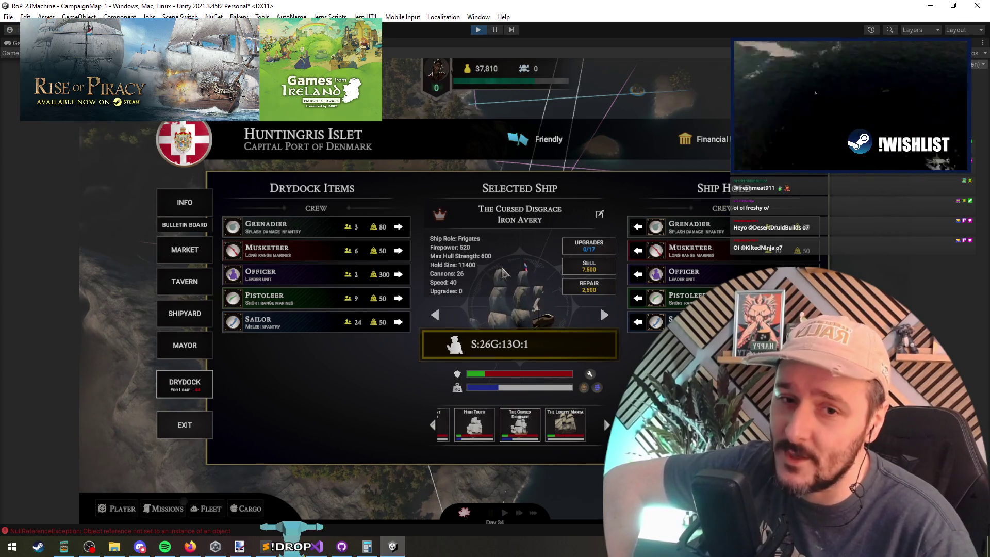
key("alt+Tab")
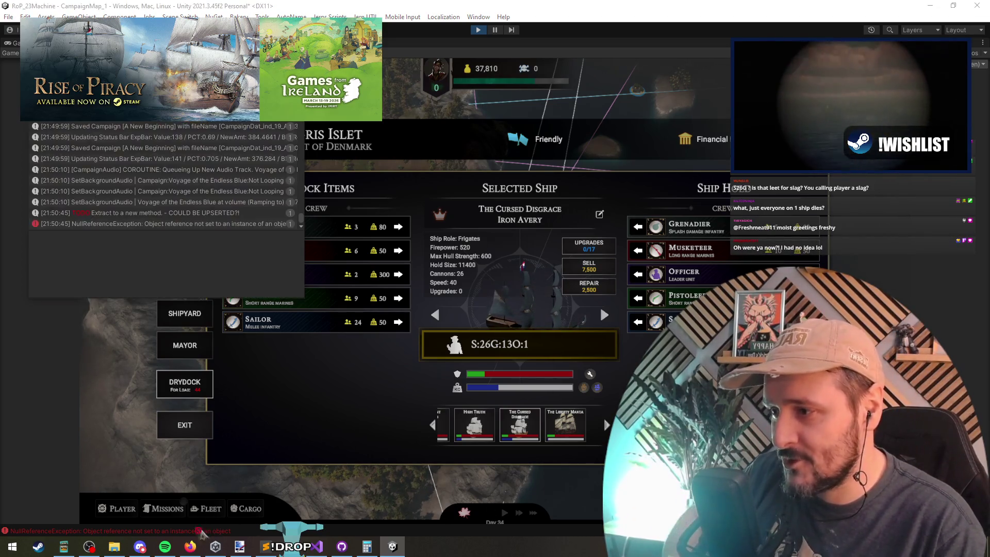
Follow the NullReferenceException's stack trace into ShipPreviewMembers.cs and place Visual Studio beside the game.
key("ctrl+shift+c")
left_click(158, 224)
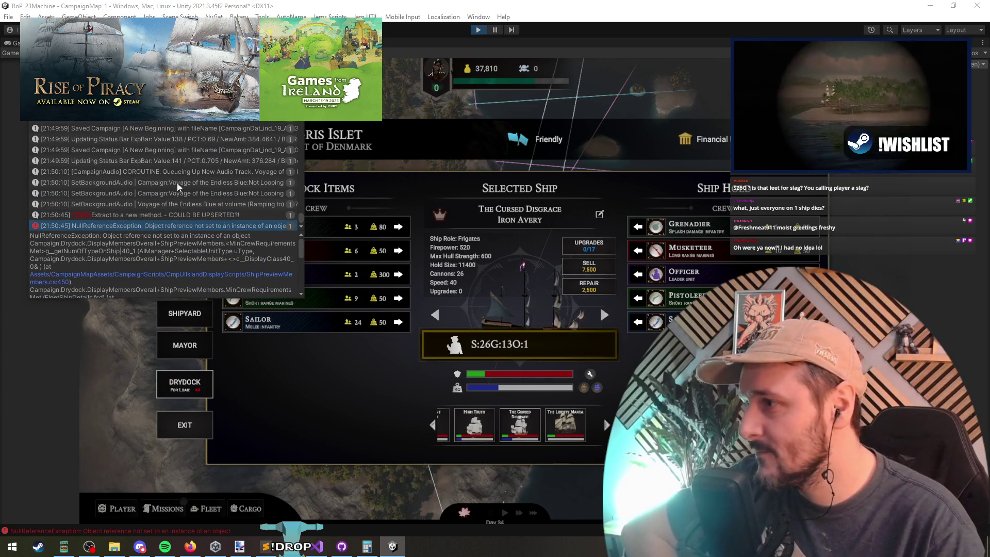
left_click(180, 276)
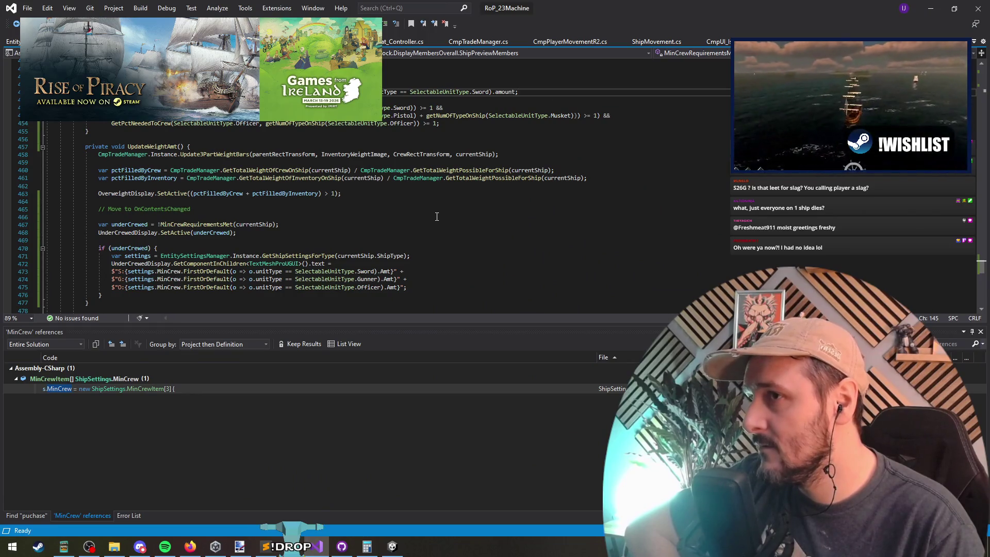
scroll(461, 227, "up", 5)
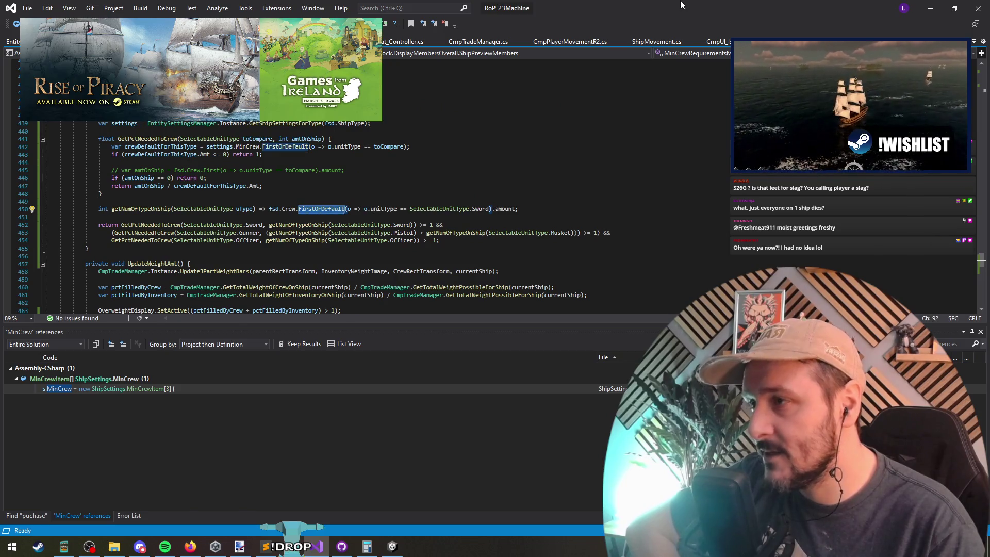
mouse_move(679, 6)
left_mouse_down()
mouse_move(576, 499)
mouse_move(550, 538)
left_mouse_up()
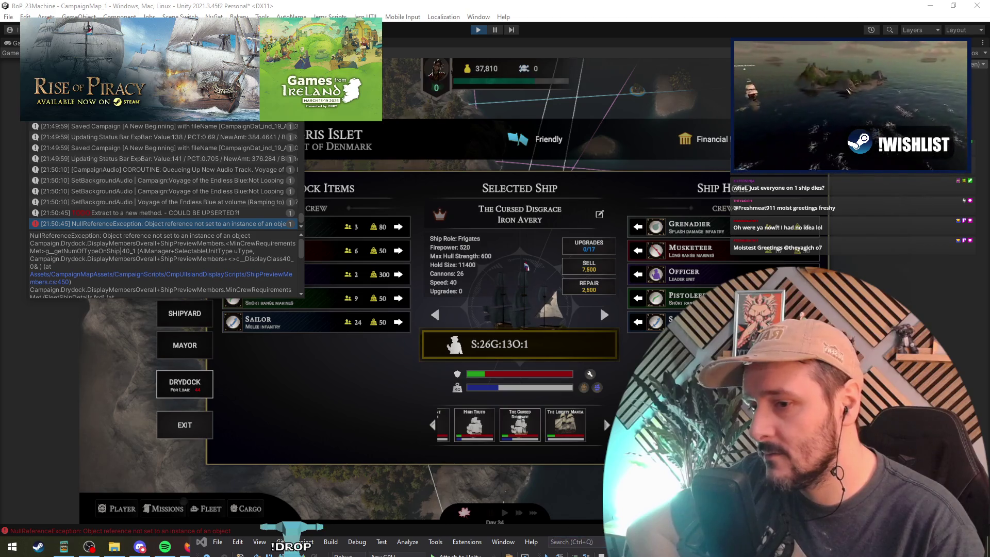
mouse_move(735, 548)
left_mouse_down()
mouse_move(665, 195)
mouse_move(659, 97)
left_mouse_up()
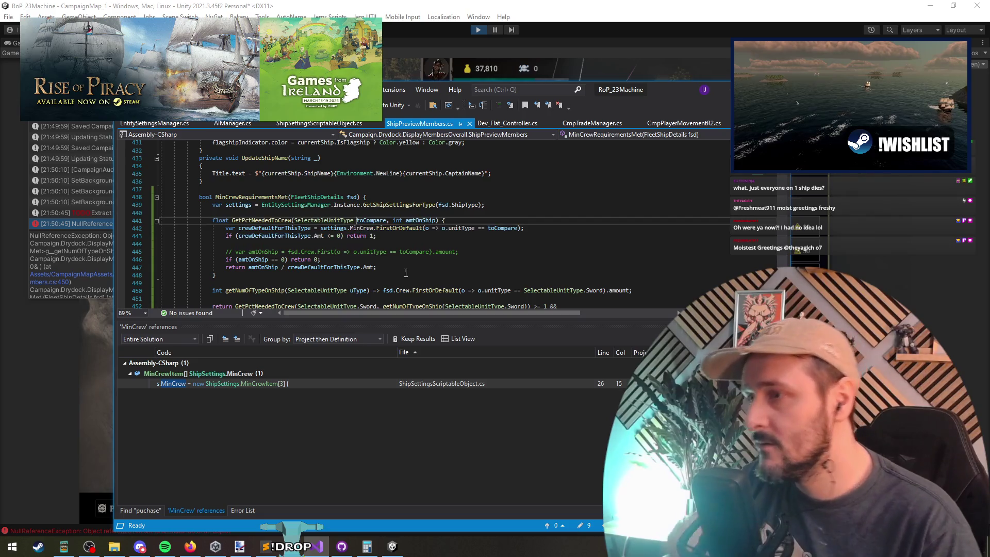
Try a '== null ||' check on crewDefaultForThisType at line 443, then remove it again.
left_click(408, 228)
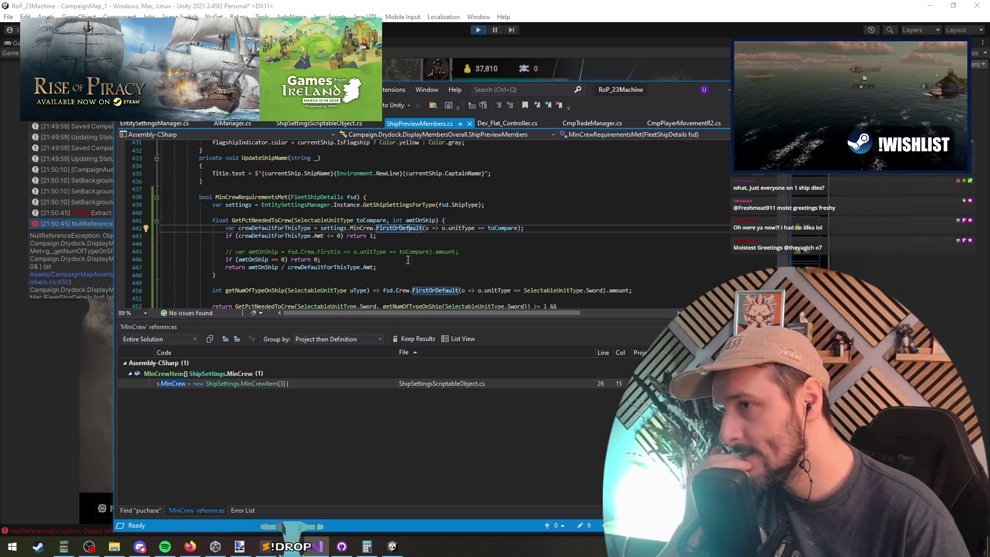
left_click(276, 235)
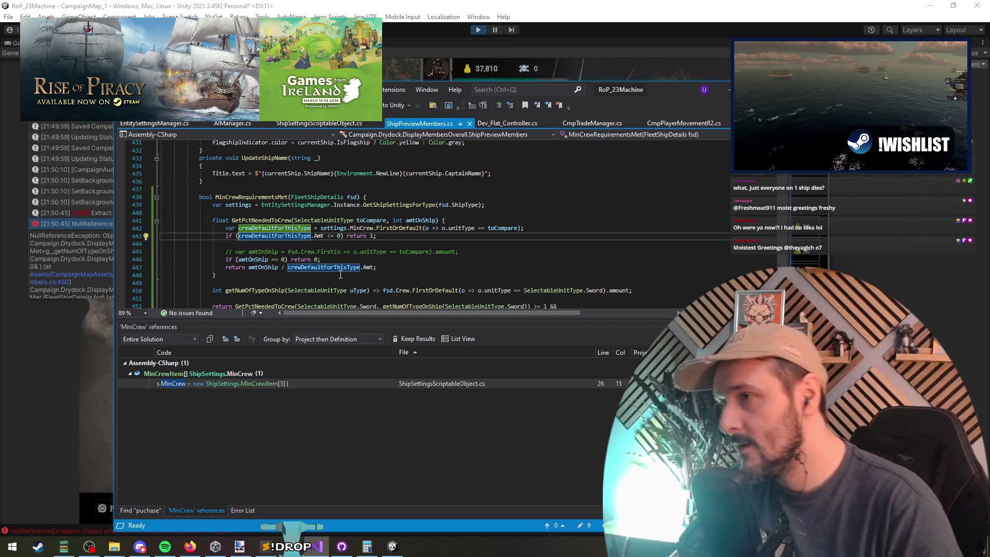
key("ctrl+v")
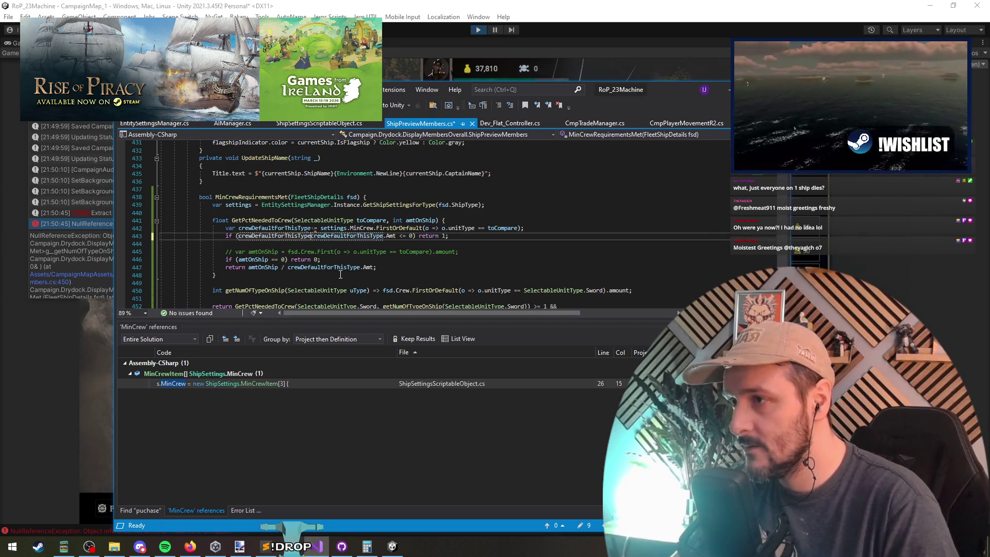
type("== null ")
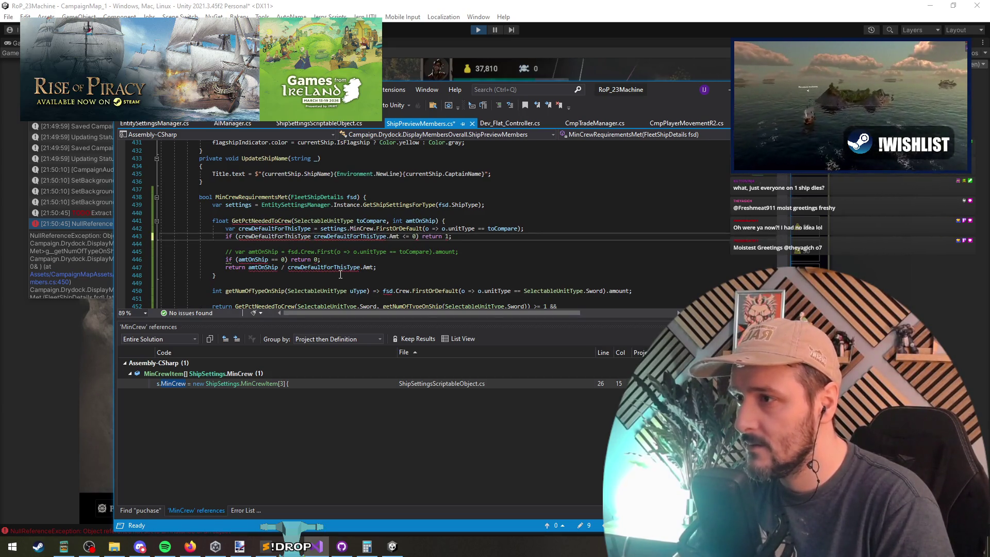
type("||")
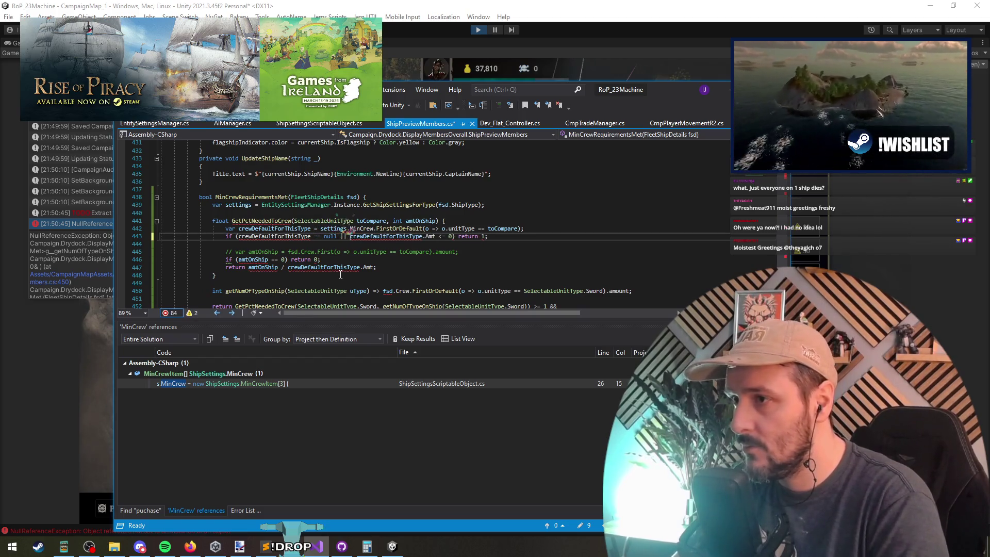
key("Down")
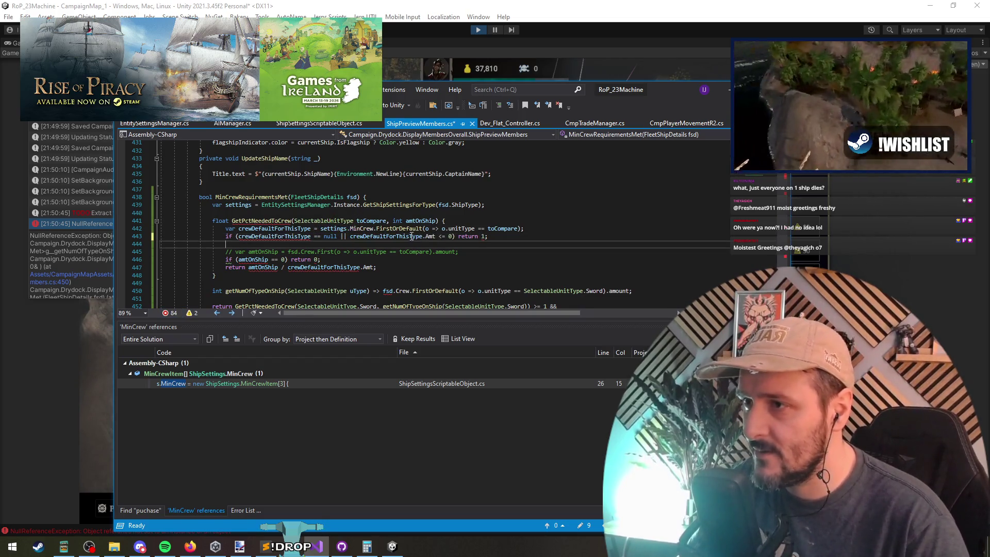
mouse_move(361, 236)
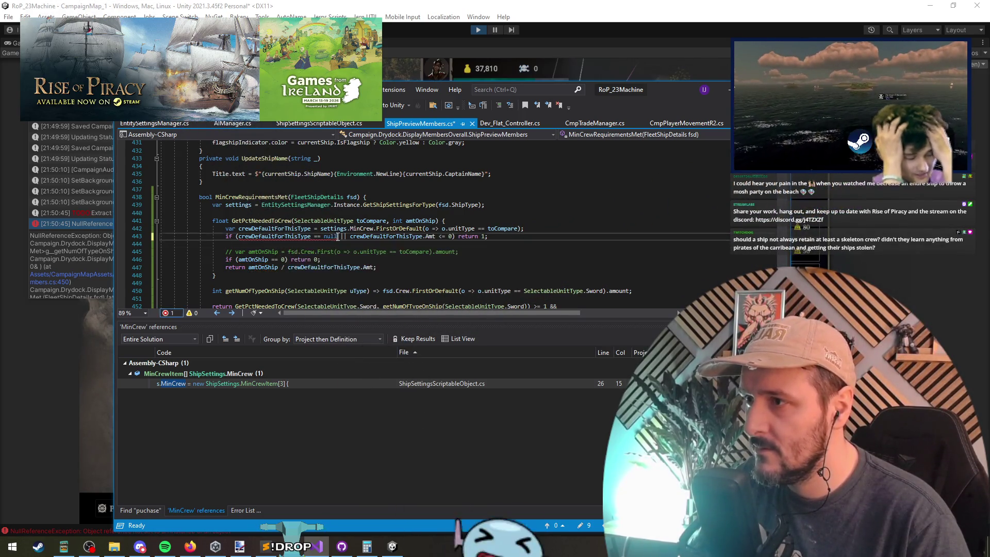
left_click_drag(337, 236, 315, 241)
left_click(313, 236)
key("ctrl+Delete")
key("ctrl+Delete")
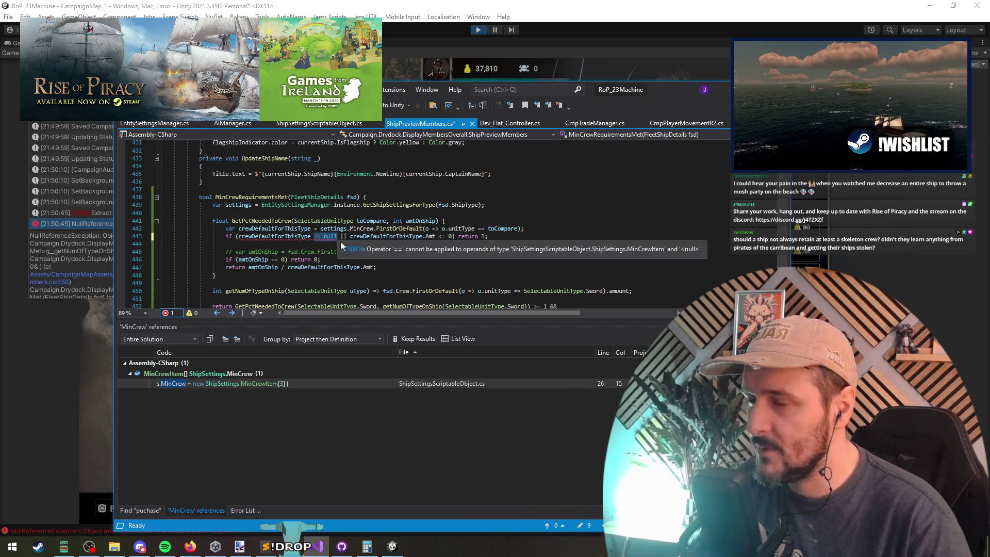
key("ctrl+Delete")
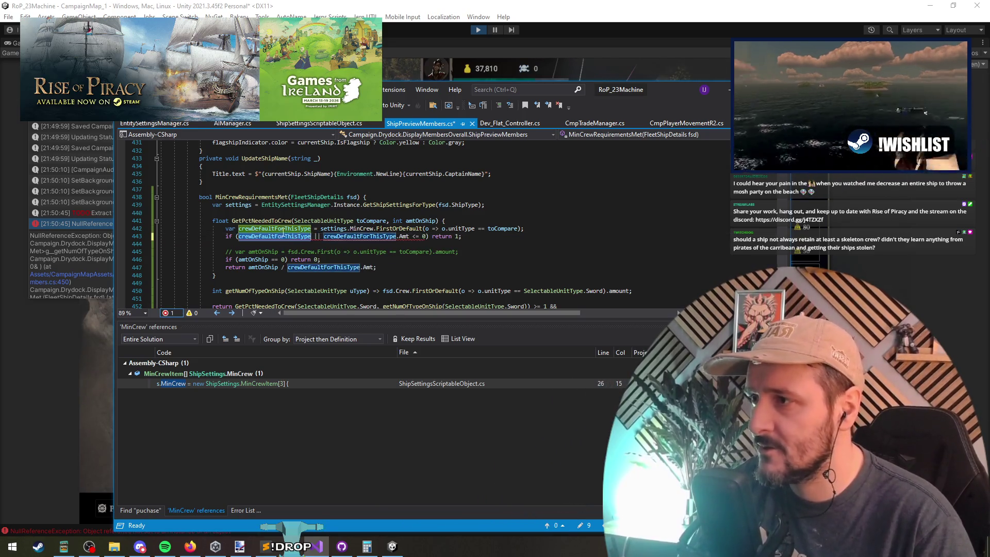
key("ctrl+BackSpace")
left_click(295, 243)
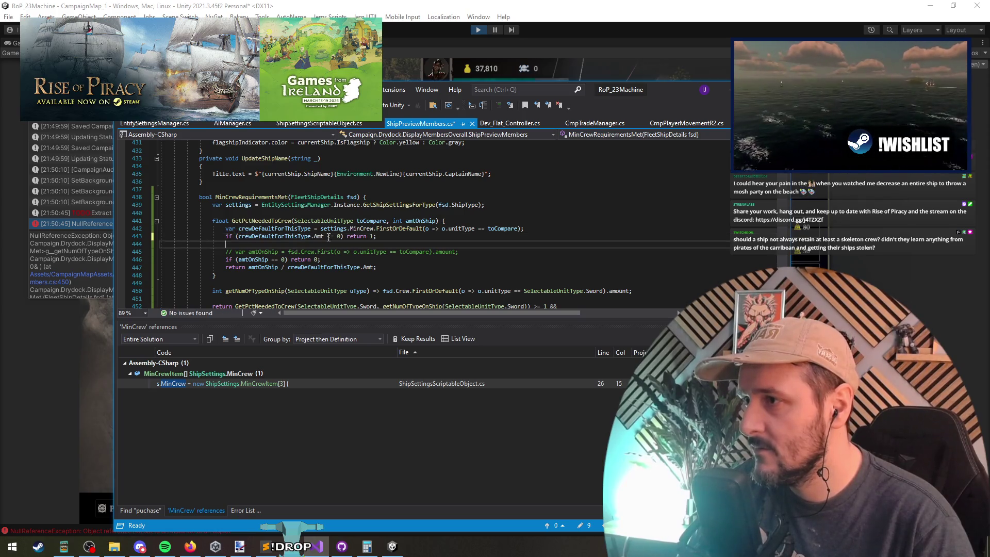
Replace FirstOrDefault with Single in the crew lookup on line 442.
left_click(407, 229)
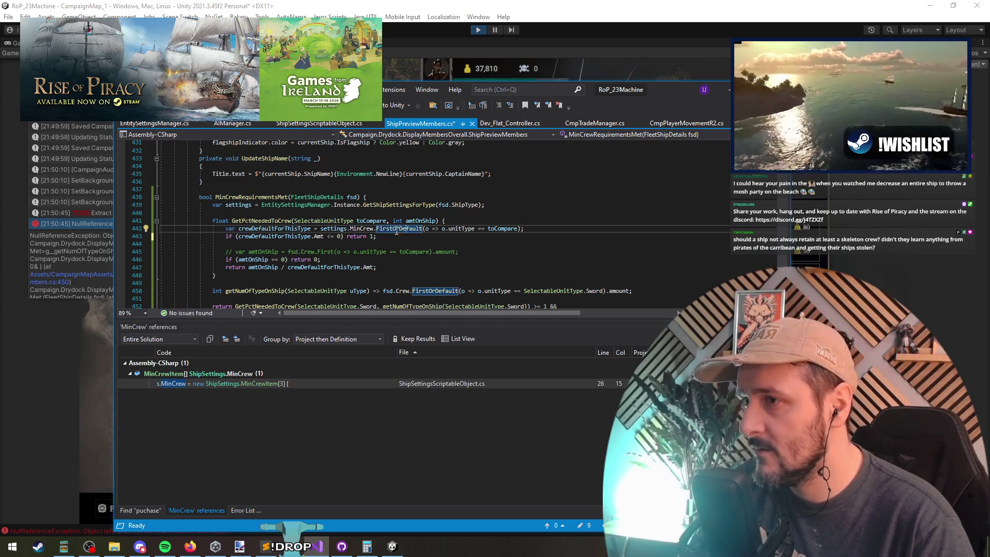
left_click_drag(396, 232, 424, 227)
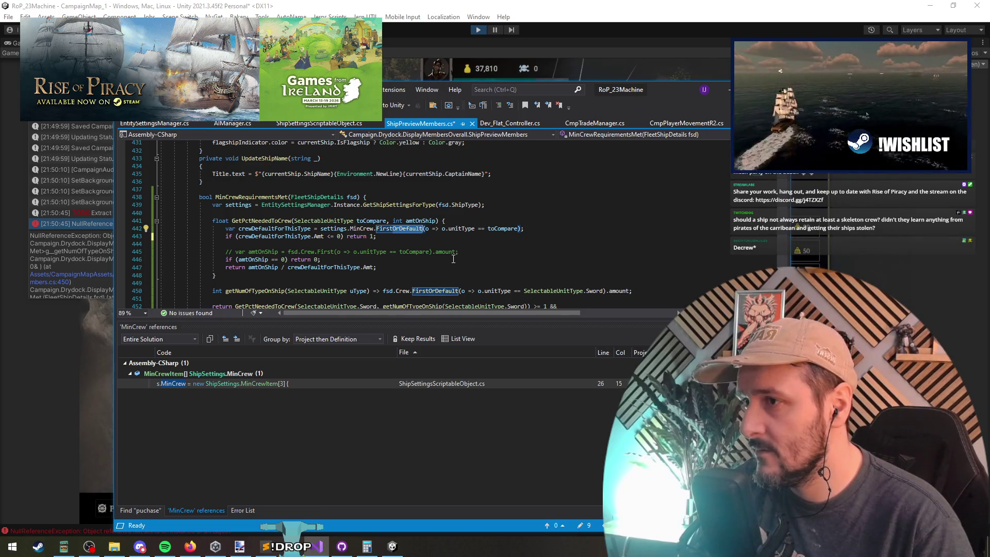
key("BackSpace")
left_click(393, 247)
left_click(386, 229)
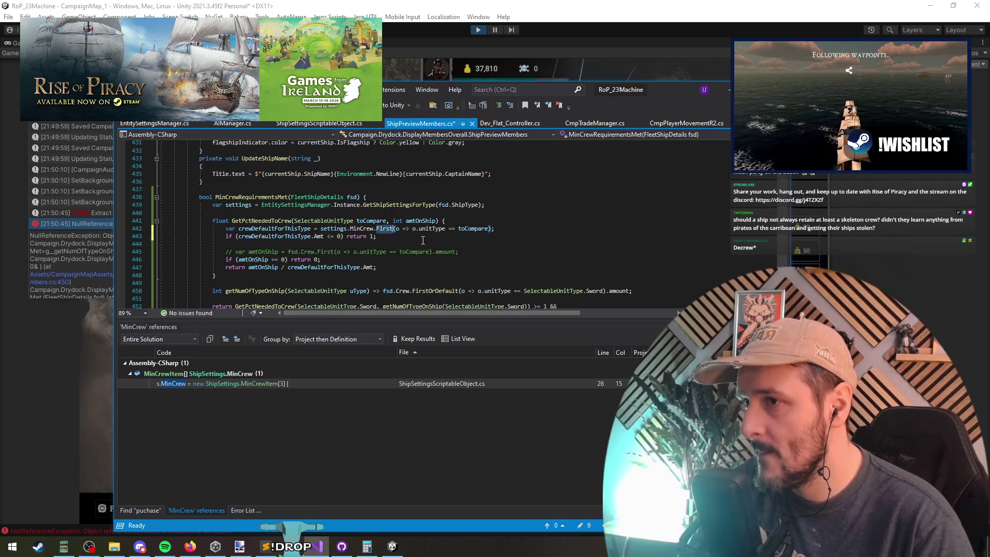
type("Single")
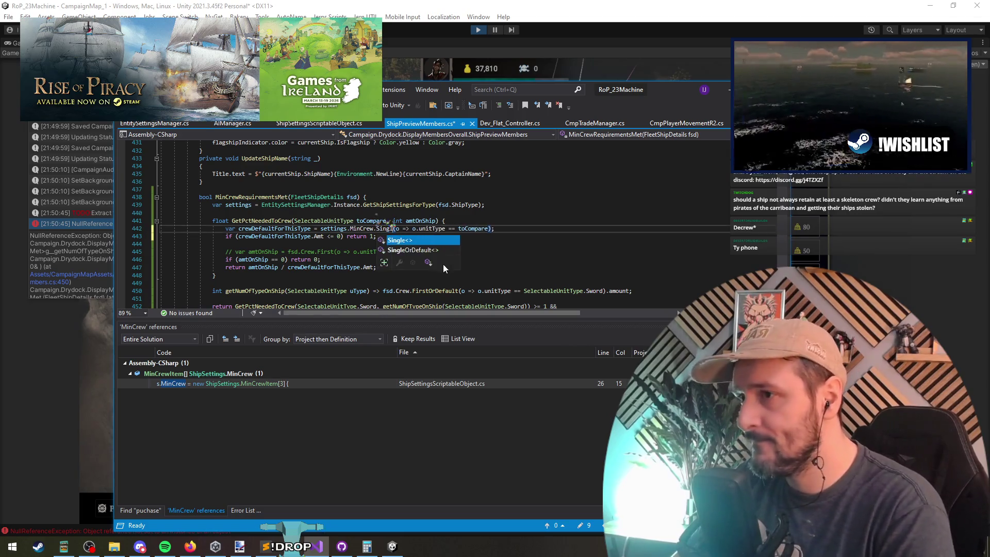
left_click(430, 242)
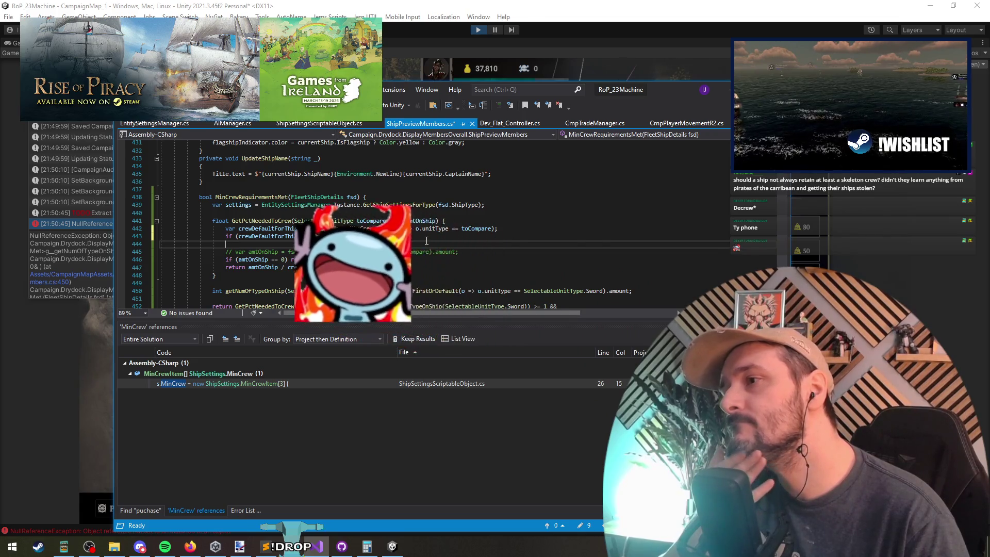
Make line 450 in getNumOfTypeOnShip fall back with ?.amount ?? 0, then stop Unity's play mode.
scroll(402, 222, "down", 2)
triple_click(373, 204)
left_click(373, 198)
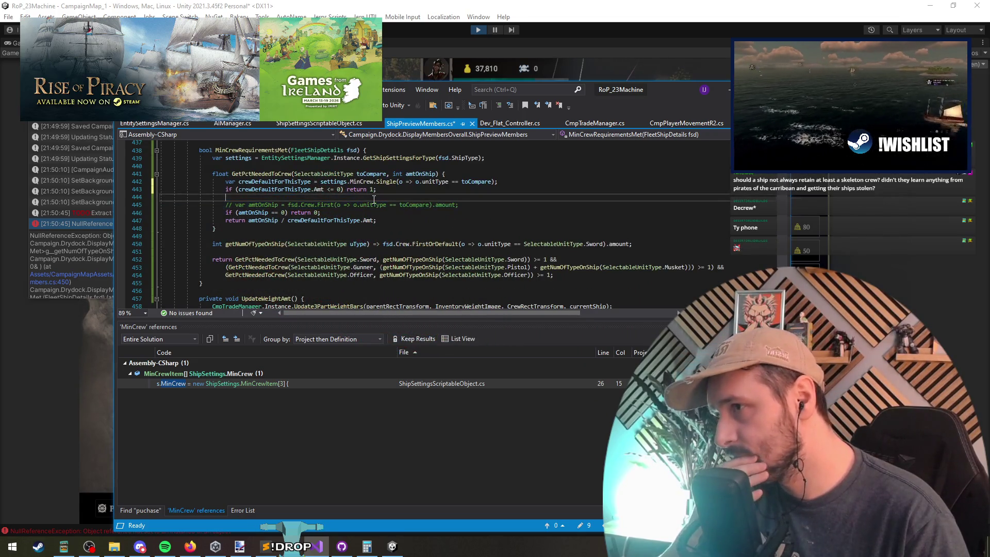
left_click(427, 246)
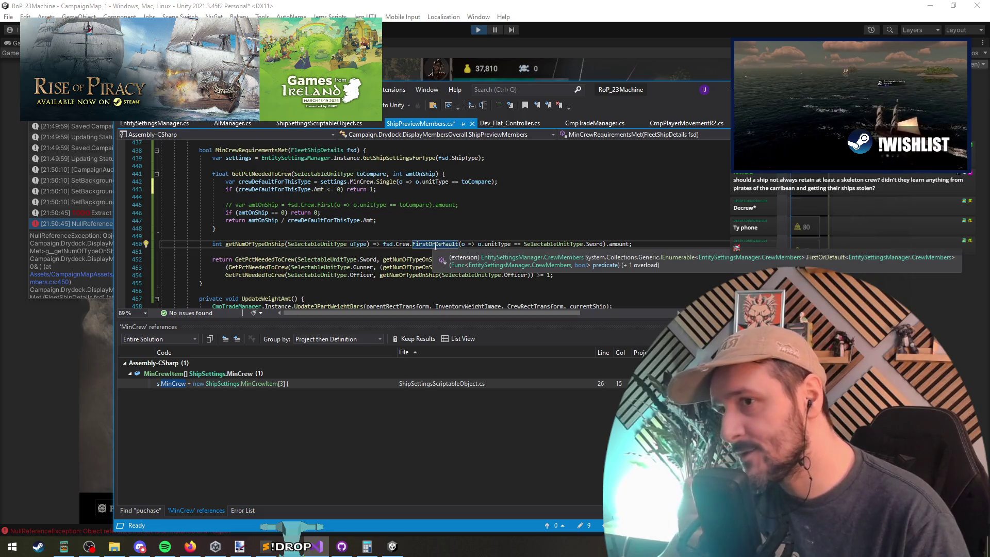
left_click(242, 245)
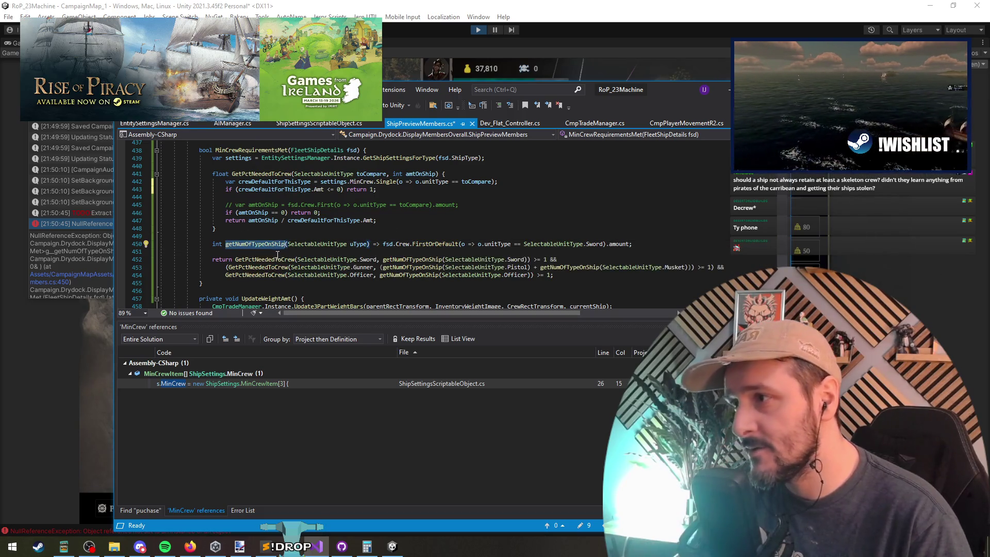
key("End")
key("ctrl+Left")
key("ctrl+Left")
key("ctrl+Left")
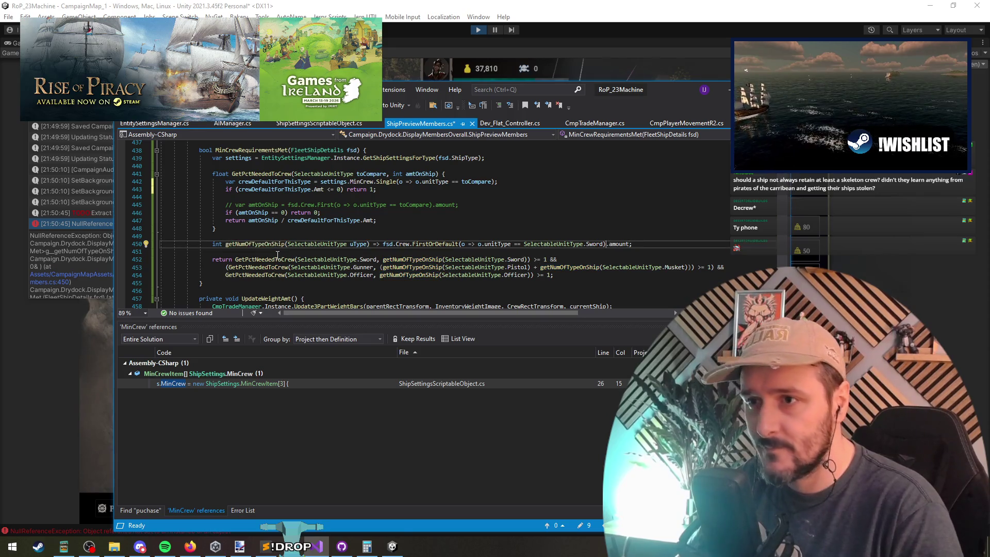
type("?")
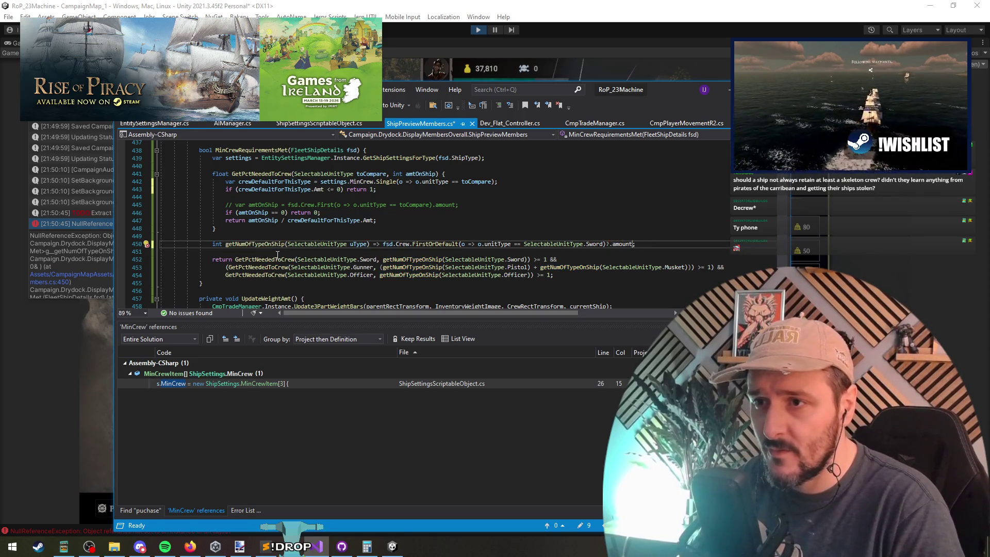
type(" ?? 0")
key("Down")
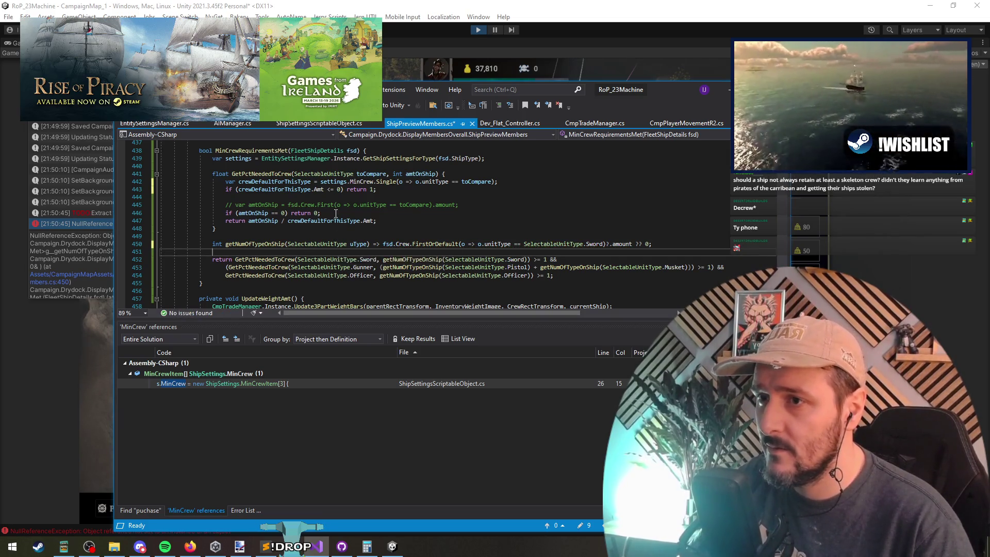
left_click(407, 238)
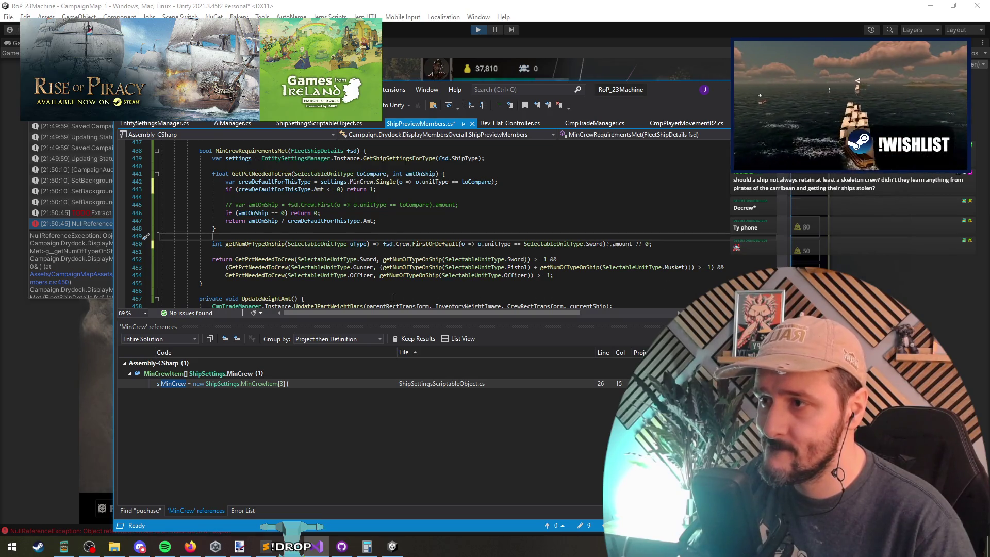
key("alt+Tab")
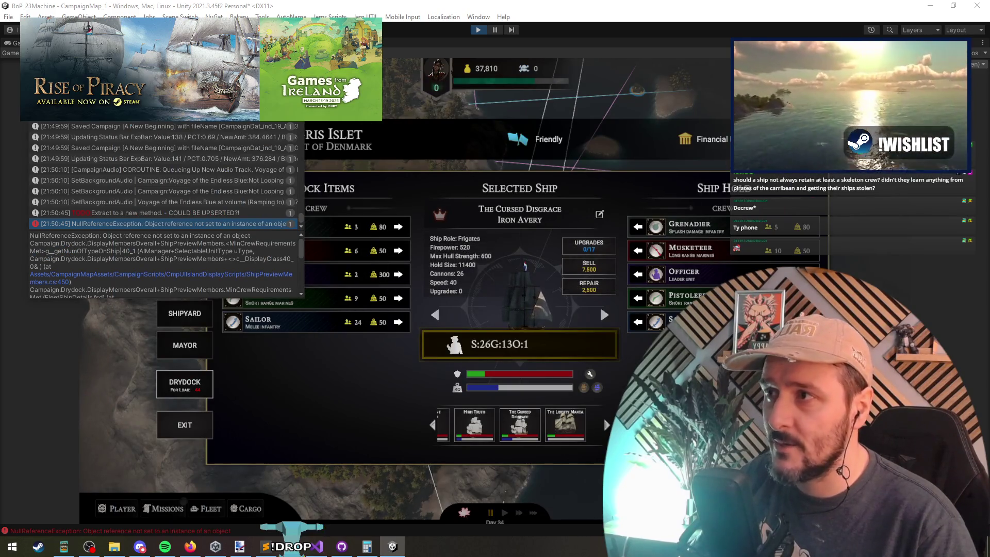
key("ctrl+p")
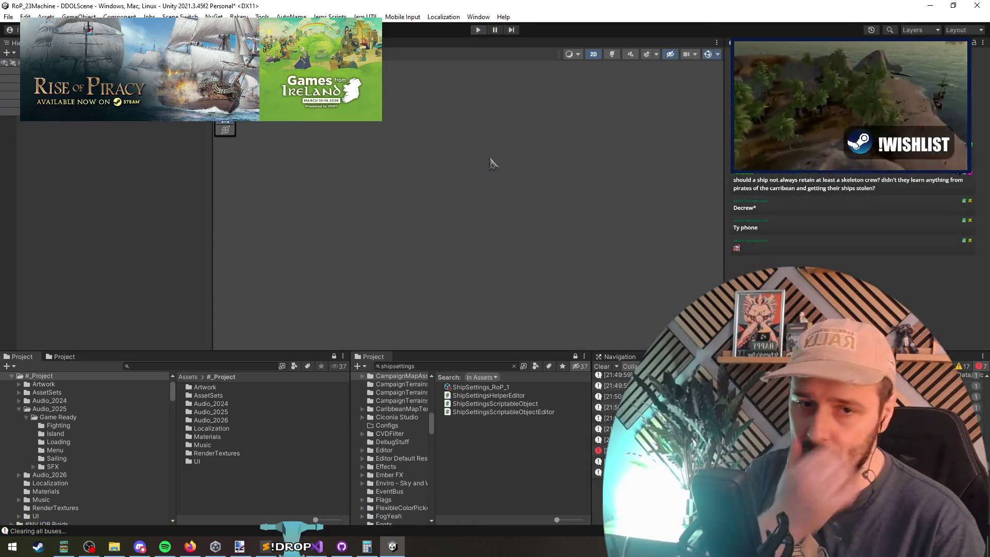
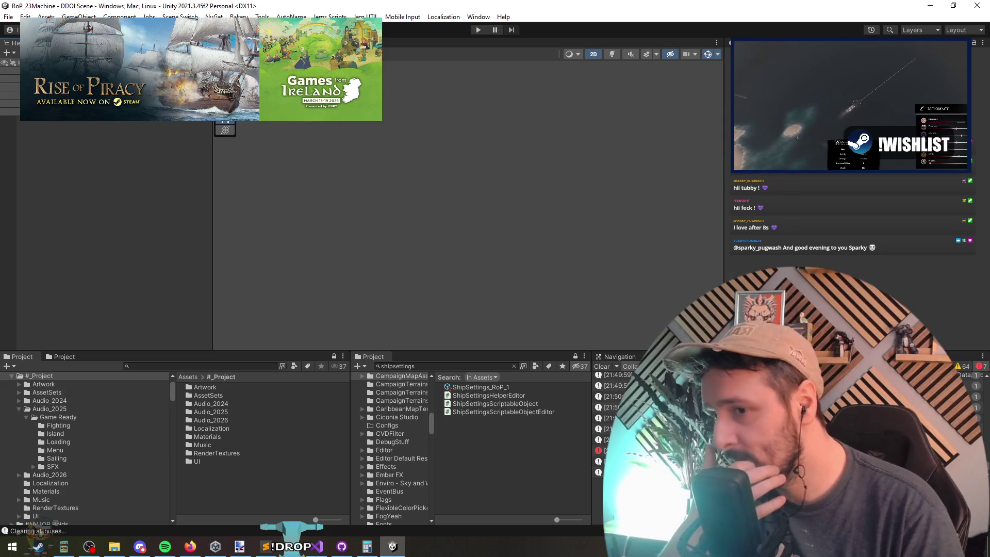
Pick a different value from the Inspector dropdown for DEV_TEST_SP_NEW_AND_CONTINUE.
key("alt+Tab")
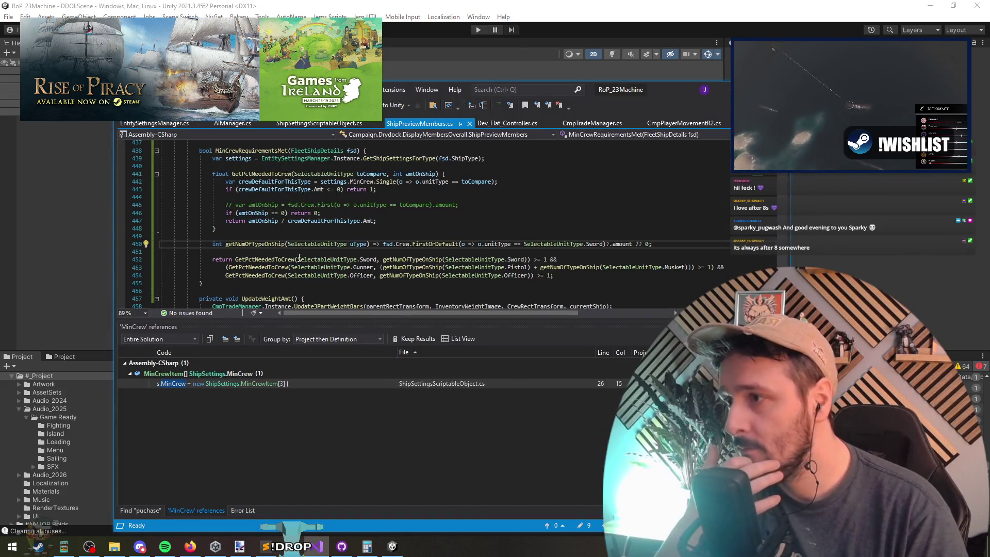
key("alt+Tab")
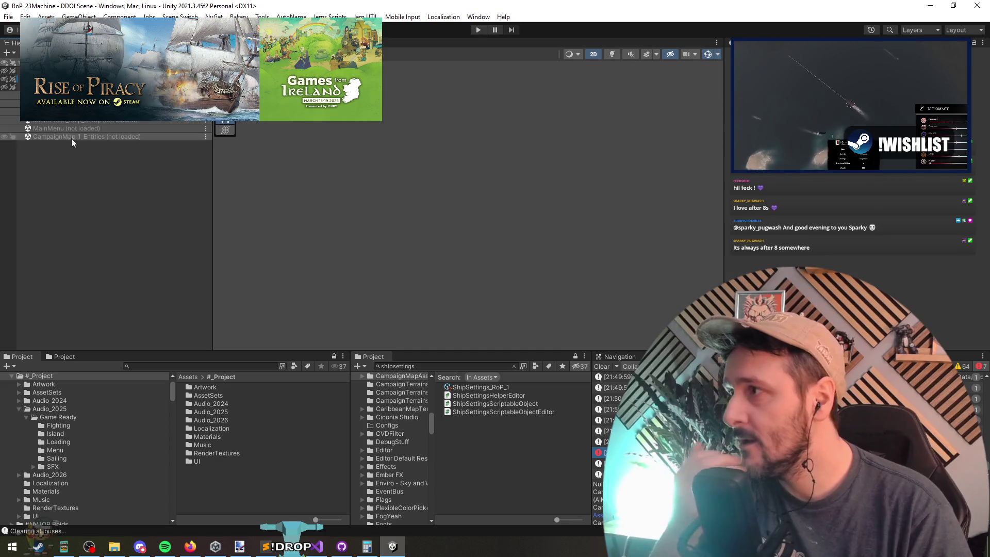
right_click(72, 220)
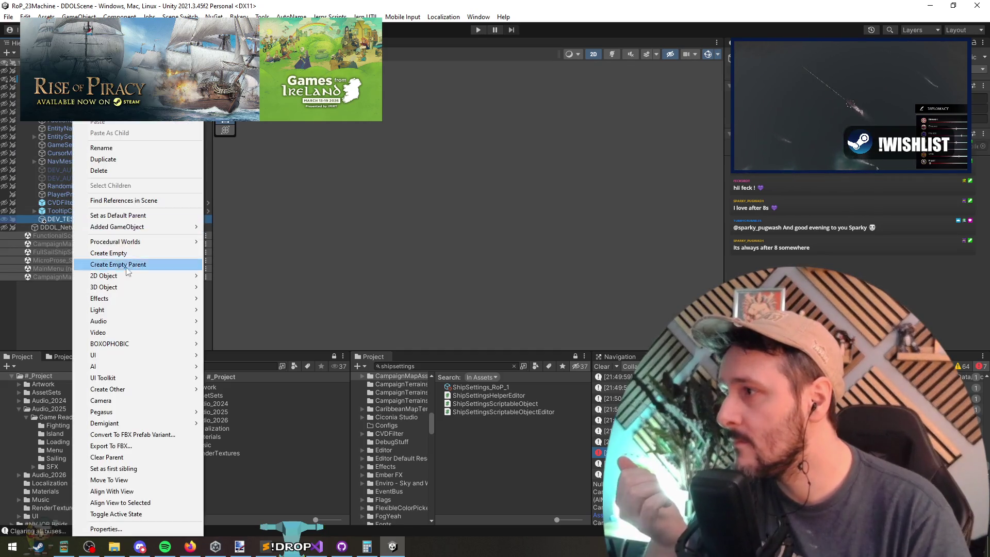
left_click(824, 176)
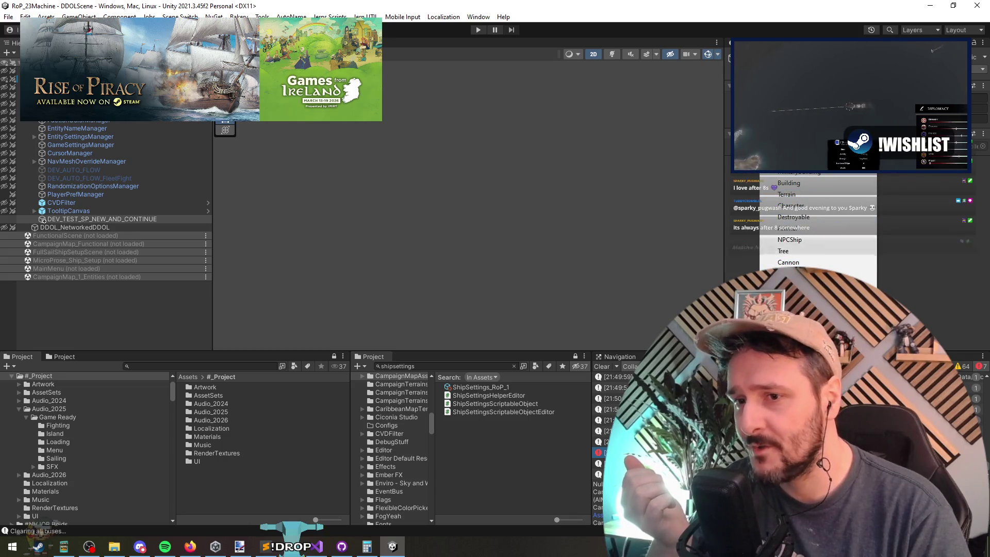
left_click(824, 246)
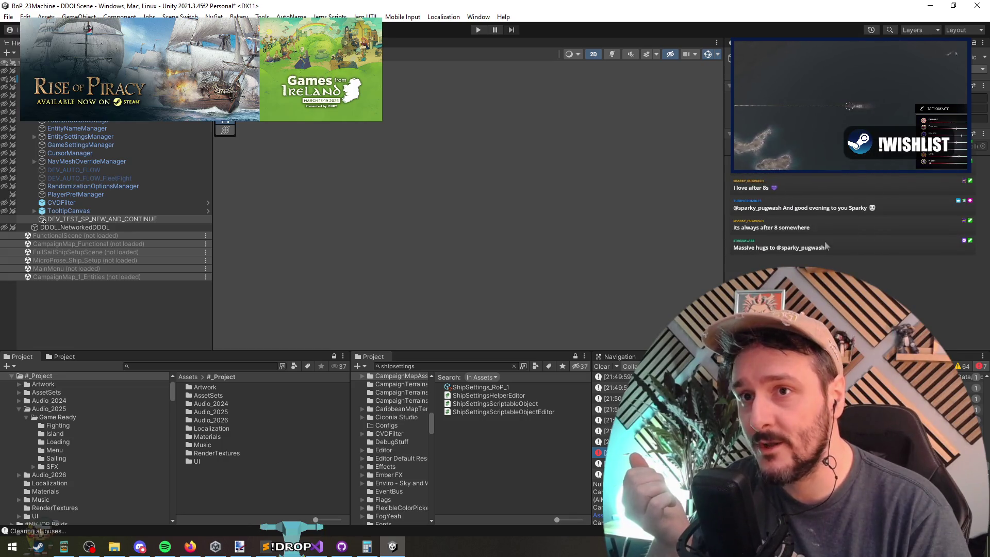
Check the dev test controller script's Start method in Visual Studio, then return to Unity.
key("alt+Tab")
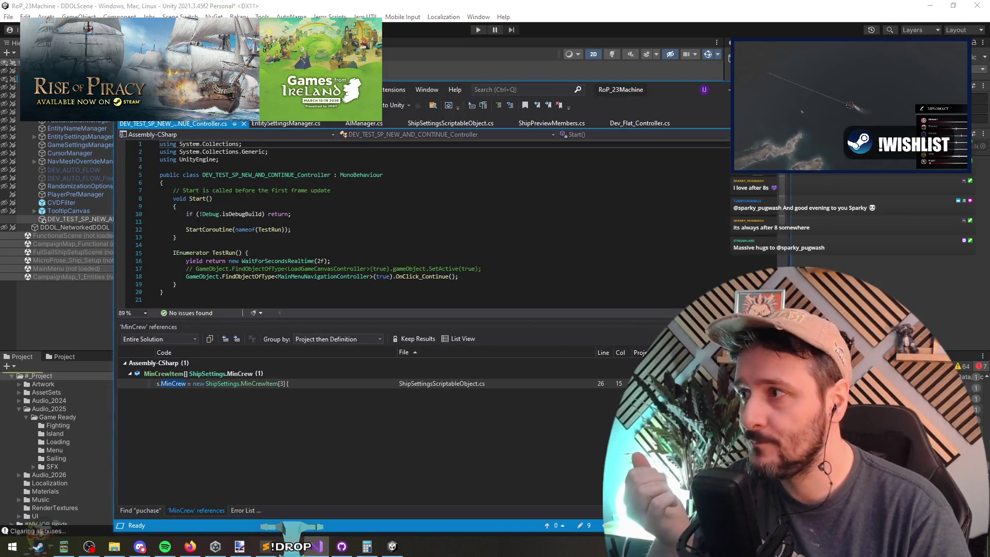
left_click(165, 222)
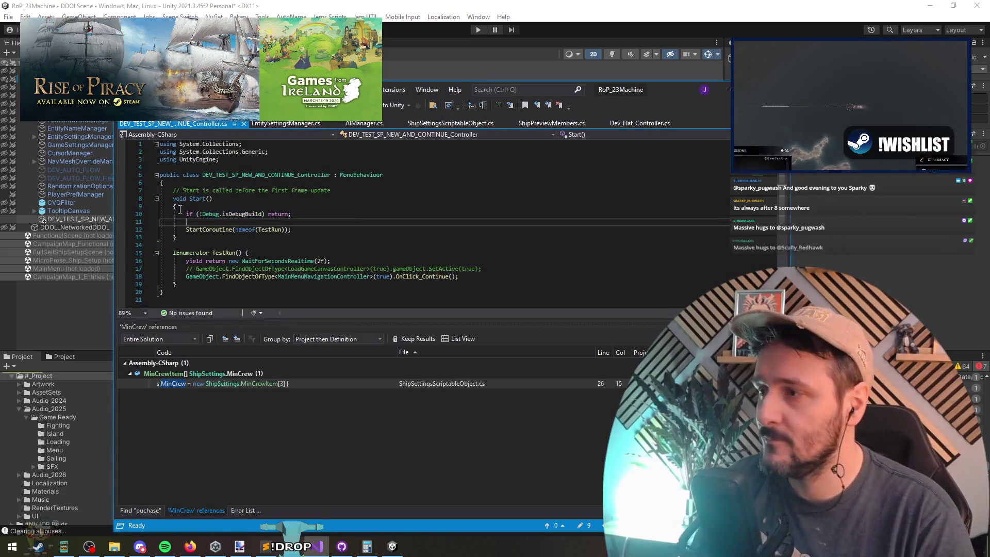
left_click(293, 5)
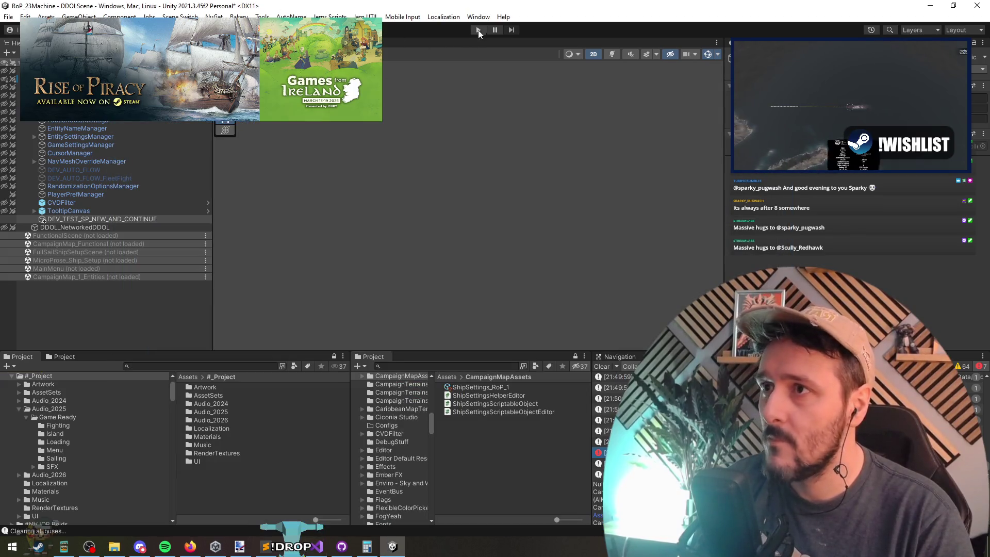
left_click(478, 30)
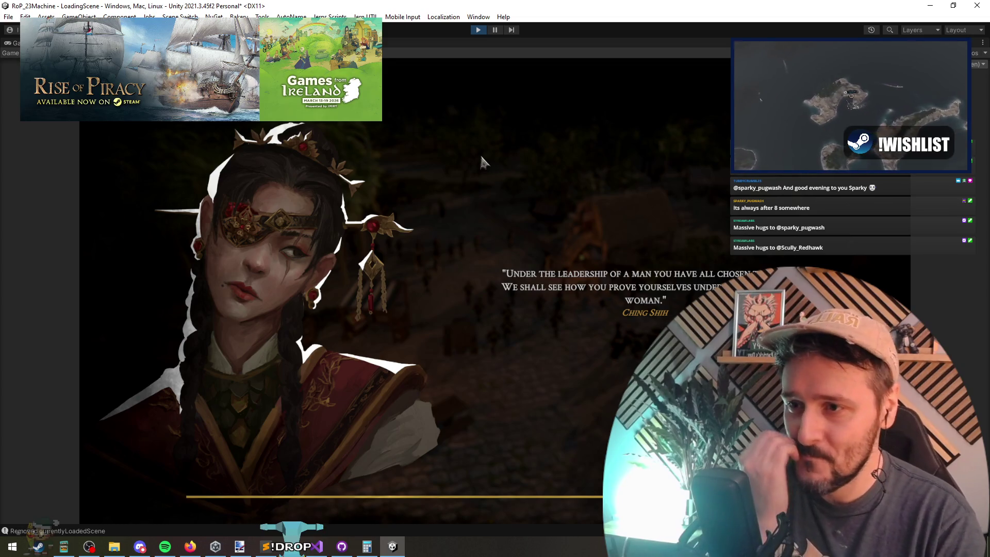
left_click(317, 547)
left_click(320, 227)
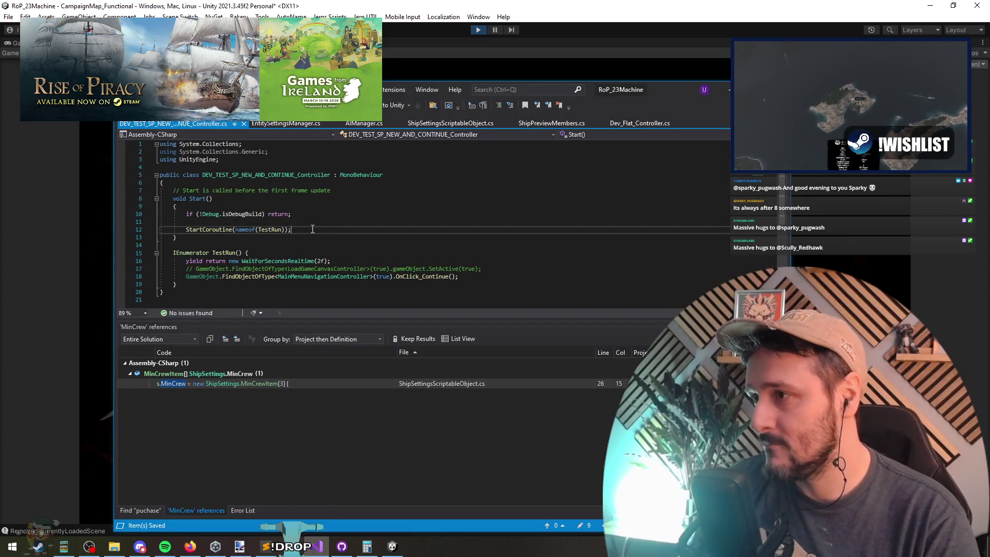
key("Return")
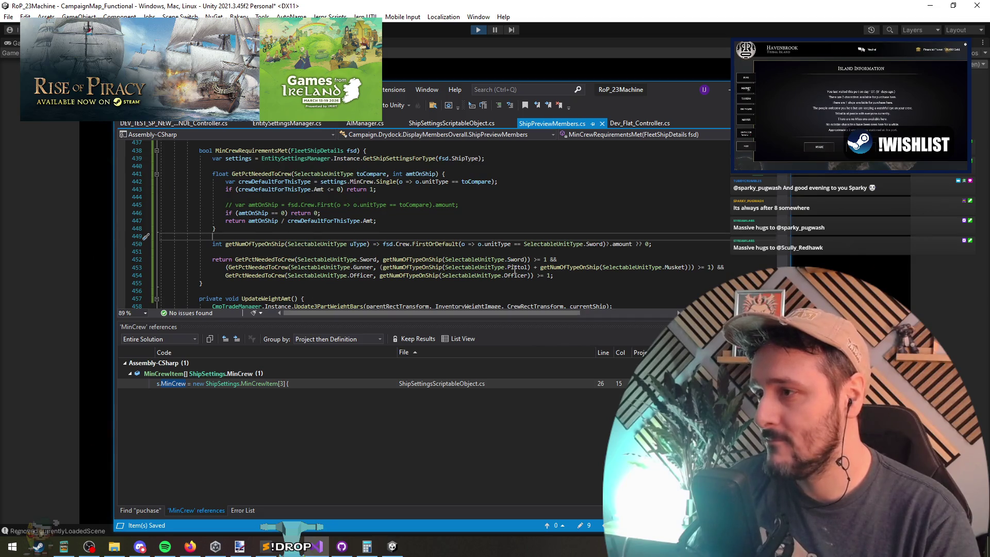
key("alt+Tab")
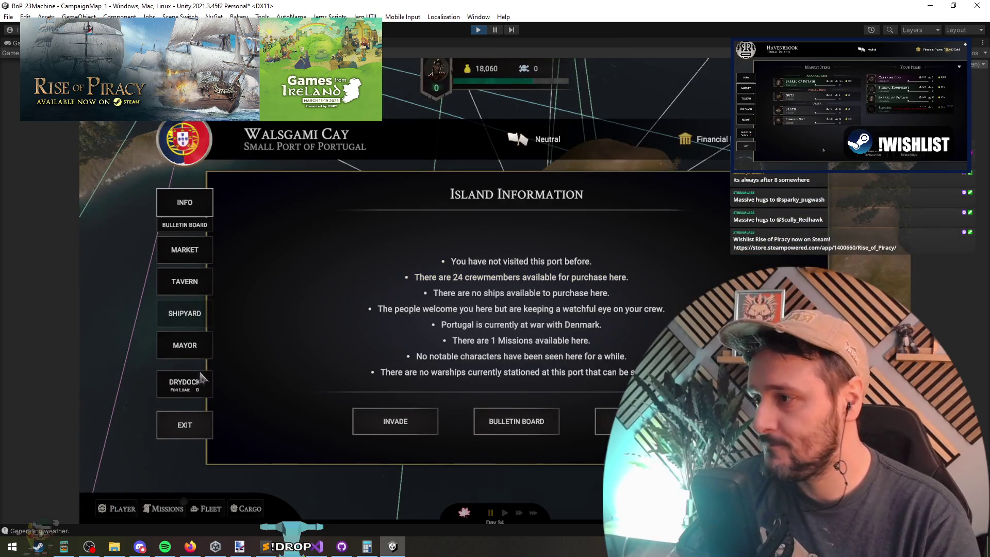
left_click(200, 379)
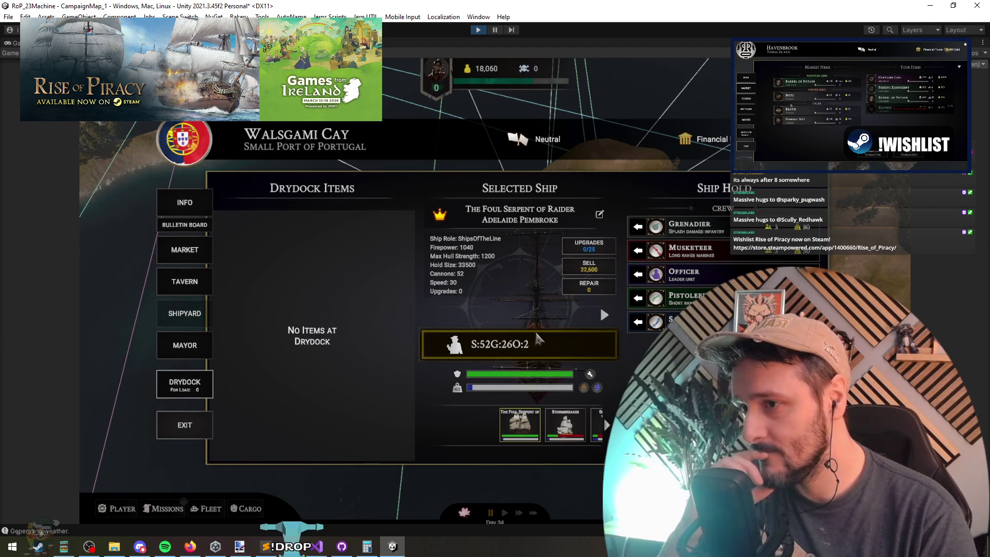
key("ctrl+p")
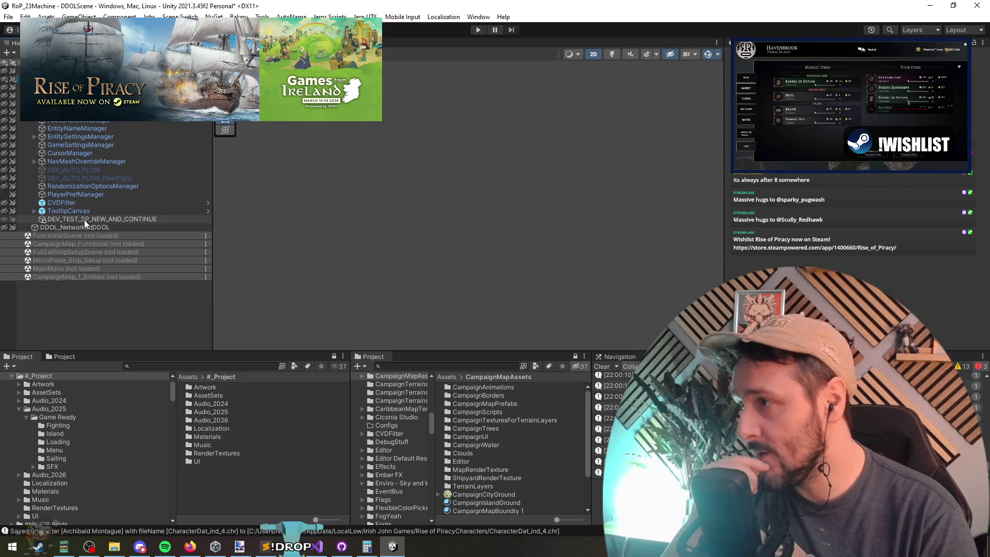
Load the CampaignMap_Functional scene and centre the drydock panel in the Scene view.
left_click(107, 309)
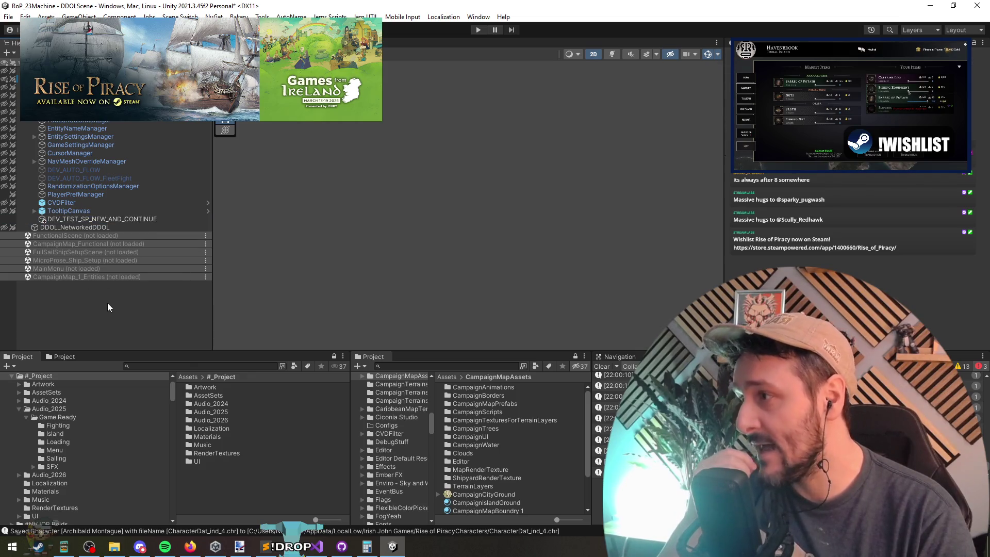
right_click(76, 244)
left_click(126, 308)
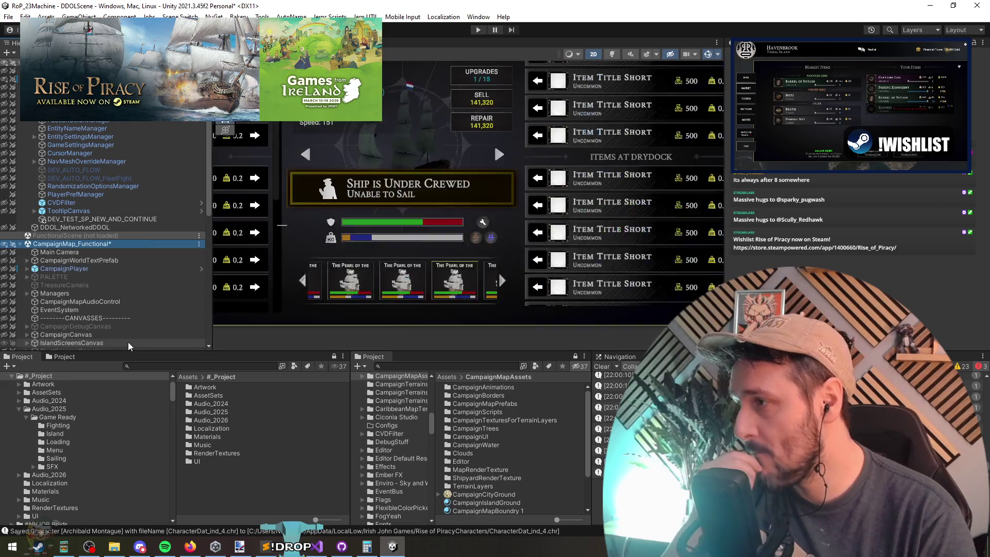
scroll(502, 291, "down", 4)
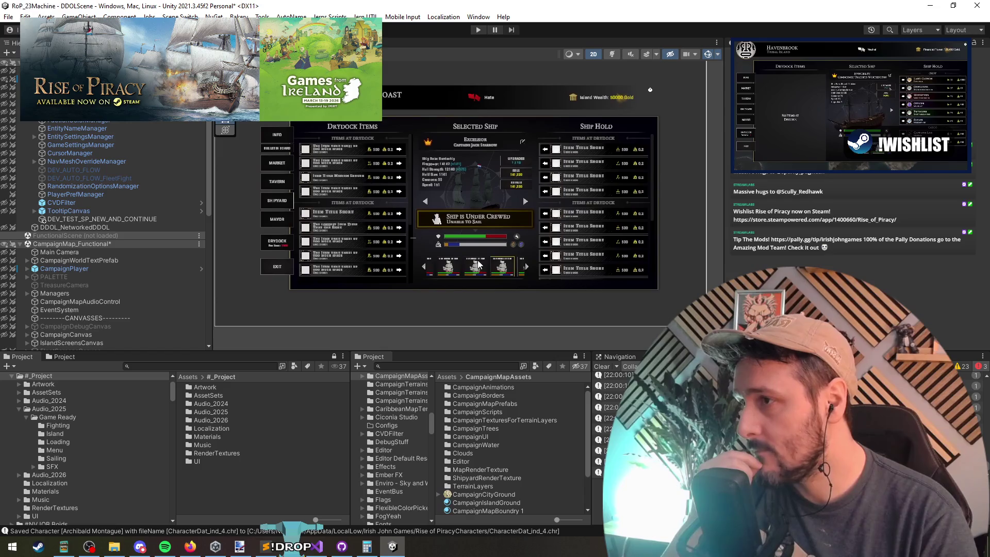
mouse_move(490, 255)
left_mouse_down()
mouse_move(476, 219)
mouse_move(439, 200)
left_mouse_up()
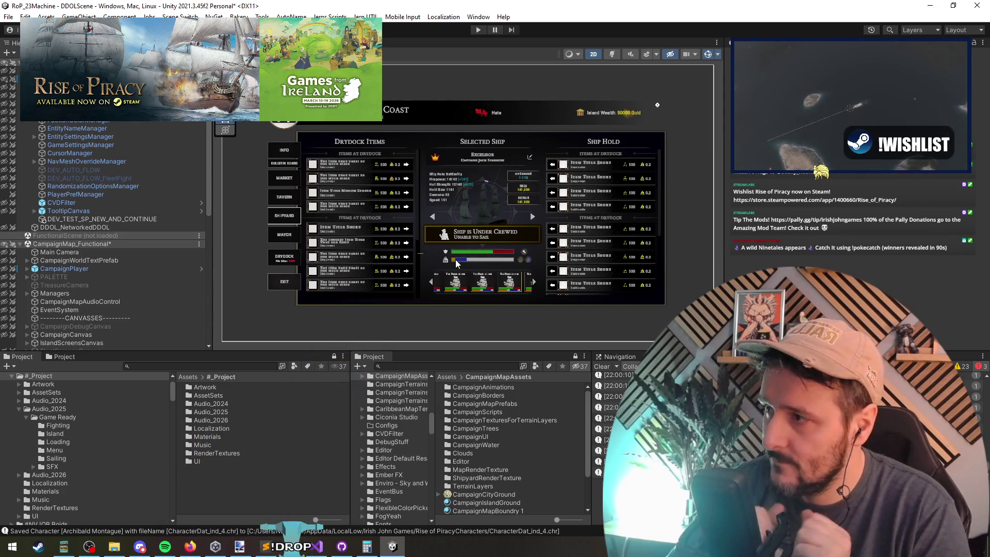
Narrow the UnderCrewedDisplay box and make it much taller so its text wraps.
left_click(475, 237)
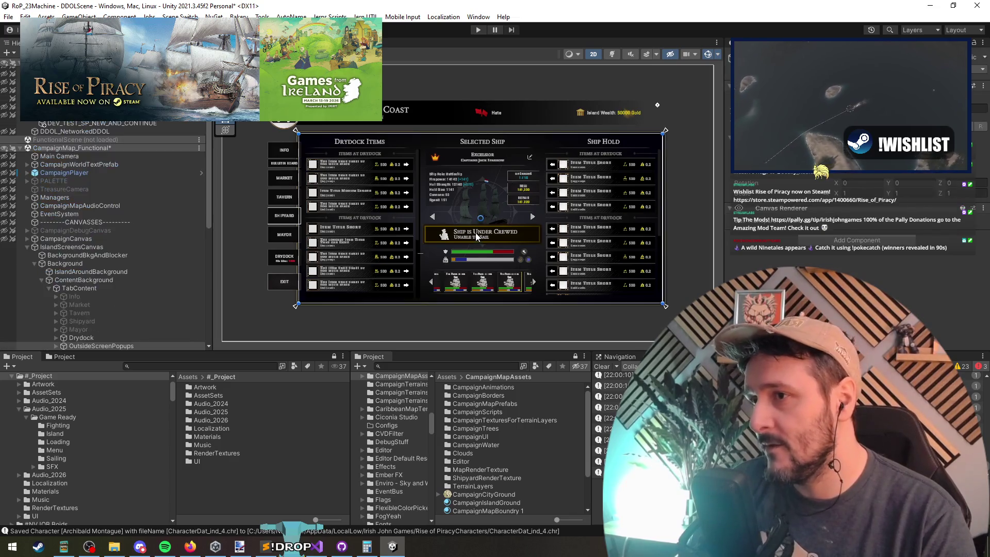
left_click(476, 237)
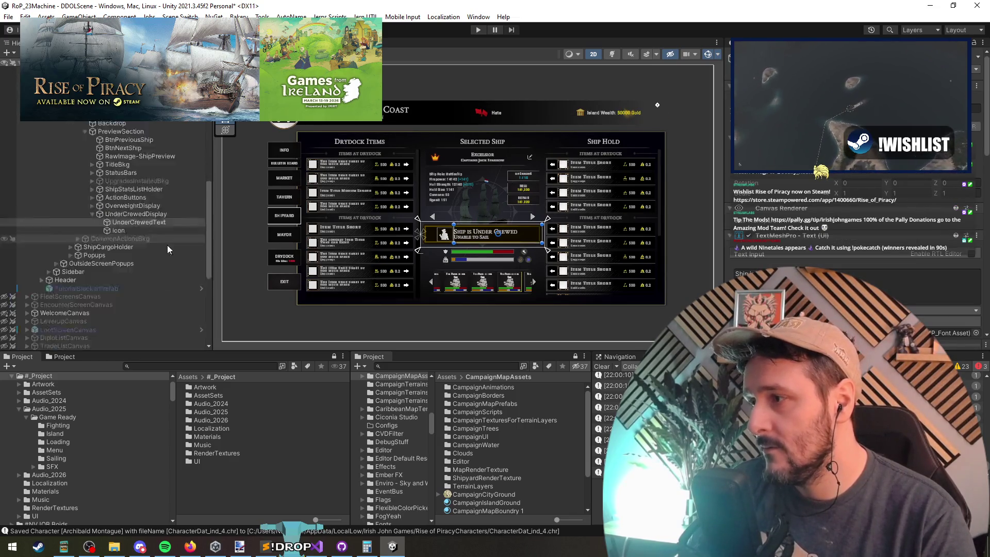
scroll(168, 249, "down", 1)
double_click(136, 183)
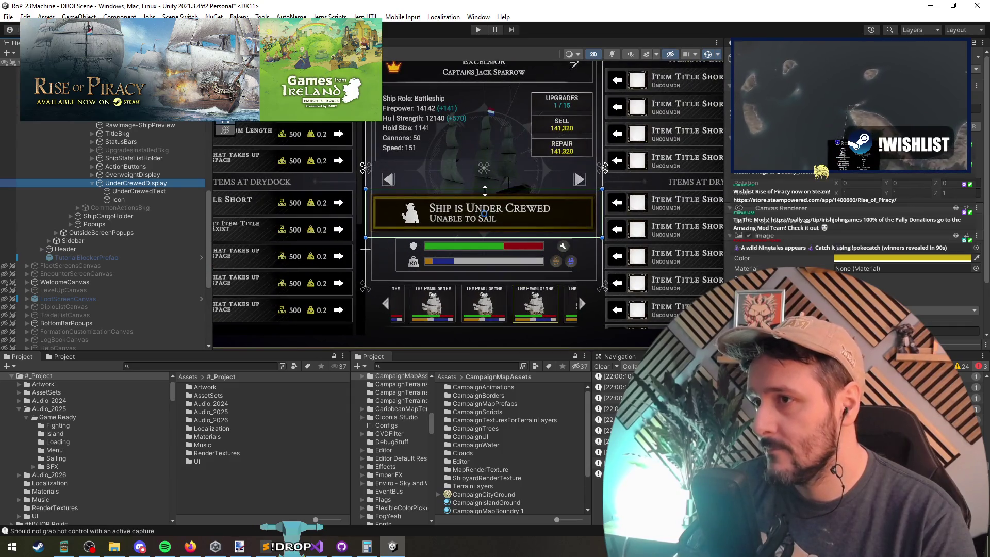
left_click_drag(485, 190, 483, 189)
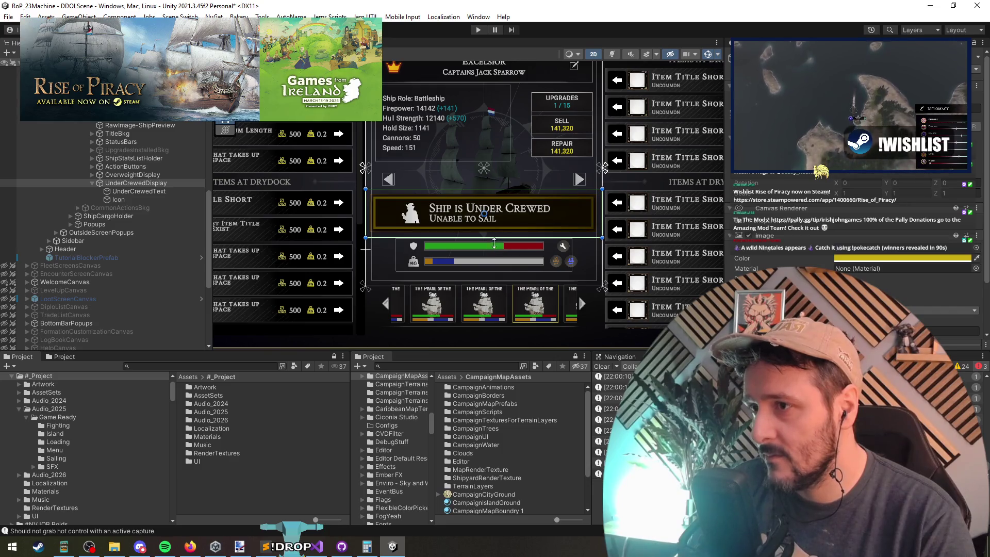
mouse_move(494, 242)
left_mouse_down()
mouse_move(493, 261)
mouse_move(493, 248)
left_mouse_up()
left_click_drag(602, 217, 571, 218)
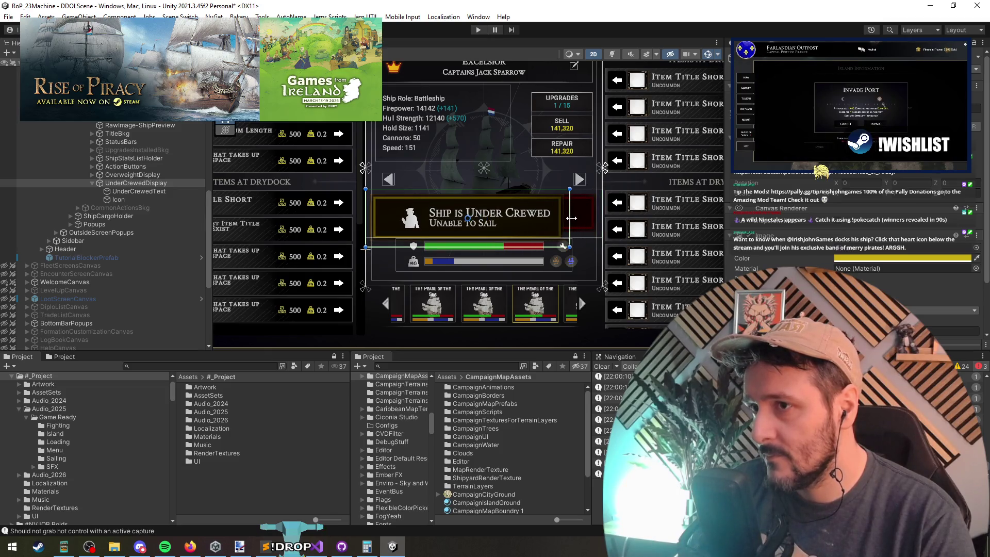
left_click_drag(365, 221, 397, 221)
left_click_drag(466, 188, 466, 140)
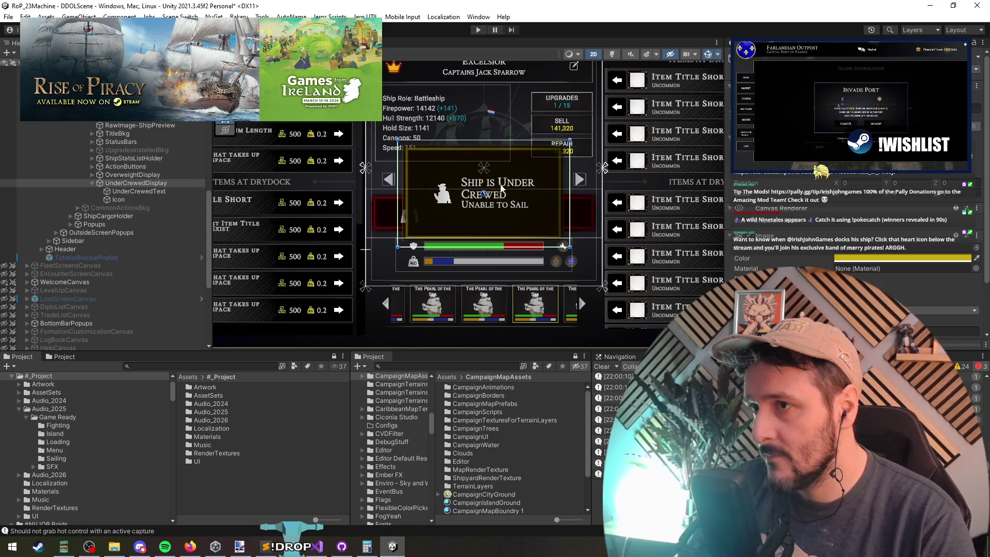
Move the ship Icon into the notice box's top-left corner.
scroll(503, 176, "up", 2)
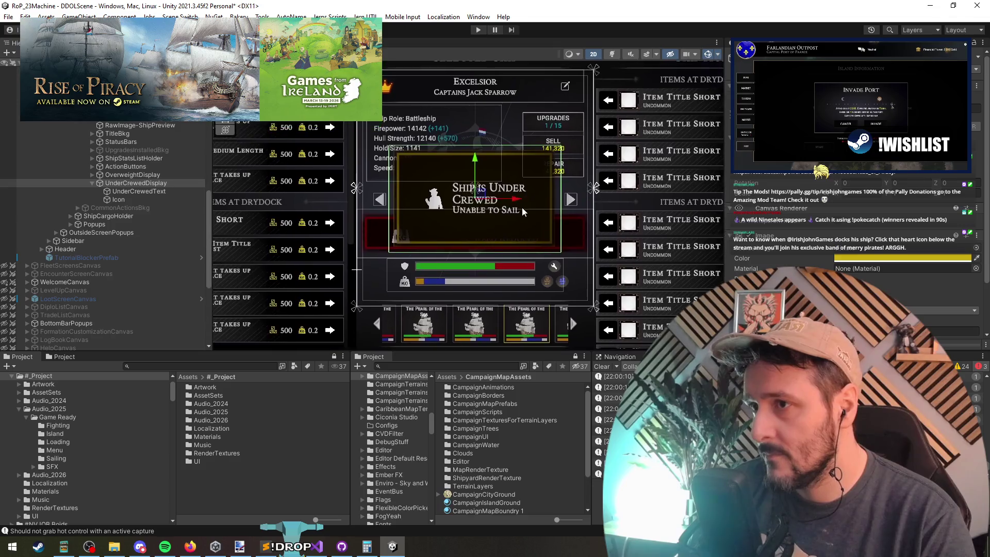
scroll(505, 240, "up", 3)
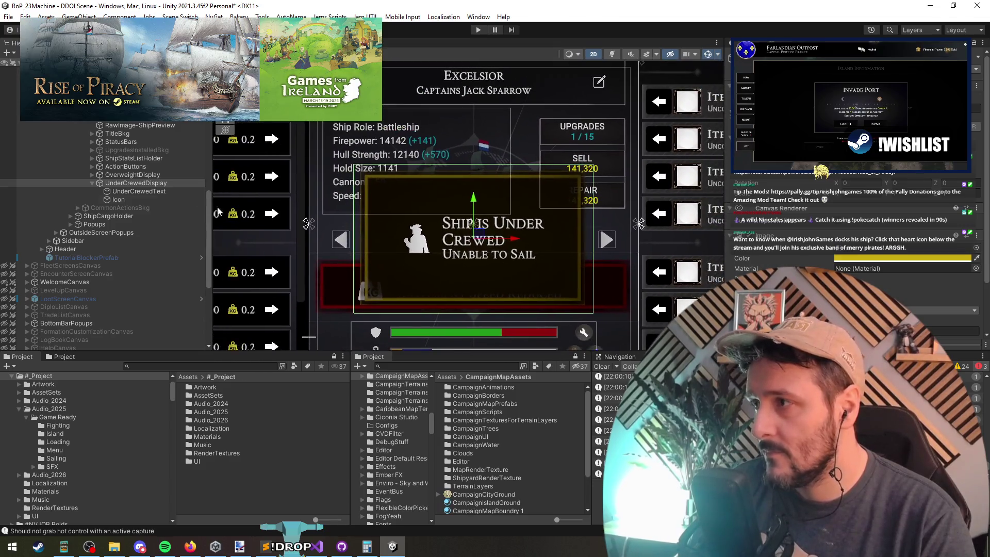
left_click(142, 192)
left_click(408, 236)
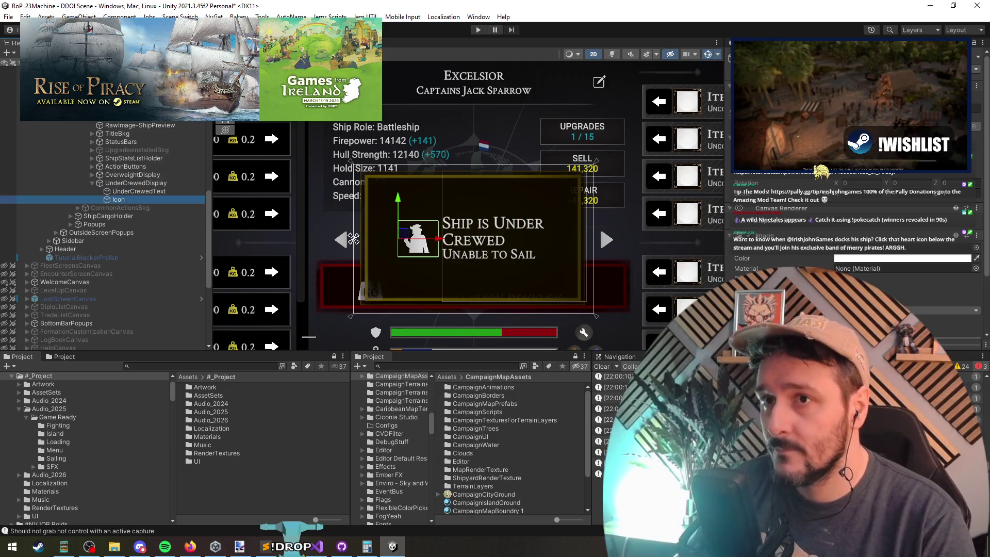
mouse_move(408, 236)
left_mouse_down()
mouse_move(365, 175)
mouse_move(389, 197)
left_mouse_up()
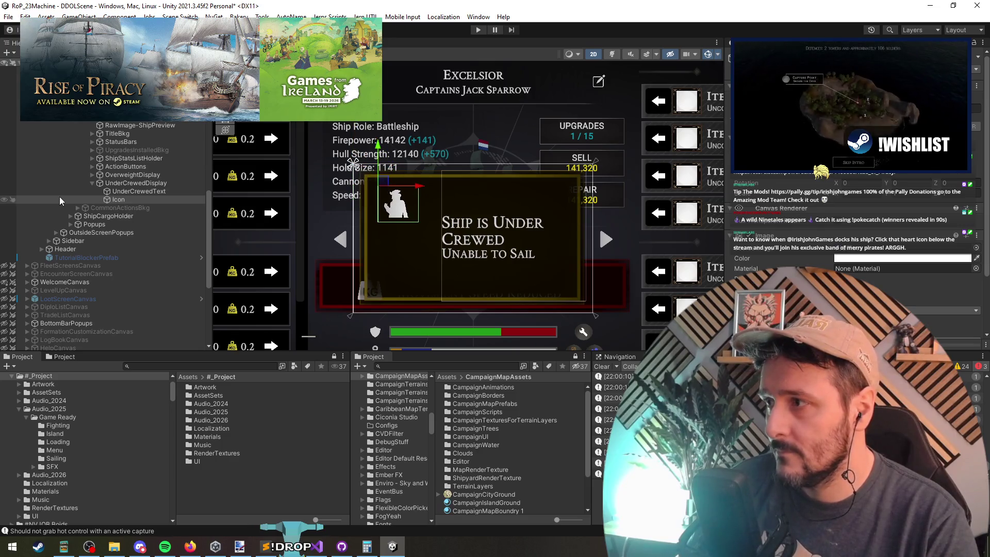
left_click(139, 191)
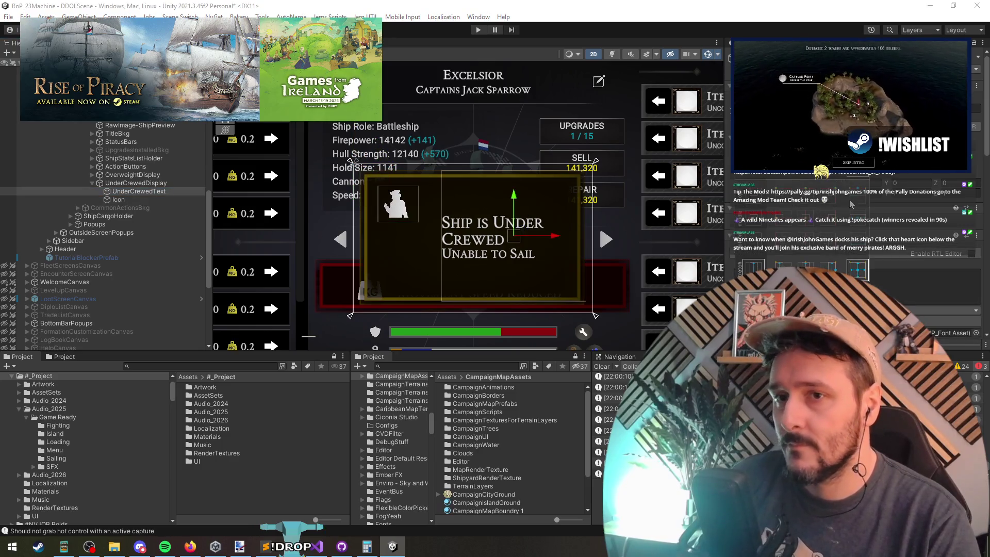
Raise UnderCrewedText's bottom edge and pull its left edge past the ship icon.
left_click(742, 77)
mouse_move(413, 294)
left_mouse_down()
mouse_move(423, 229)
mouse_move(432, 220)
mouse_move(446, 233)
left_mouse_up()
left_click_drag(359, 208, 418, 214)
scroll(787, 234, "down", 5)
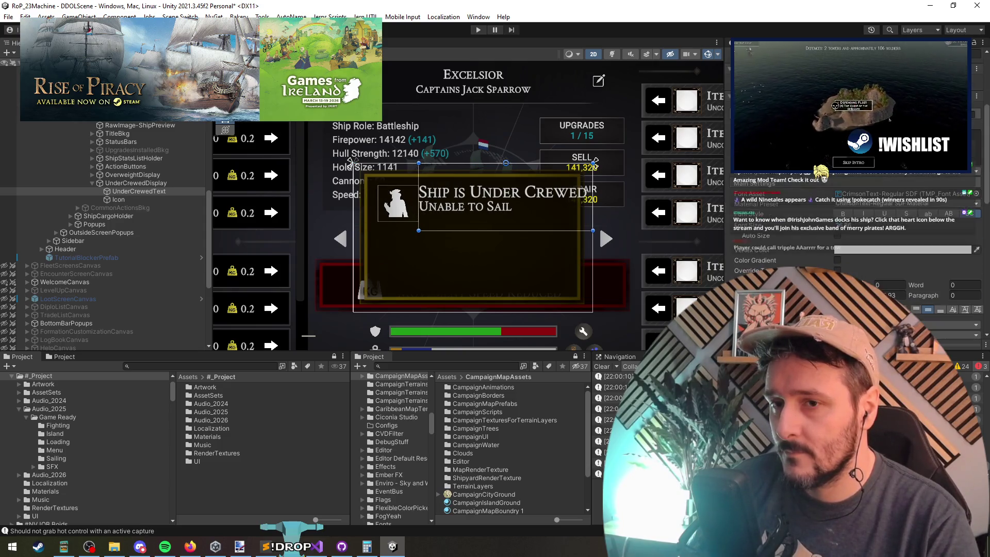
left_click_drag(763, 225, 744, 224)
Fine-tune the heading's position with small moves so it sits beside the icon.
key("w")
left_click_drag(513, 164, 517, 163)
key("t")
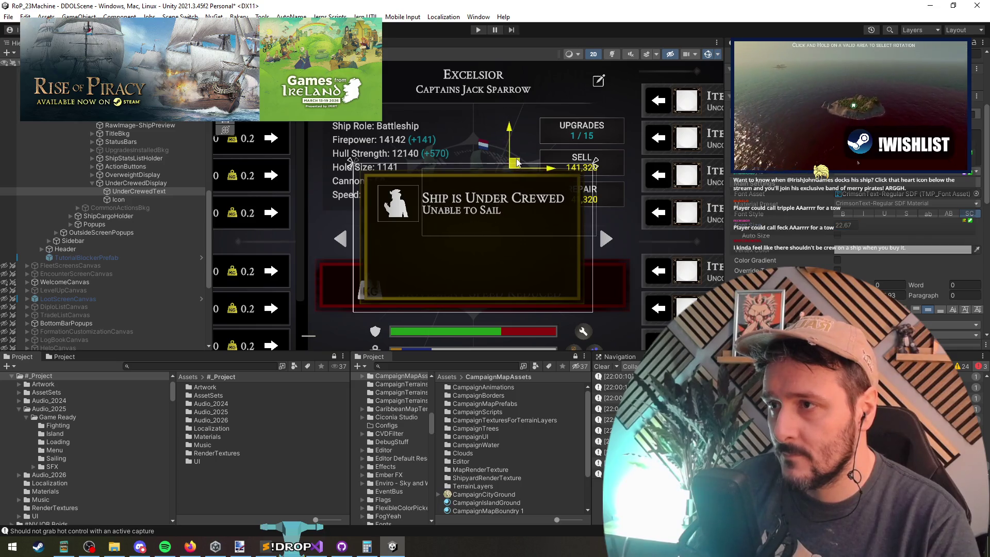
left_click_drag(505, 237, 505, 229)
key("w")
left_click_drag(509, 157, 509, 162)
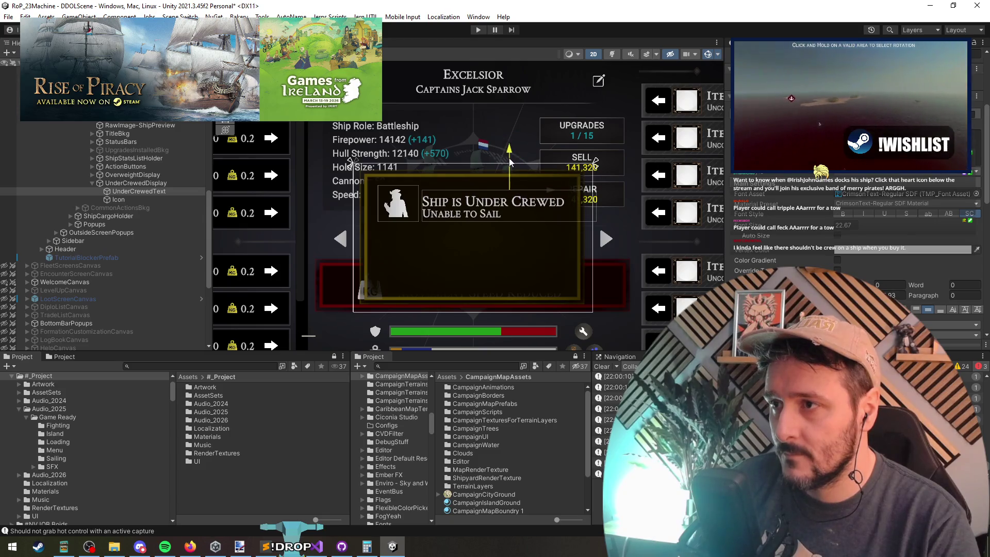
key("t")
mouse_move(597, 207)
left_mouse_down()
mouse_move(611, 211)
mouse_move(586, 213)
left_mouse_up()
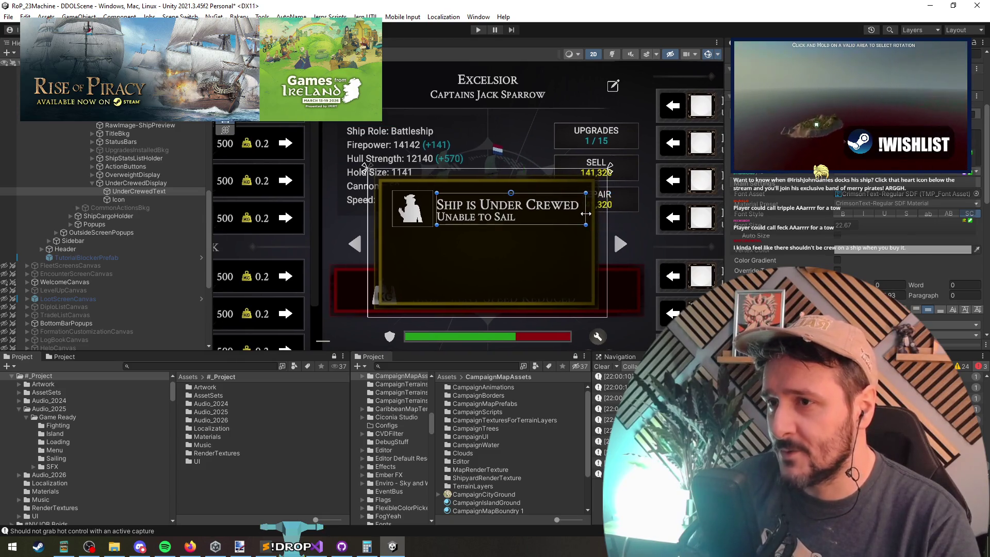
scroll(894, 112, "up", 5)
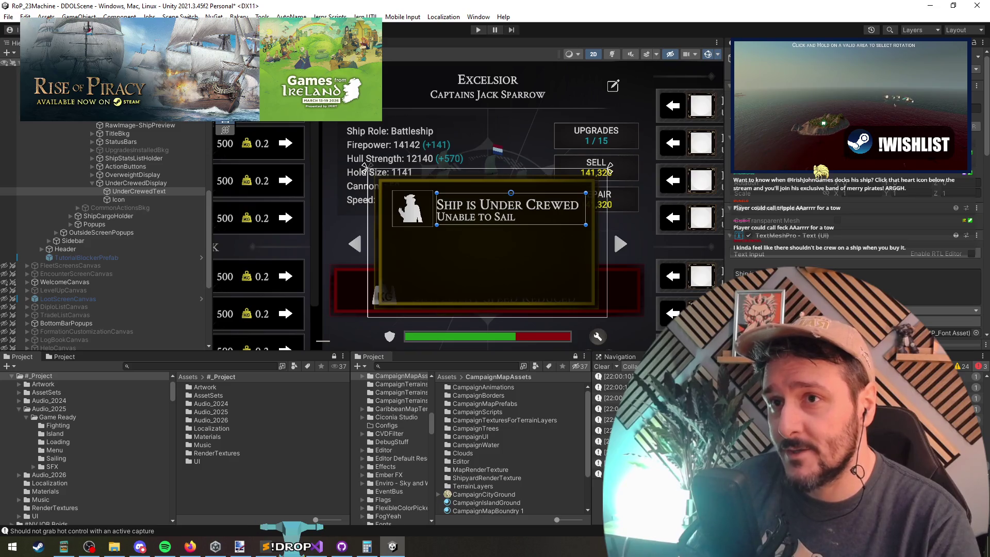
scroll(495, 274, "up", 3)
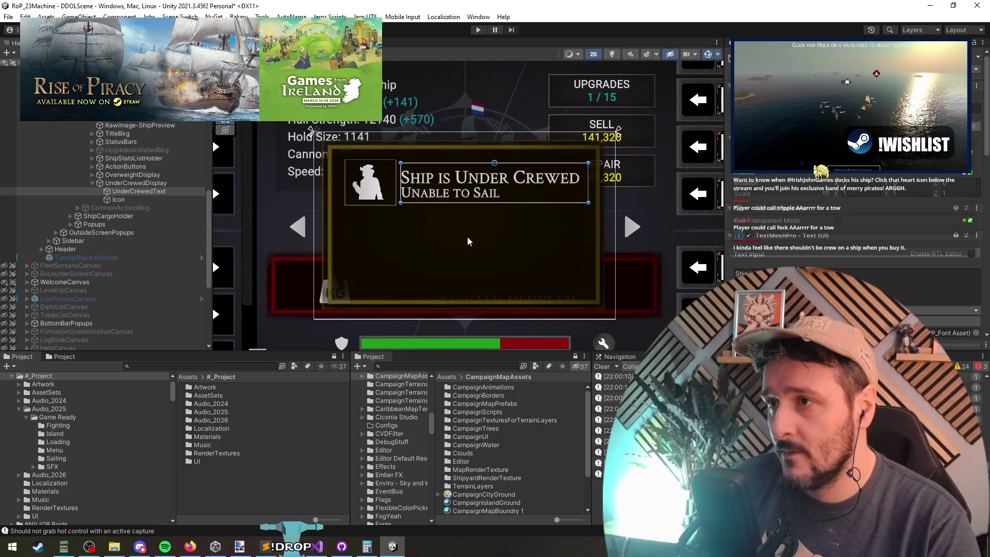
left_click(144, 192)
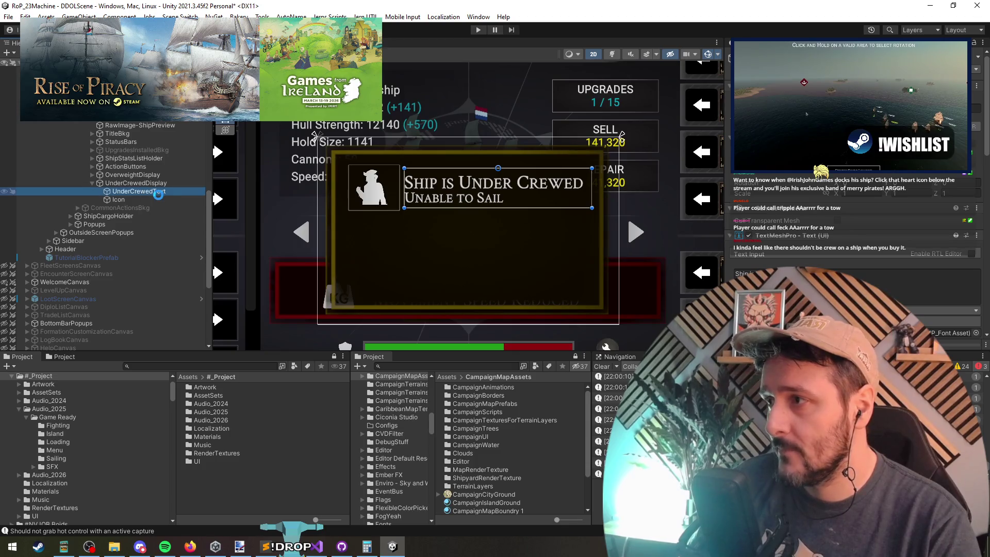
Duplicate UnderCrewedText, give the copy a bottom-stretch anchor, and fit its rect to the lower panel.
key("ctrl+d")
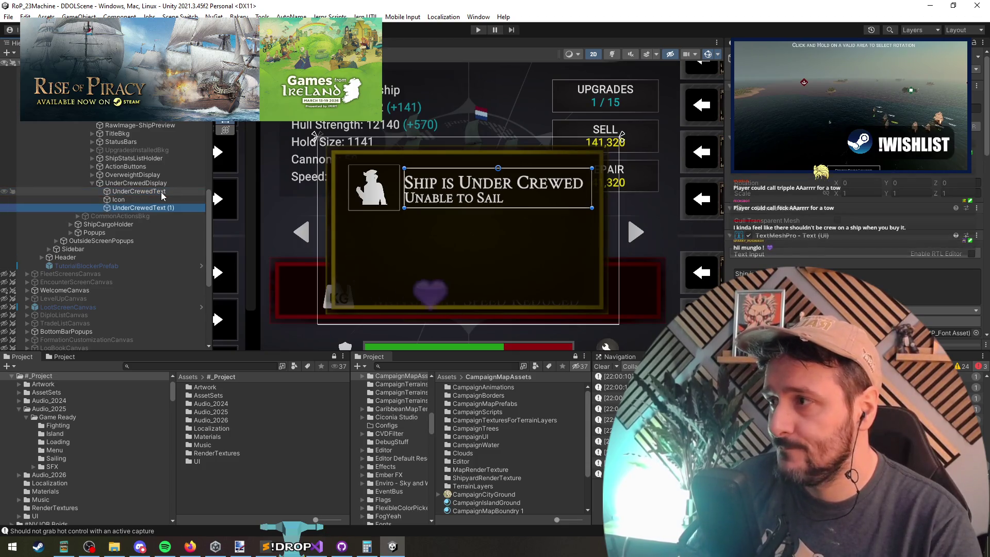
left_click(748, 155)
left_click(860, 247, "alt+shift")
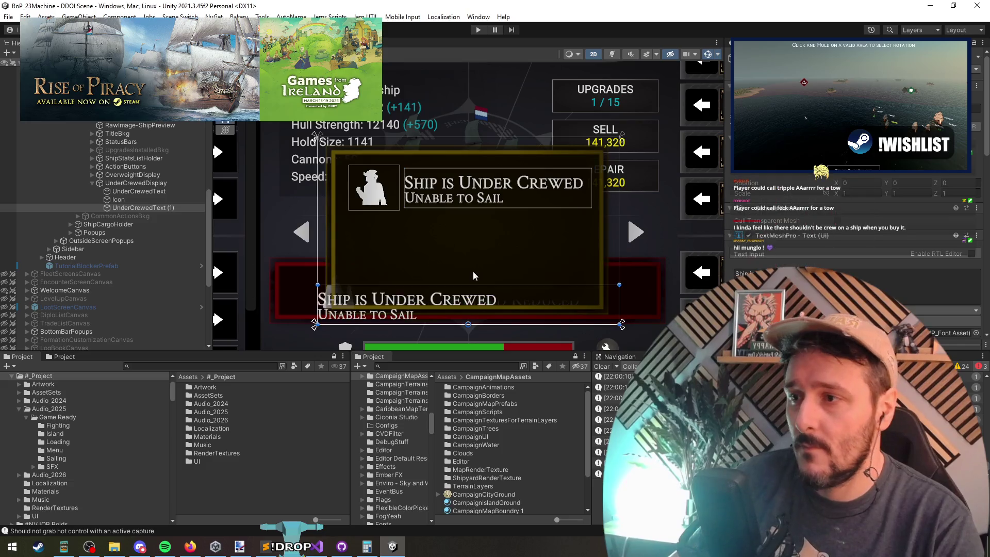
left_click_drag(472, 281, 488, 211)
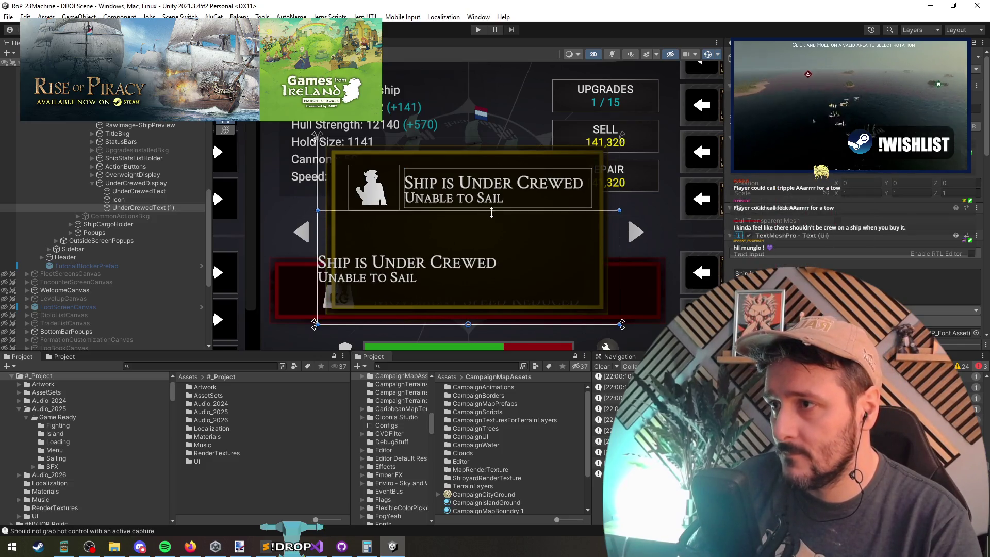
left_click_drag(487, 326, 492, 297)
scroll(822, 231, "down", 5)
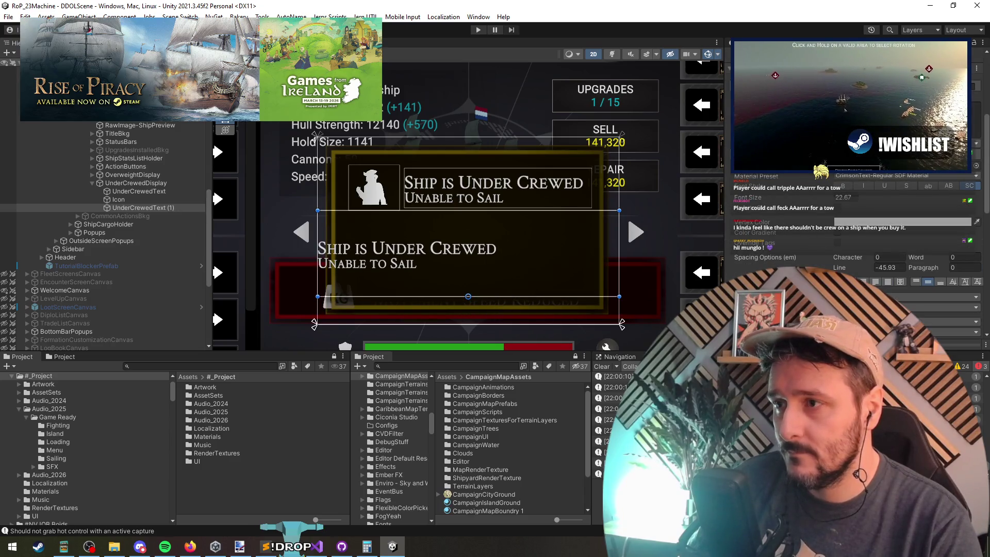
left_click_drag(317, 265, 365, 267)
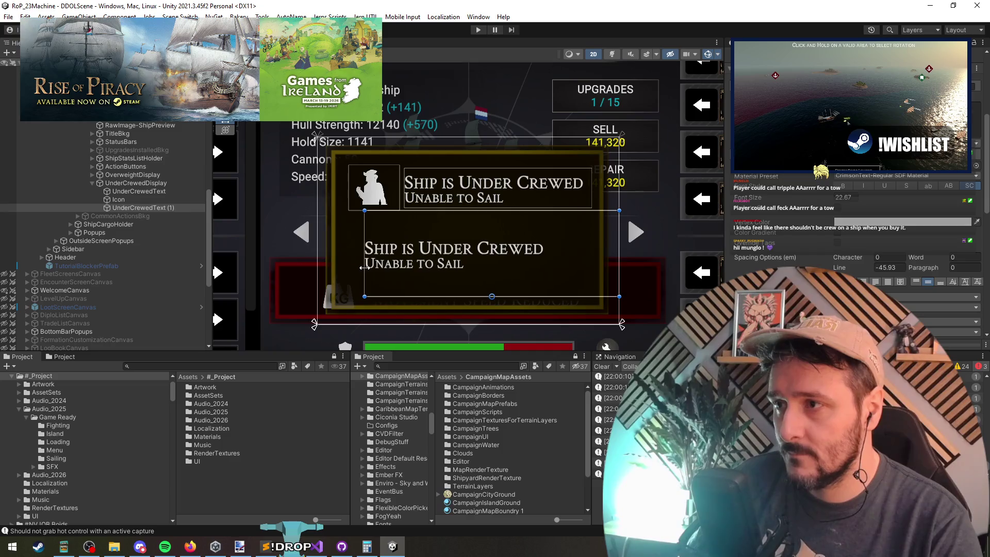
left_click_drag(618, 269, 561, 277)
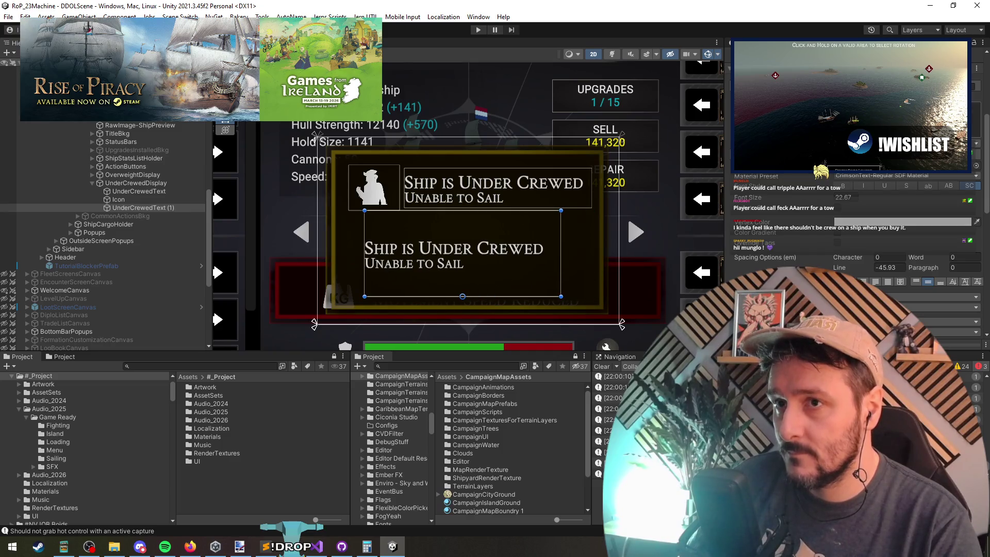
Enter 'Sailors: 8 / 20' and 'Gunner 10 / 20' on separate lines below 'Minimum Crew:'.
type("Sailors")
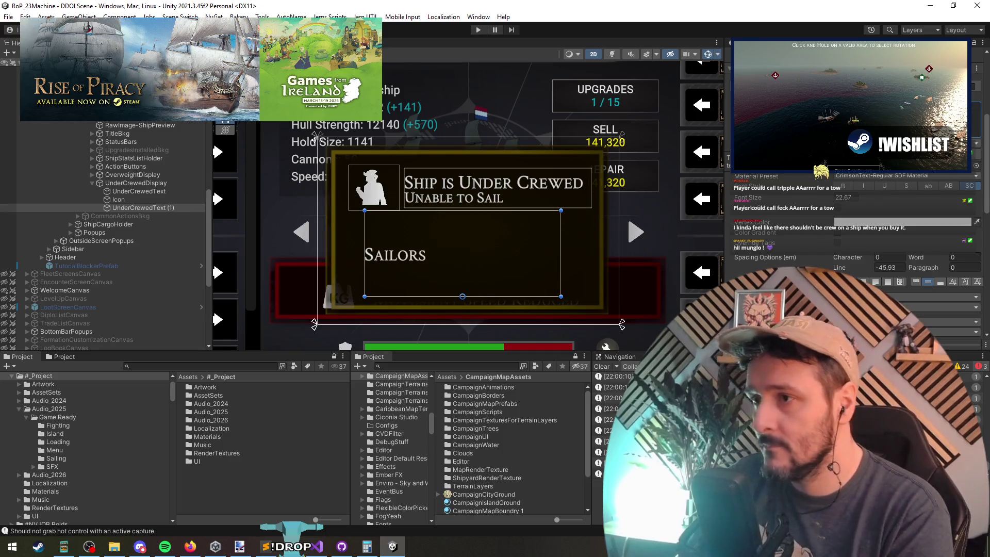
key("Delete")
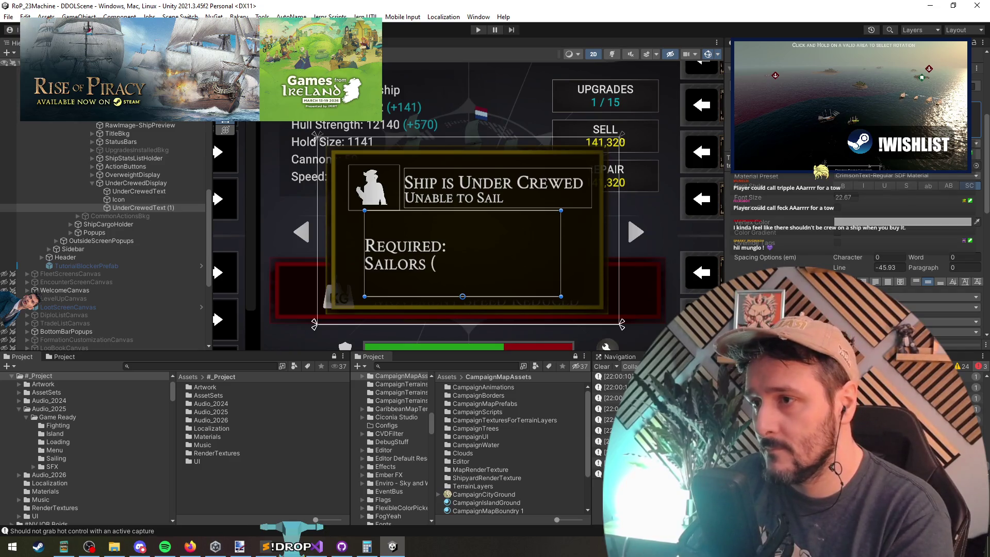
key("BackSpace")
type(":")
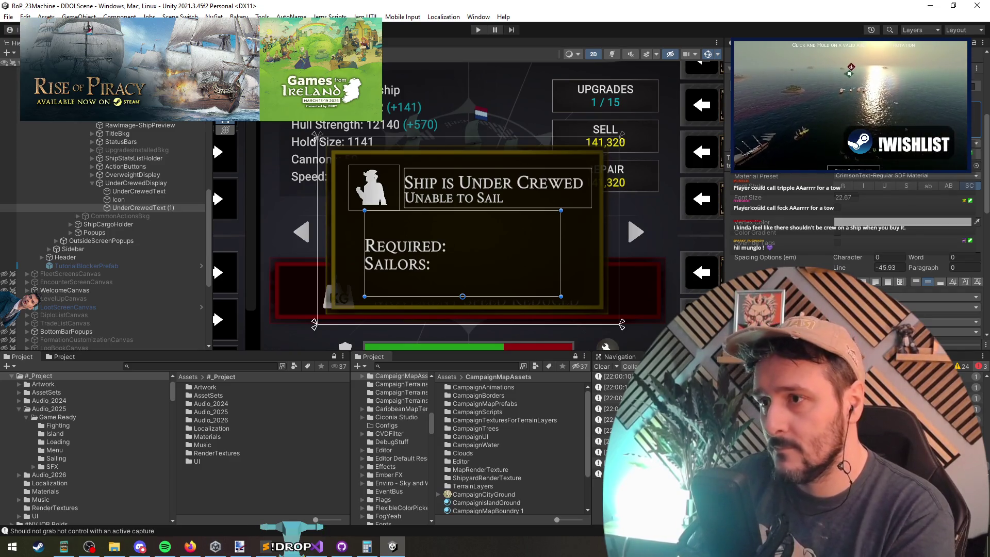
type("8 / 20")
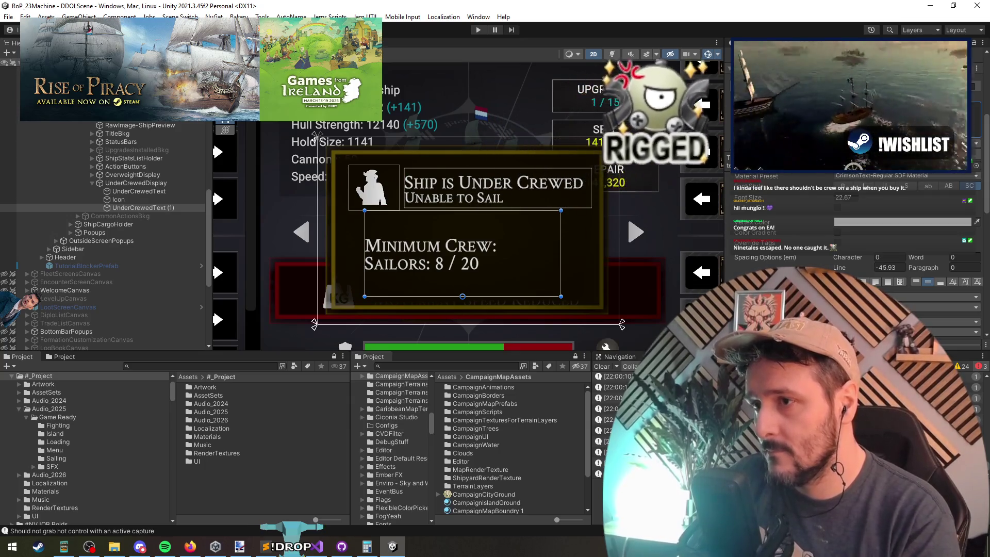
key("Return")
type("Gunner 1")
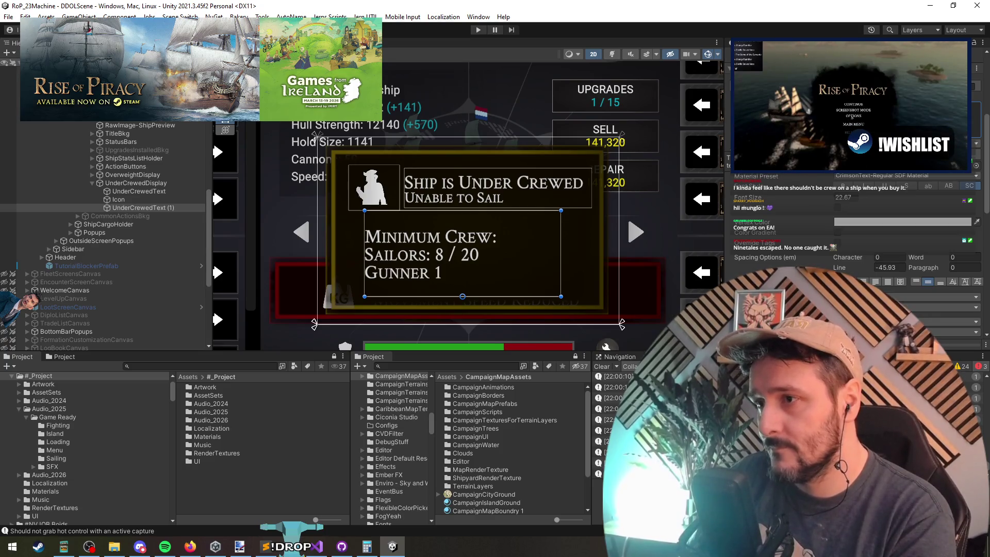
key("BackSpace")
key("BackSpace")
type("10 /")
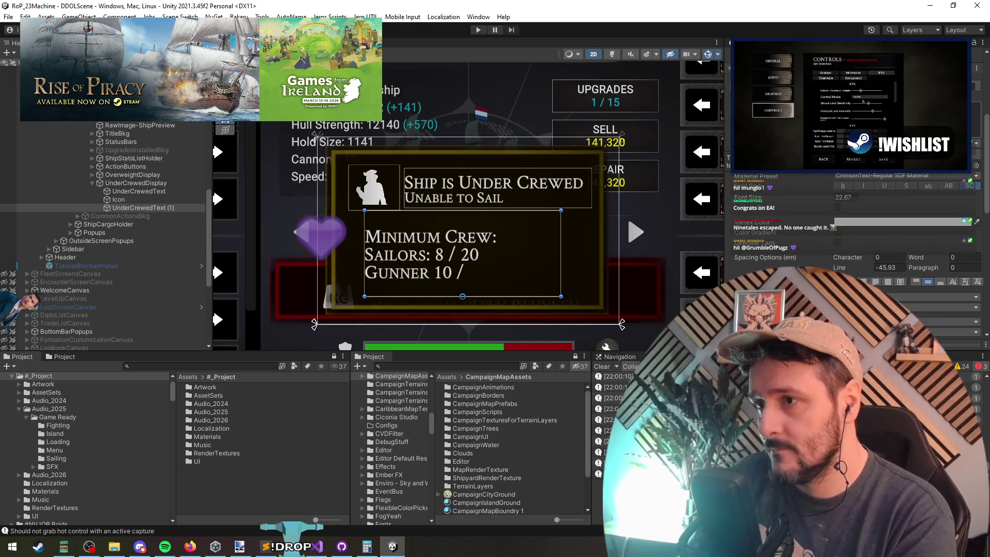
type(" 20")
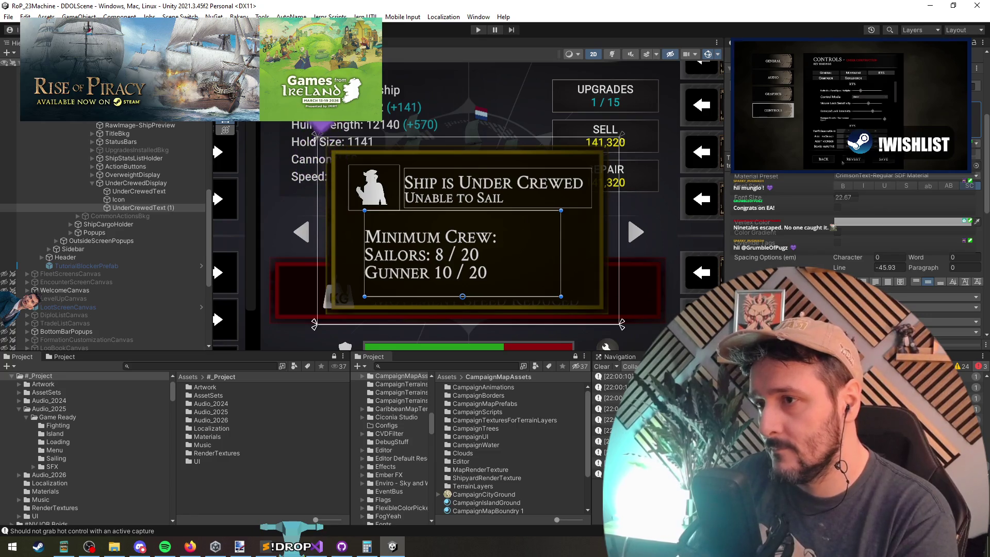
key("BackSpace")
key("BackSpace")
key("BackSpace")
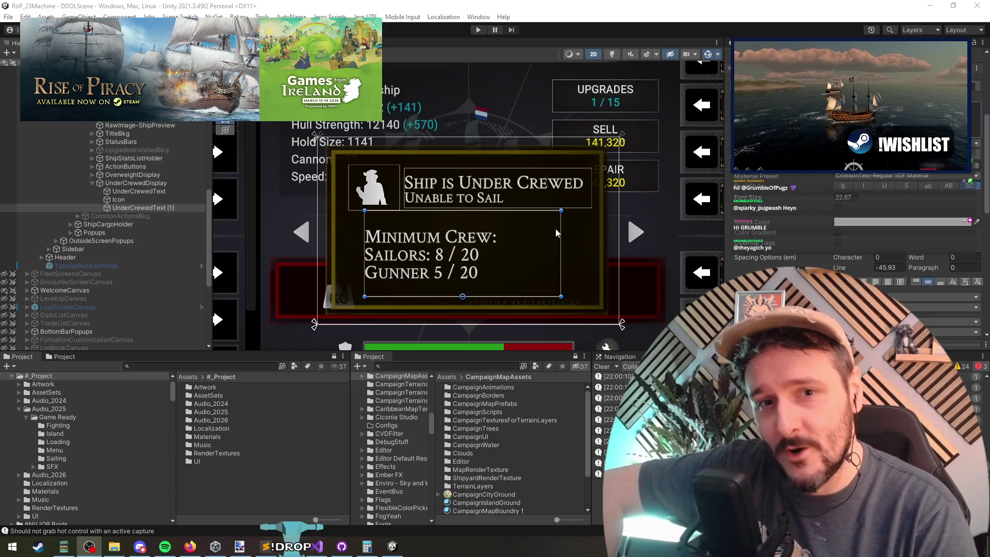
Append an 'Officers 1/2' line to the crew list and set its Font Size to 16.
left_click_drag(554, 215, 562, 254)
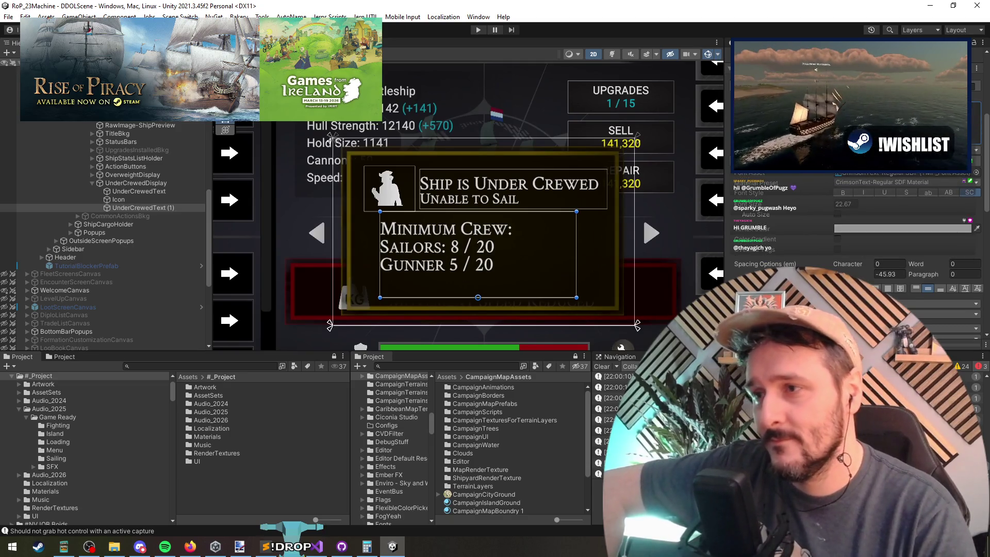
type("Off")
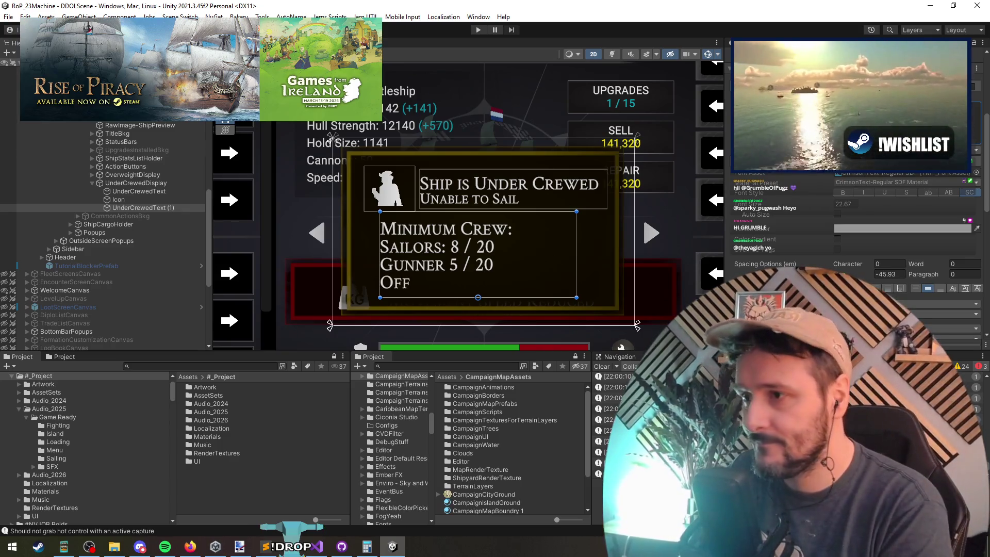
type("icers 1/2")
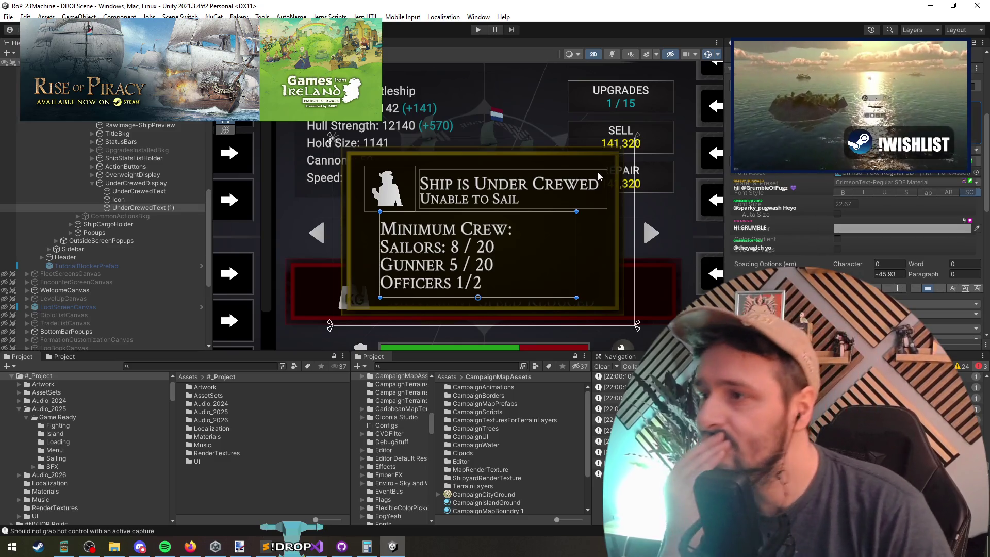
scroll(794, 236, "up", 2)
left_click_drag(812, 236, 788, 237)
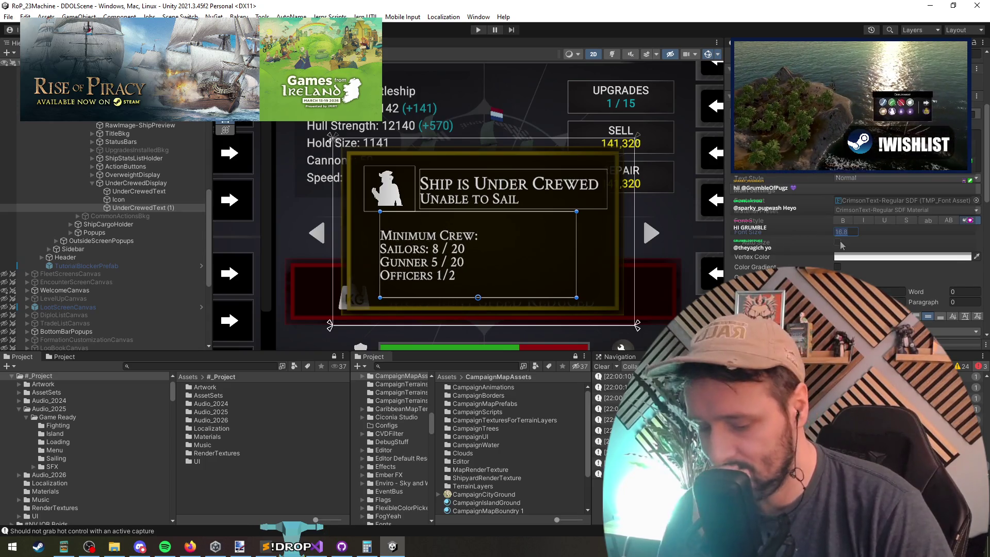
type("16")
left_click_drag(546, 242, 531, 243)
scroll(536, 235, "down", 3)
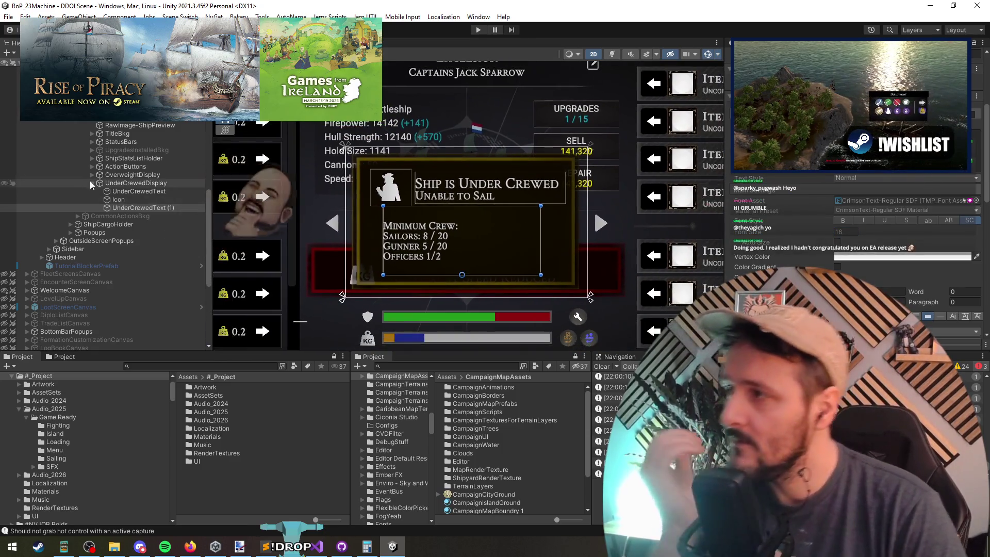
Lower the UnderCrewedDisplay top edge and shift the minimum-crew text slightly down.
left_click(145, 184)
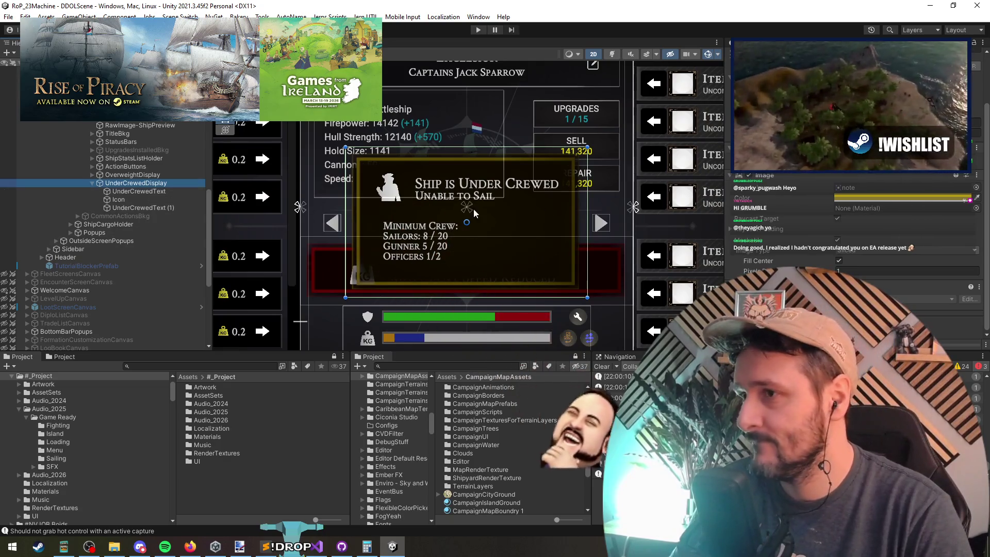
left_click_drag(487, 148, 486, 167)
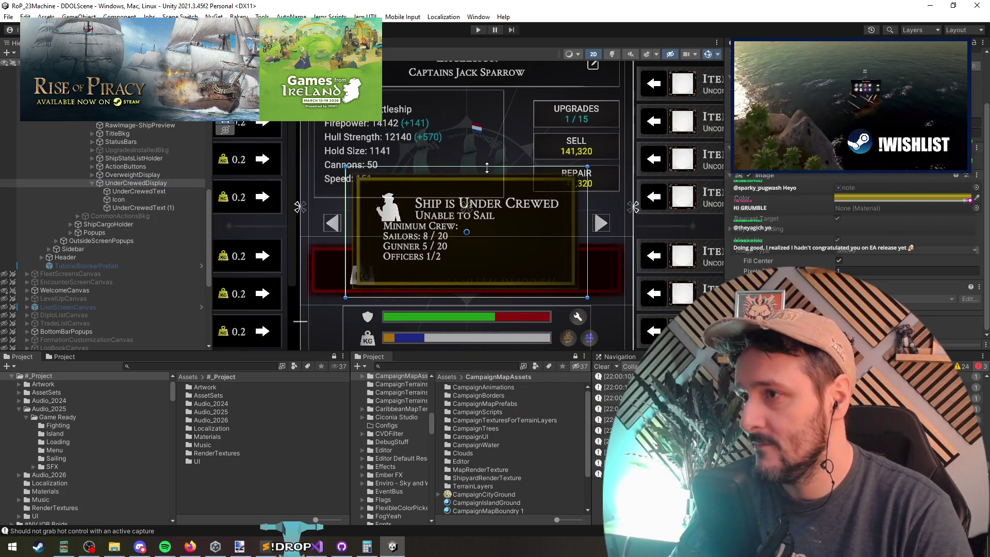
left_click(139, 191)
left_click(138, 208)
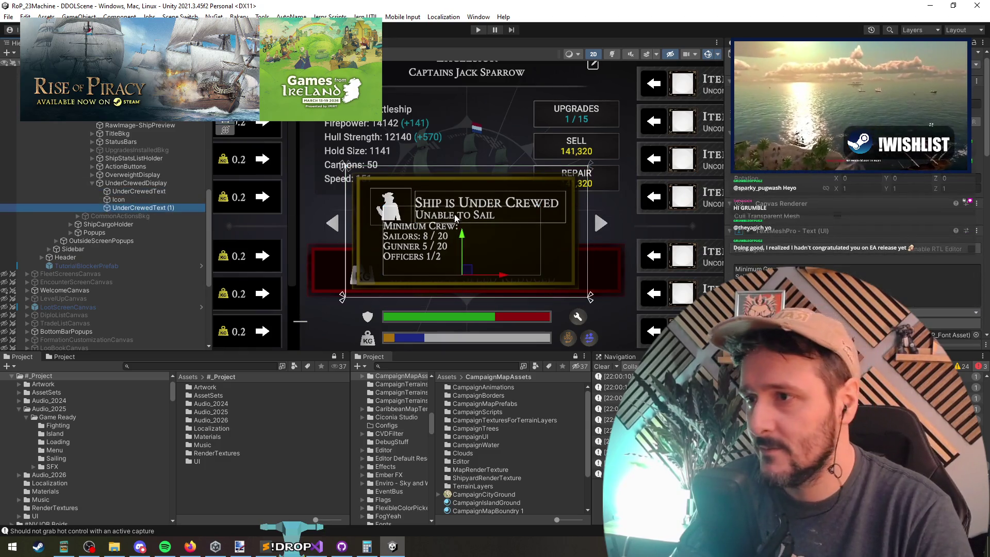
left_click_drag(470, 208, 475, 223)
scroll(490, 260, "down", 2)
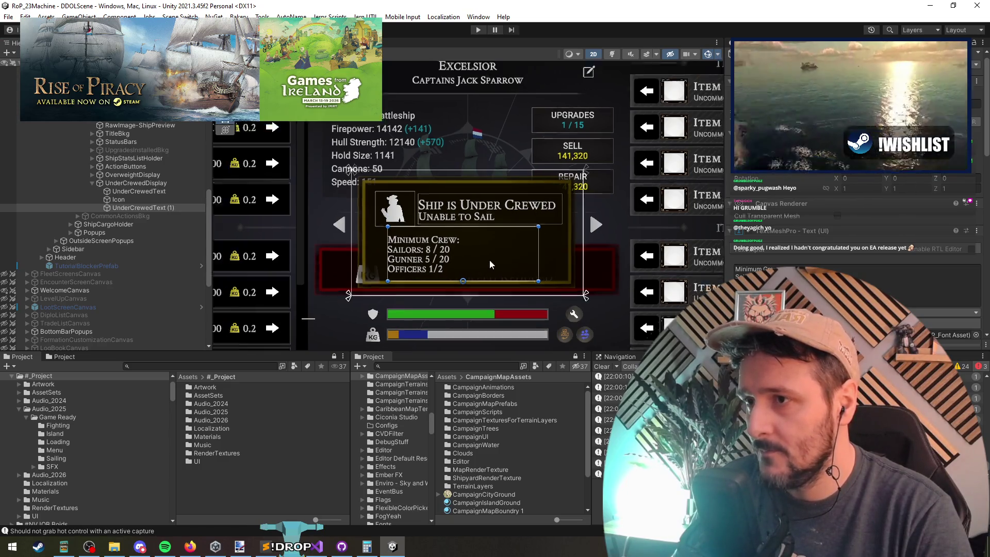
scroll(487, 226, "up", 2)
scroll(484, 254, "down", 1)
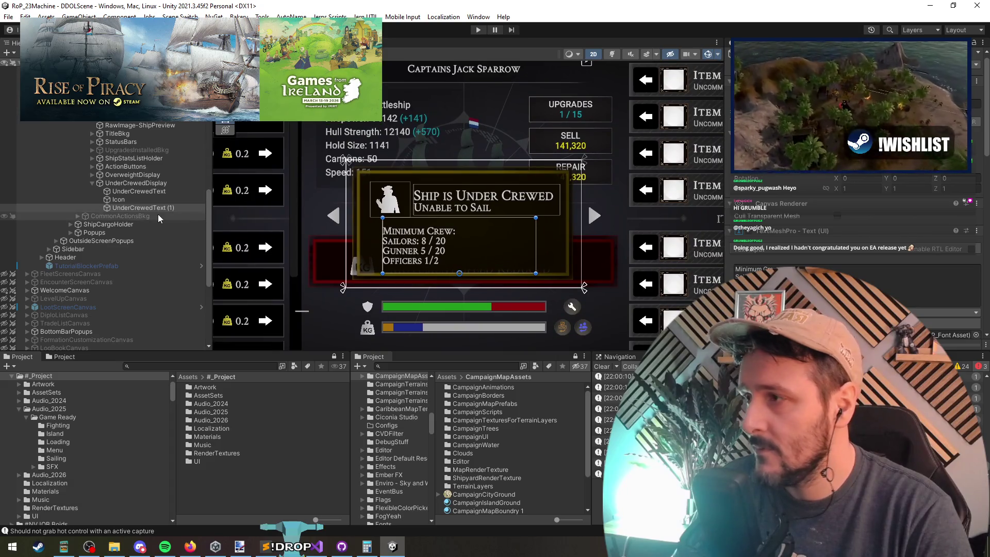
Move the under-crewed popup down and shrink it from its top edge.
left_click(135, 183)
left_click_drag(464, 187, 477, 199)
scroll(477, 198, "up", 2)
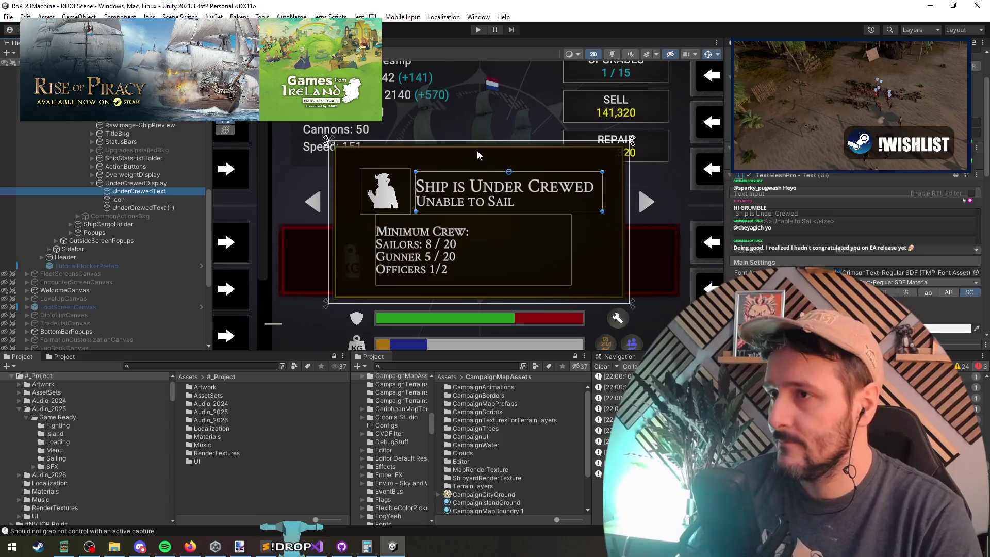
key("t")
left_click_drag(497, 143, 498, 159)
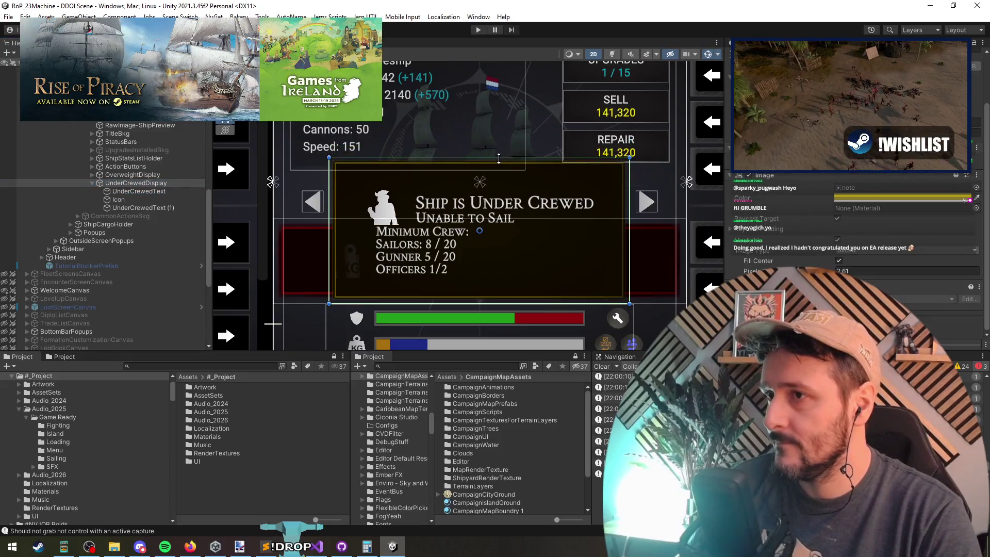
Move the Icon and UnderCrewedText heading up together to fit the trimmed box.
left_click(135, 192)
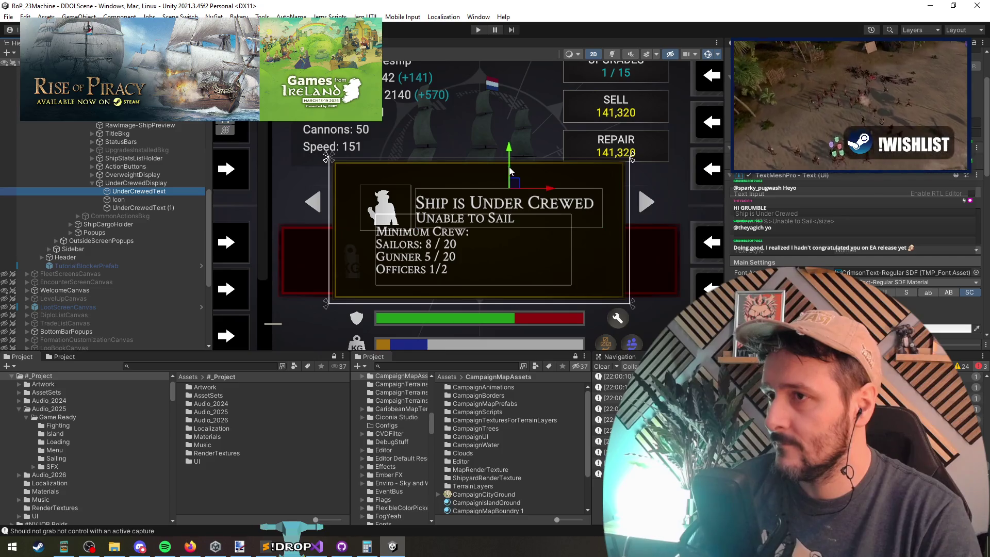
left_click(112, 200, "ctrl")
left_click_drag(363, 145, 367, 135)
scroll(521, 246, "down", 3)
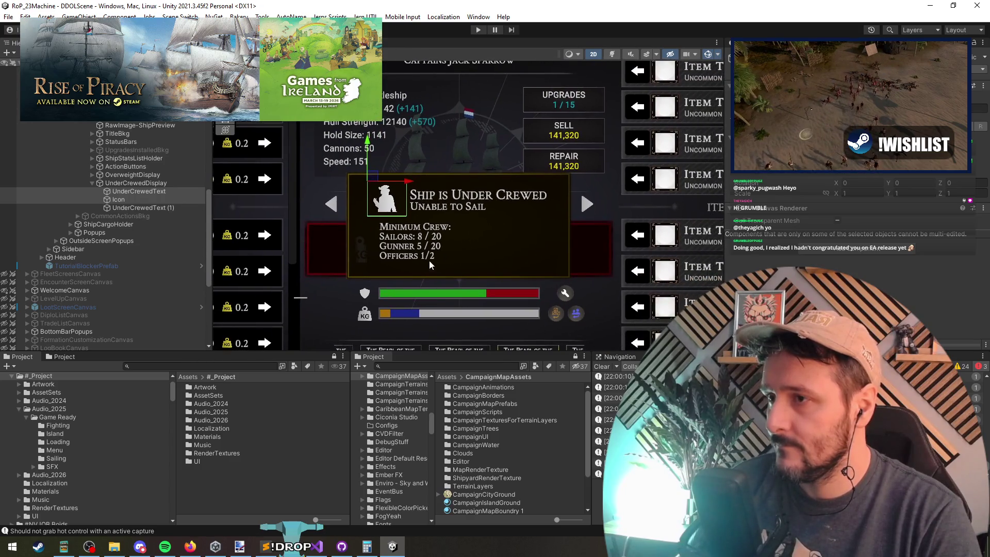
Rename UnderCrewedText (1) to UnderCrewDesc.
left_click(154, 200)
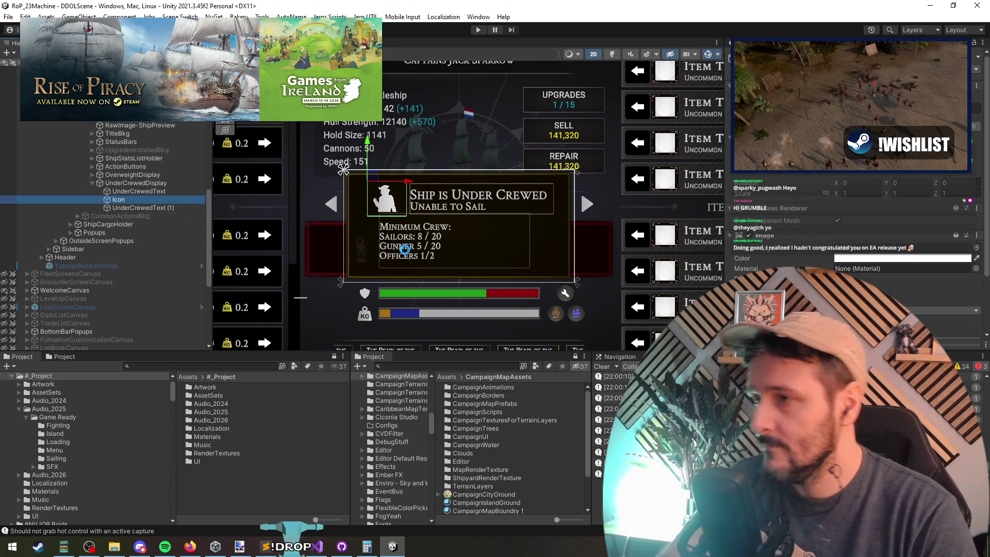
left_click(139, 207)
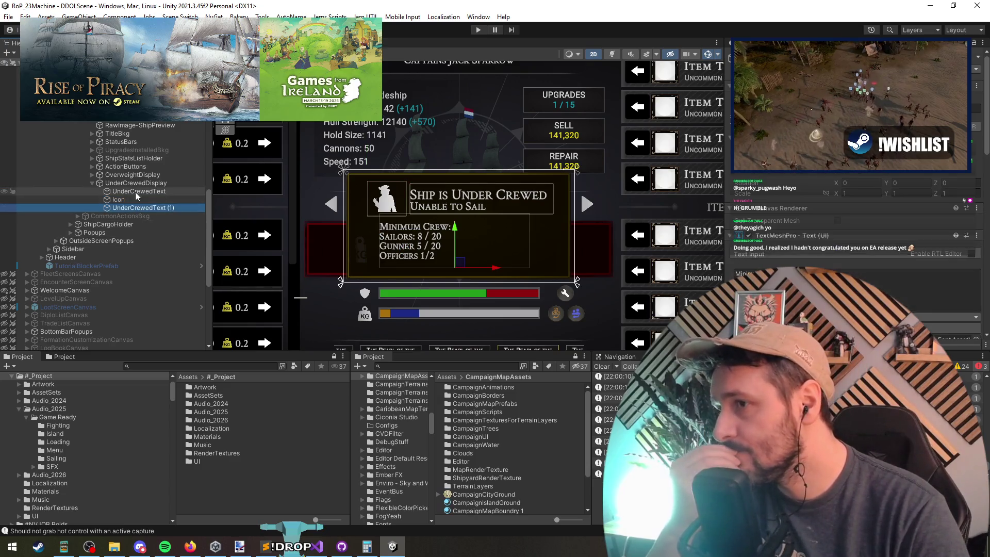
key("F2")
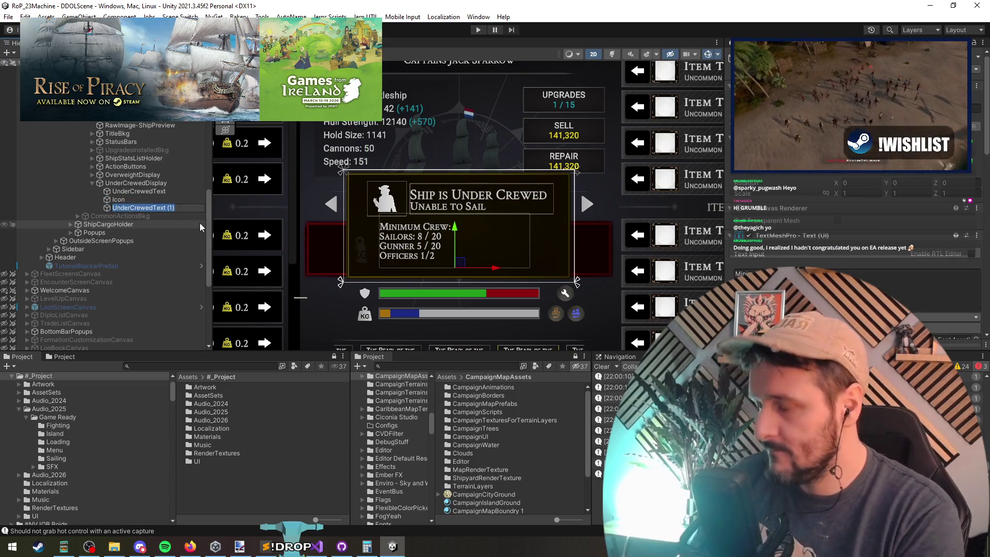
type("UnderCrewDesc")
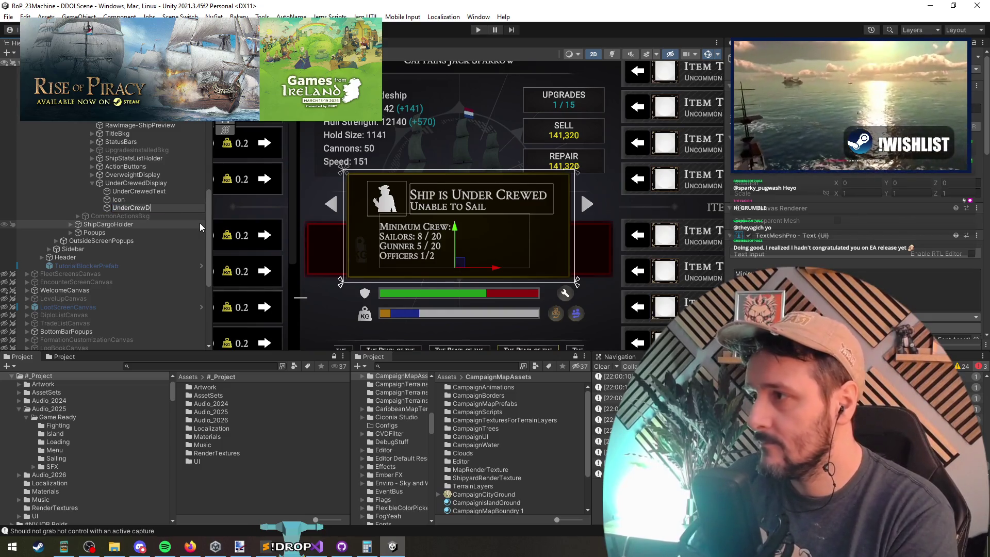
key("Return")
Undo the accidental Icon reparent and nudge UnderCrewDesc into place in the popup.
mouse_move(109, 198)
left_mouse_down()
mouse_move(122, 195)
mouse_move(121, 176)
mouse_move(140, 196)
mouse_move(125, 193)
mouse_move(128, 181)
left_mouse_up()
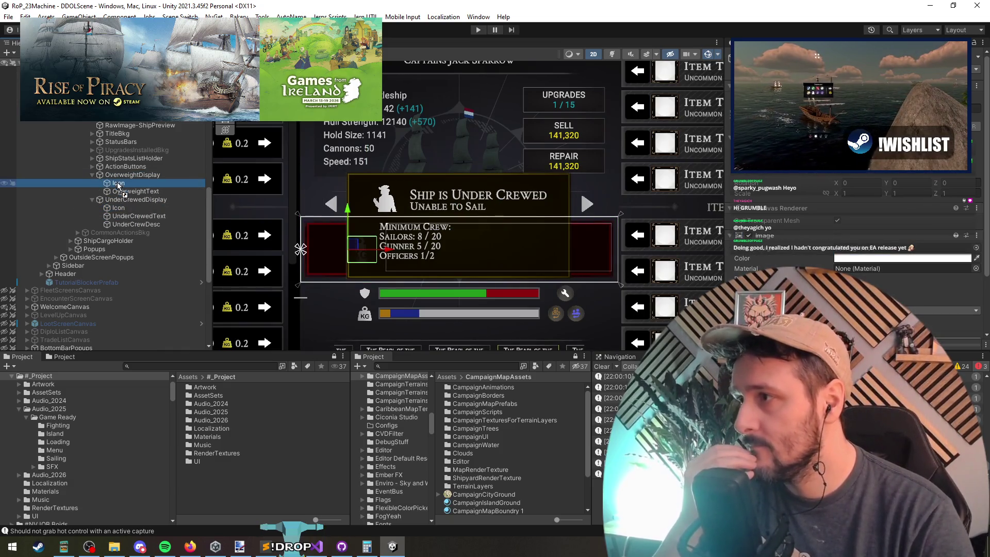
key("ctrl+z")
key("ctrl+z")
key("ctrl+z")
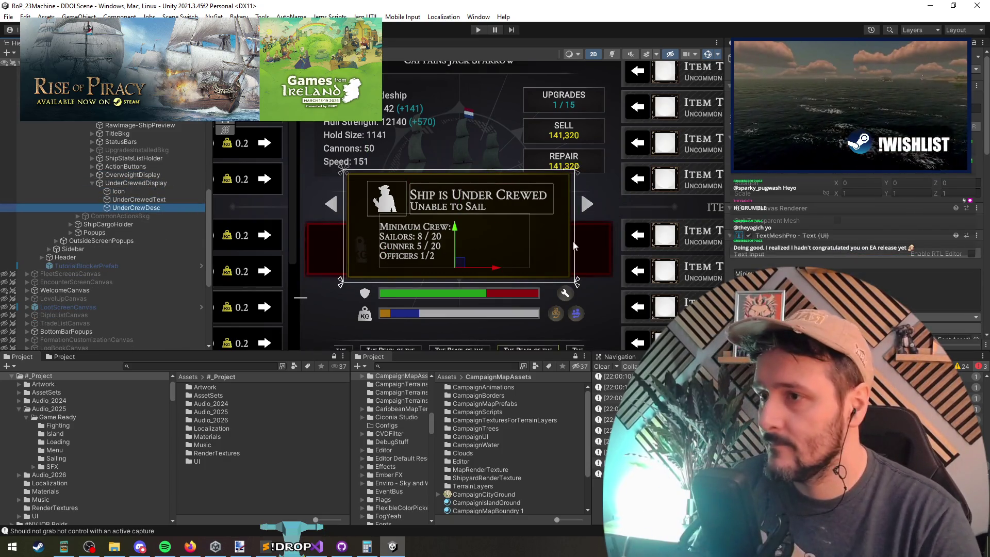
left_click_drag(456, 233, 462, 239)
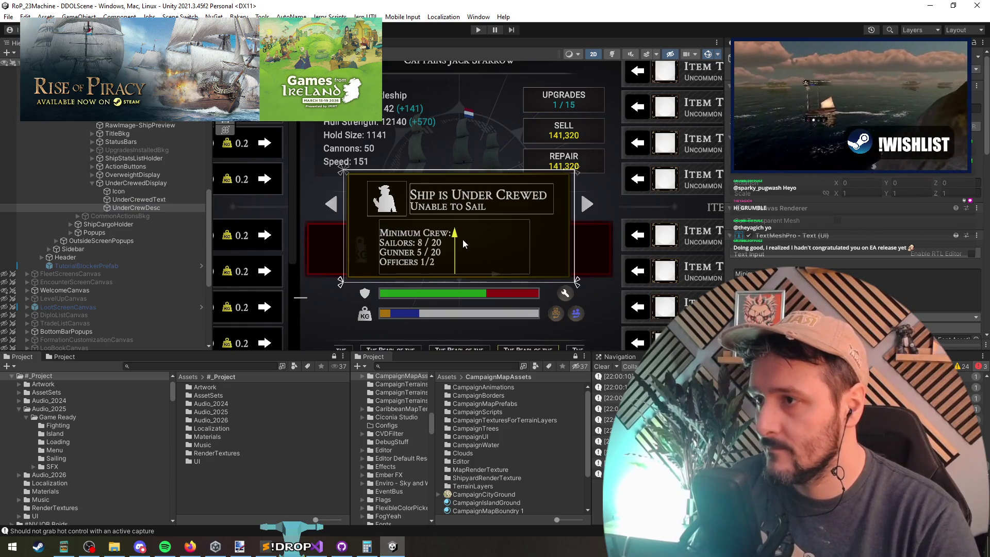
scroll(926, 217, "down", 5)
key("ctrl+z")
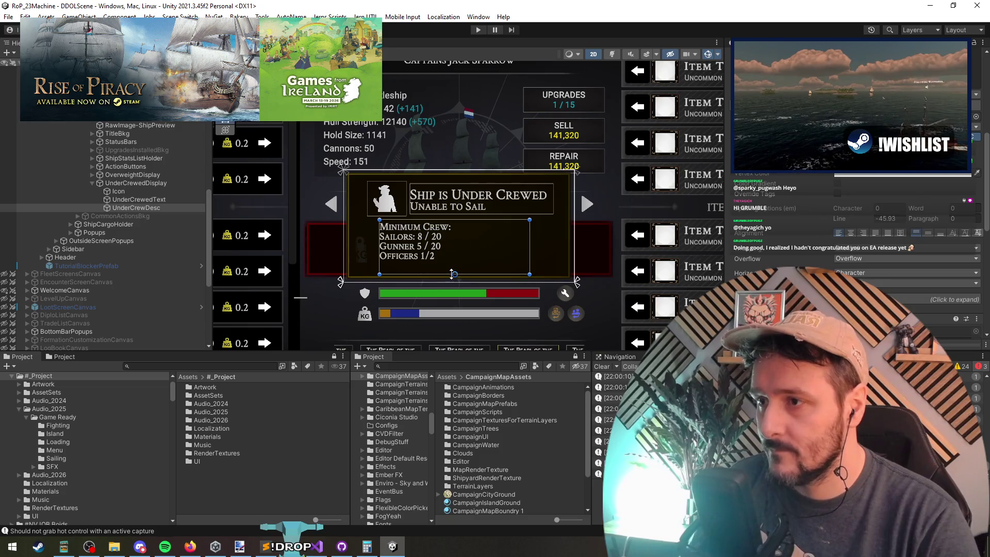
key("ctrl+z")
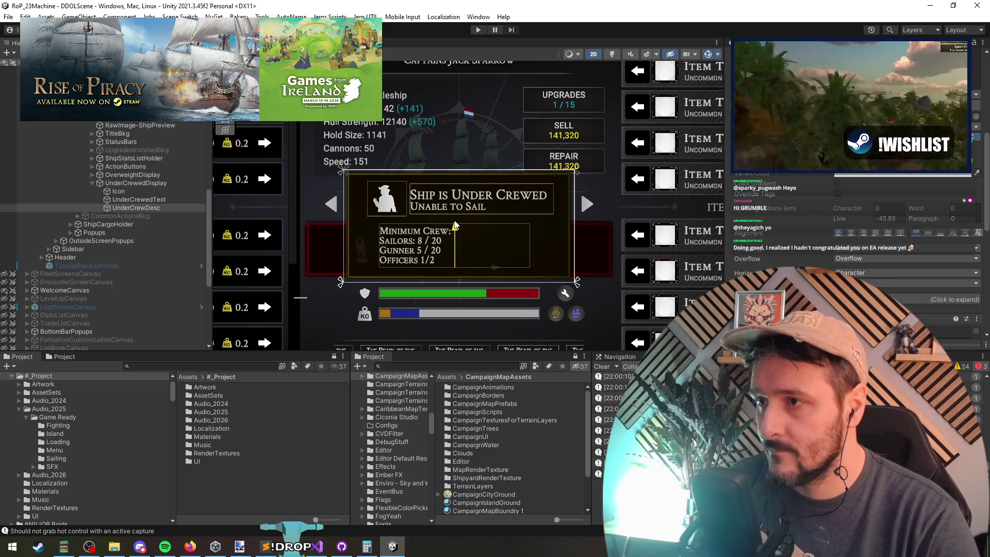
scroll(495, 240, "down", 2)
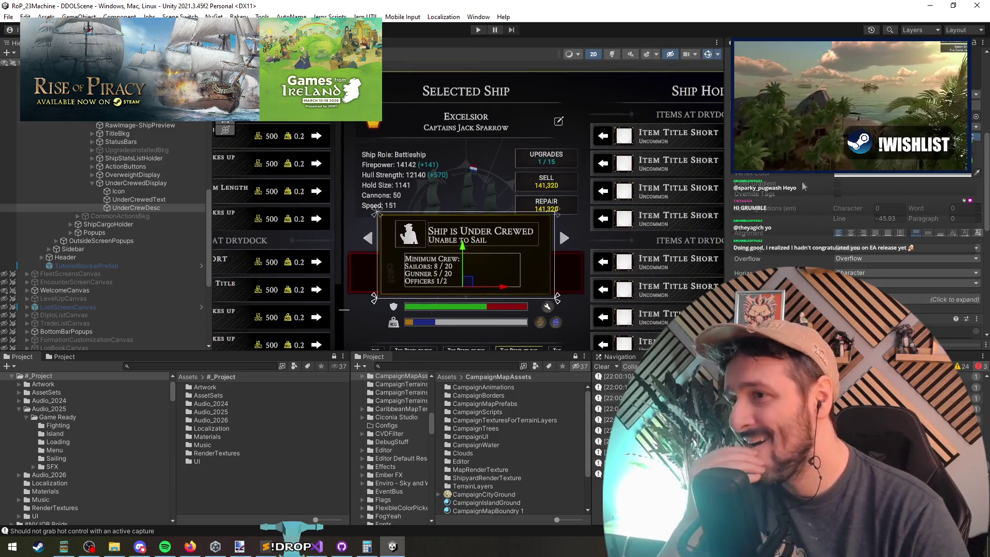
scroll(829, 201, "up", 3)
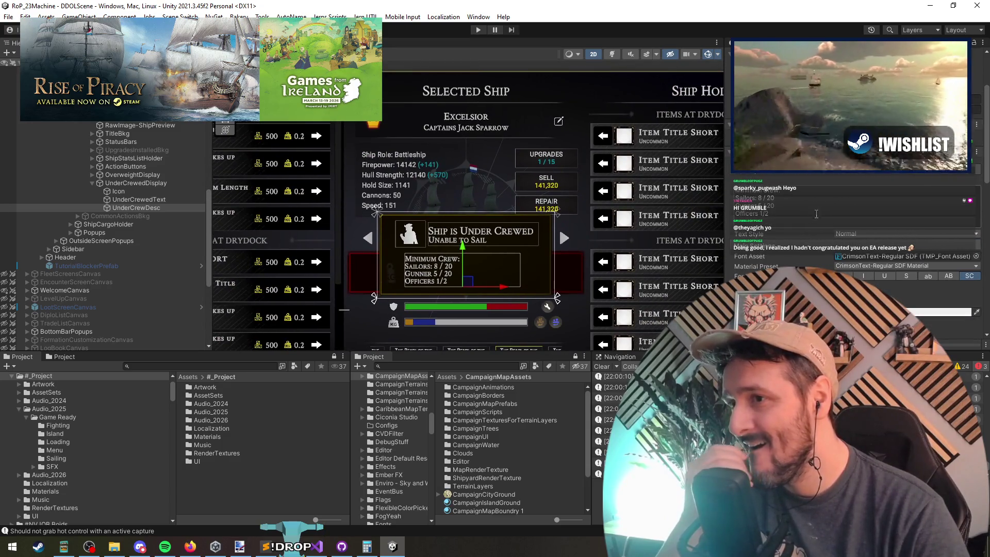
left_click(141, 200)
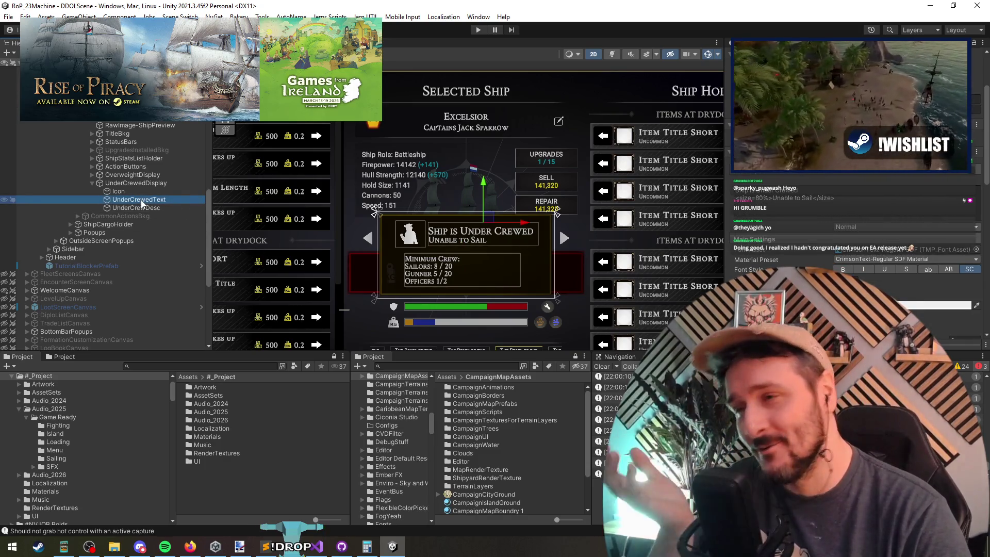
left_click(151, 183)
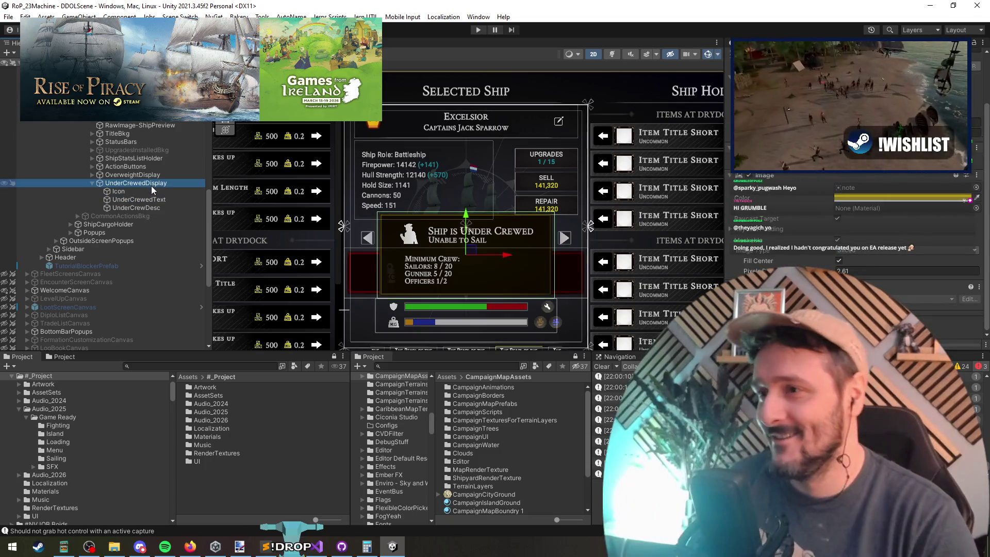
key("Left")
key("Right")
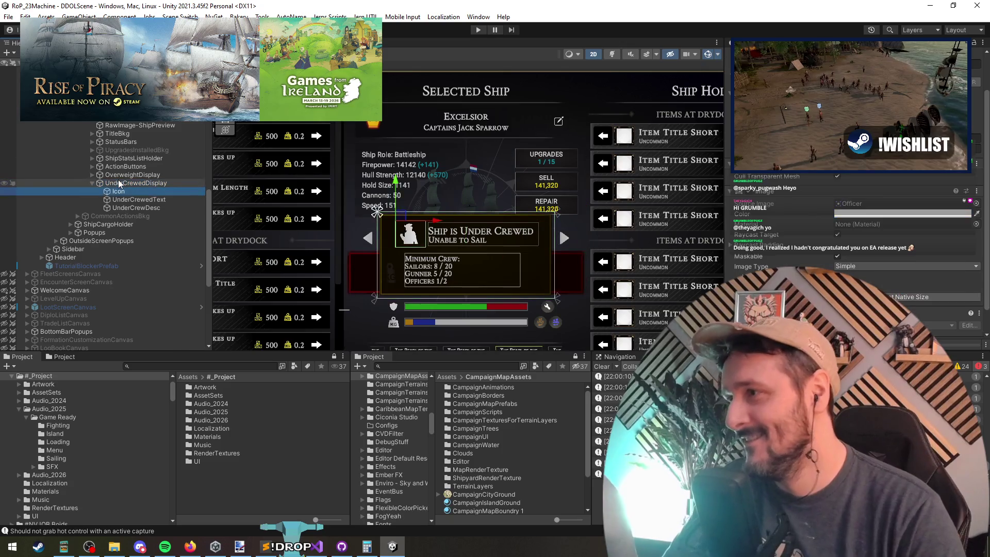
key("Down")
key("Down")
key("Down")
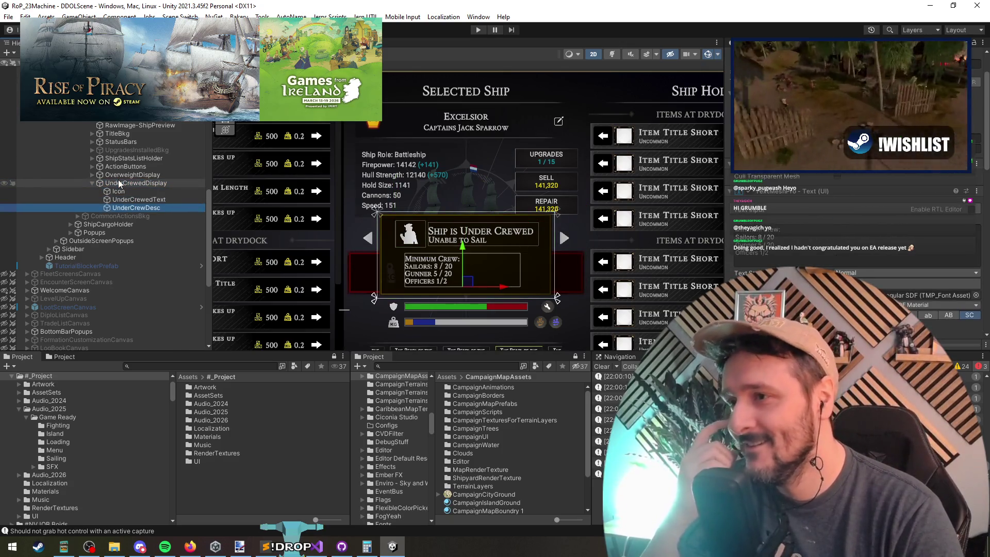
key("Up")
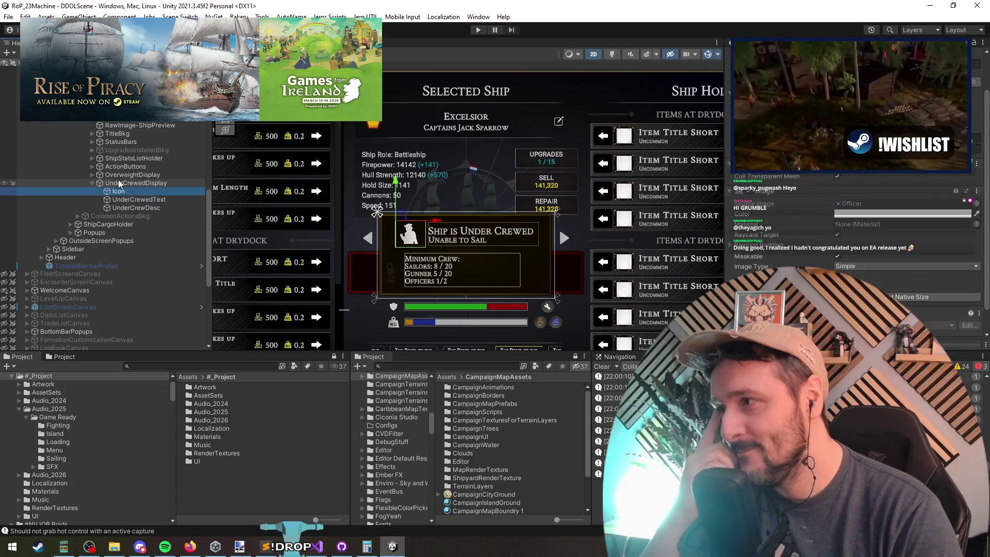
key("Down")
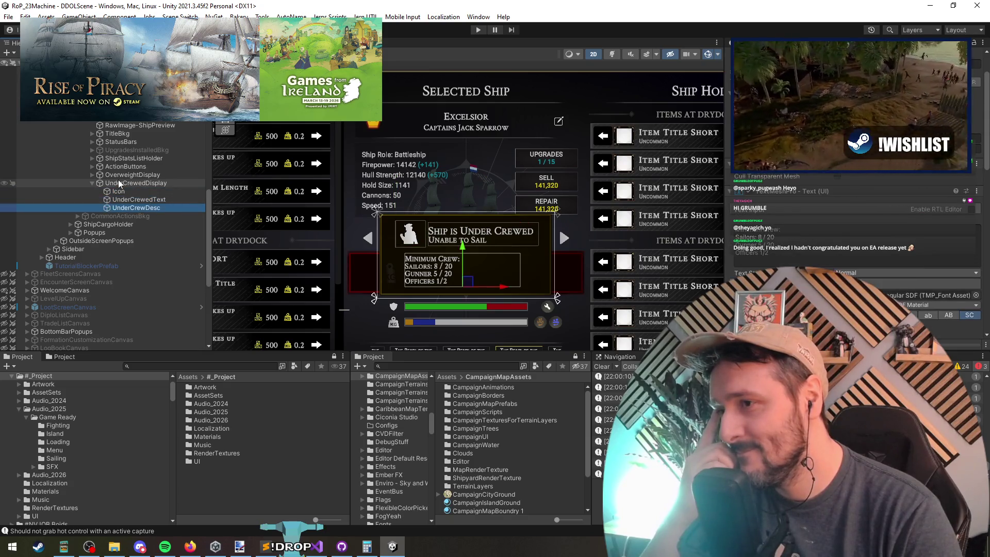
key("Up")
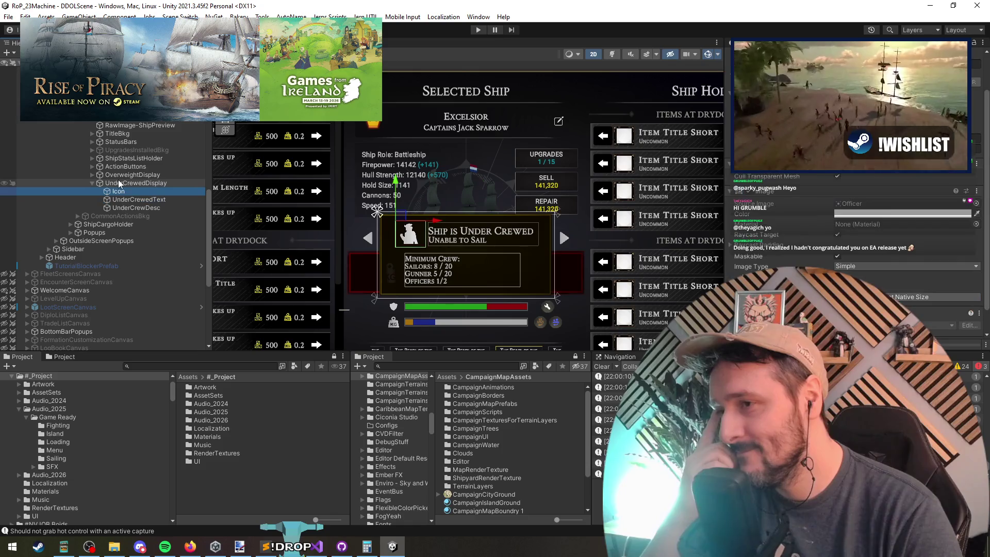
key("Down")
key("Up")
key("Up")
key("Up")
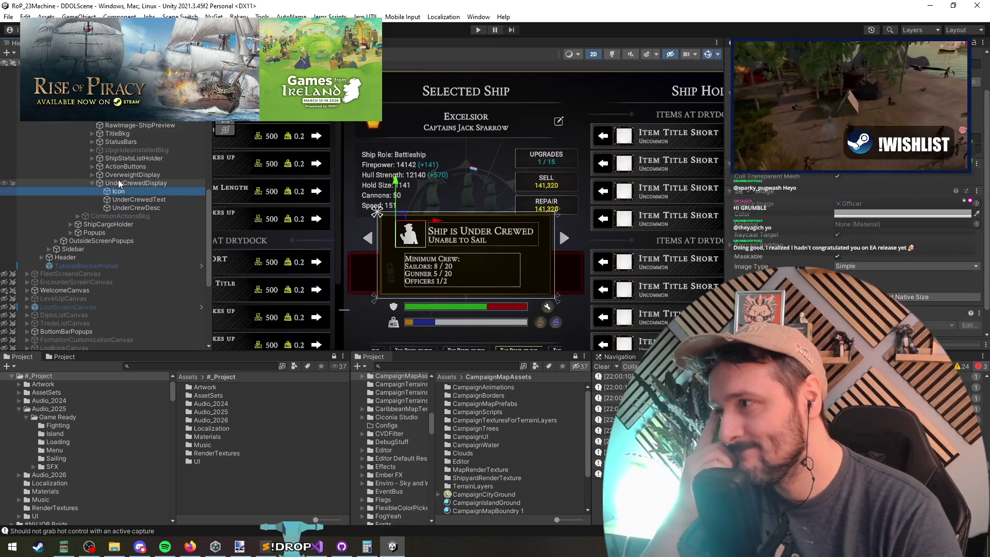
key("Down")
key("Down")
key("Down")
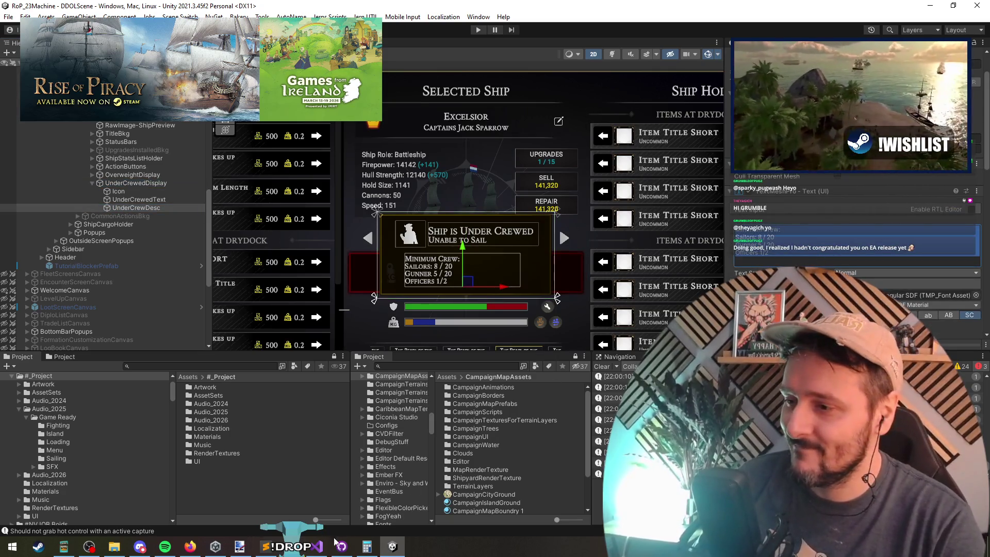
key("alt+Tab")
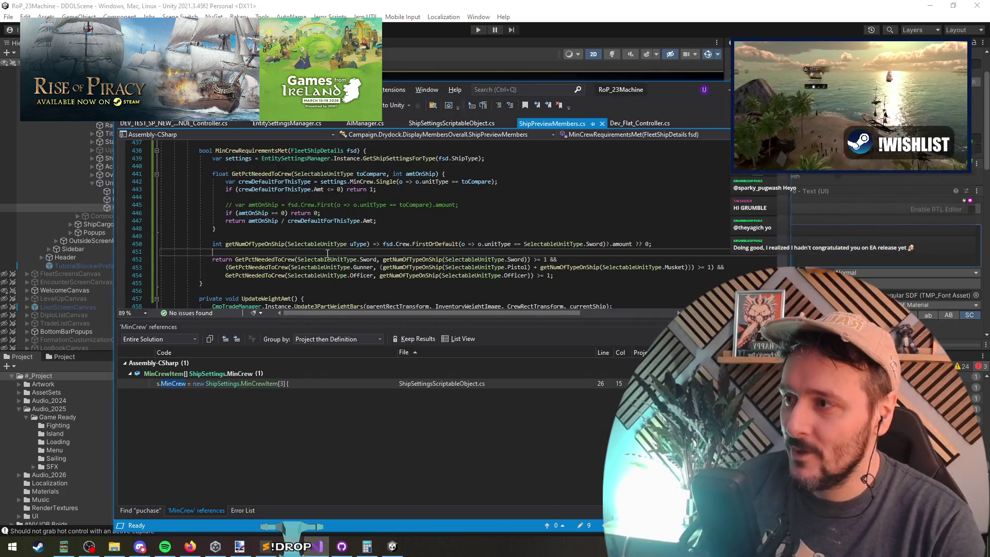
key("alt+Tab")
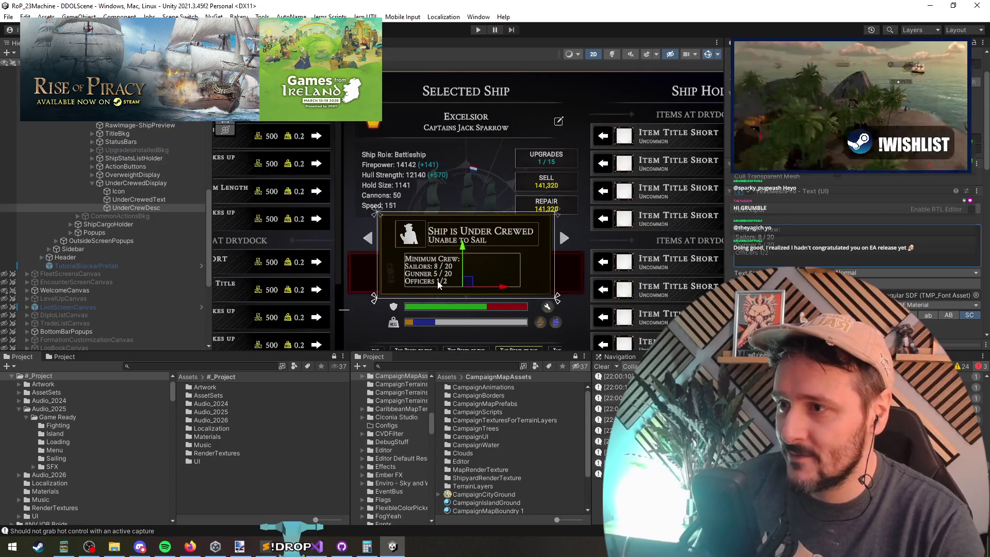
key("alt+Tab")
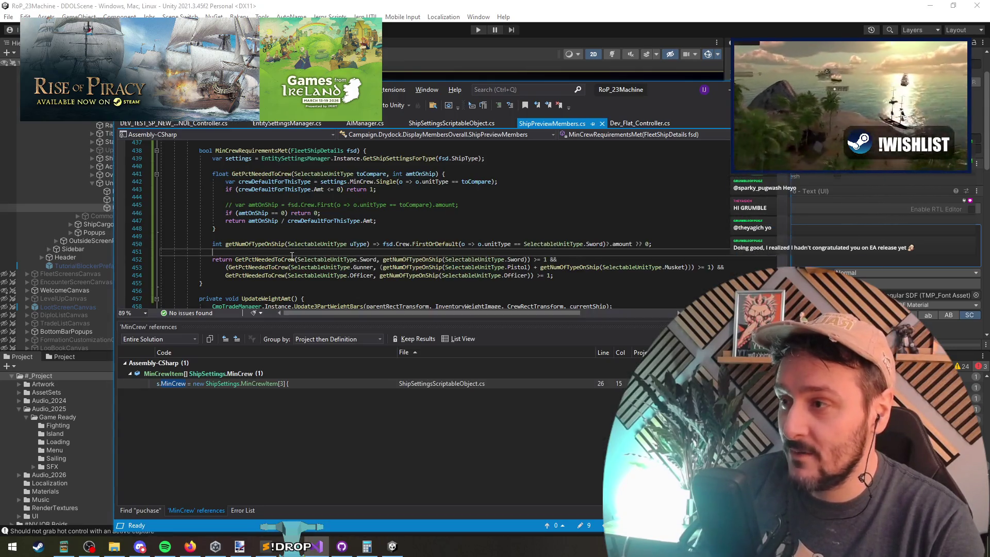
scroll(292, 256, "down", 1)
left_click(272, 234)
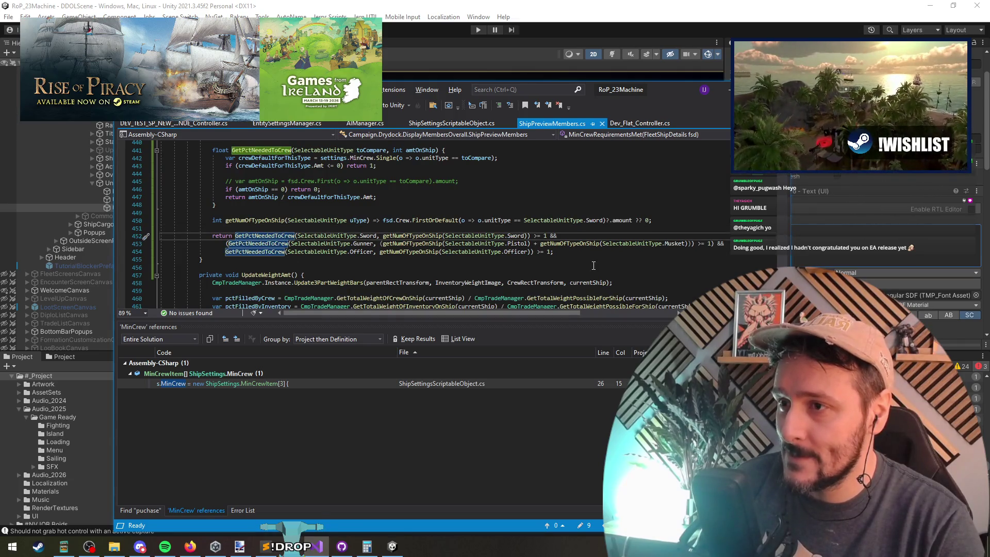
scroll(593, 258, "up", 2)
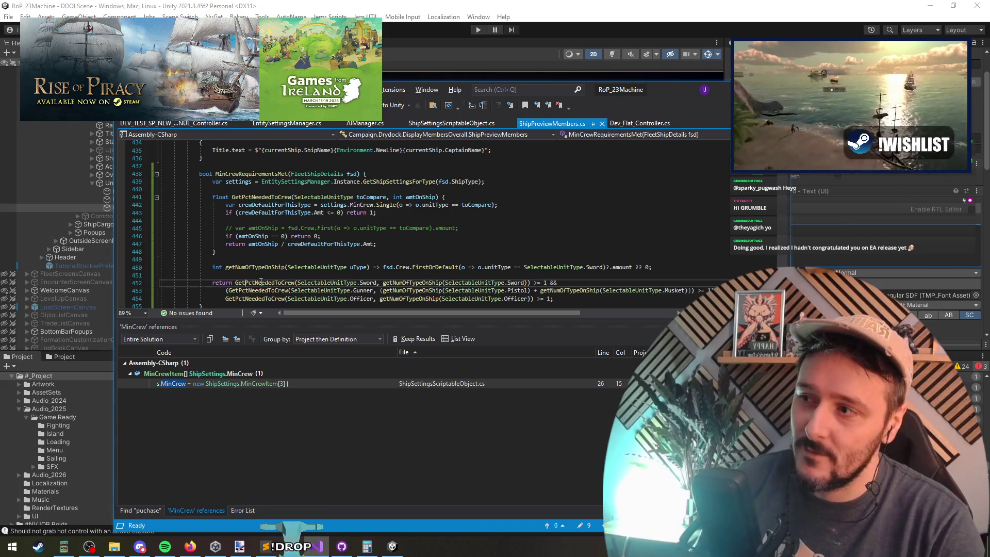
key("alt+Tab")
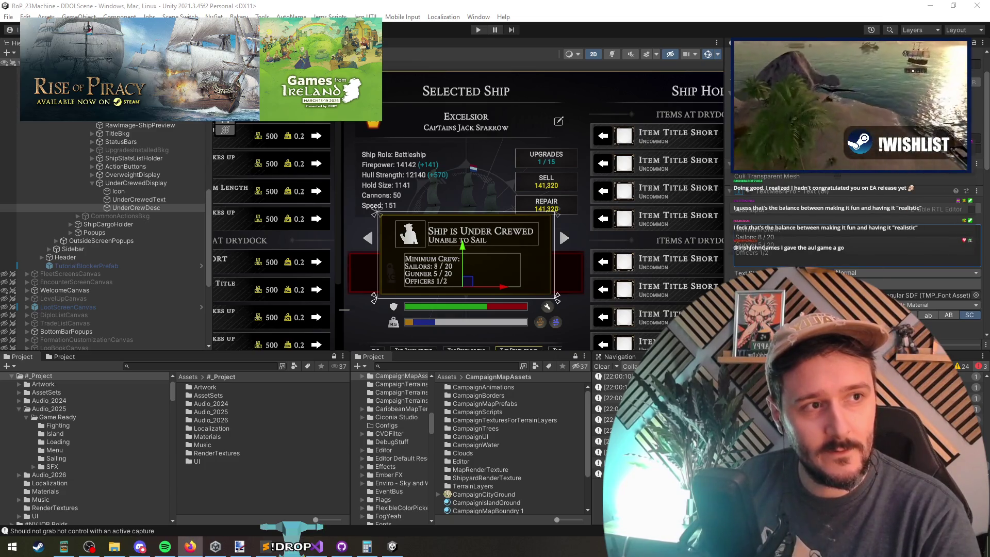
left_click(191, 546)
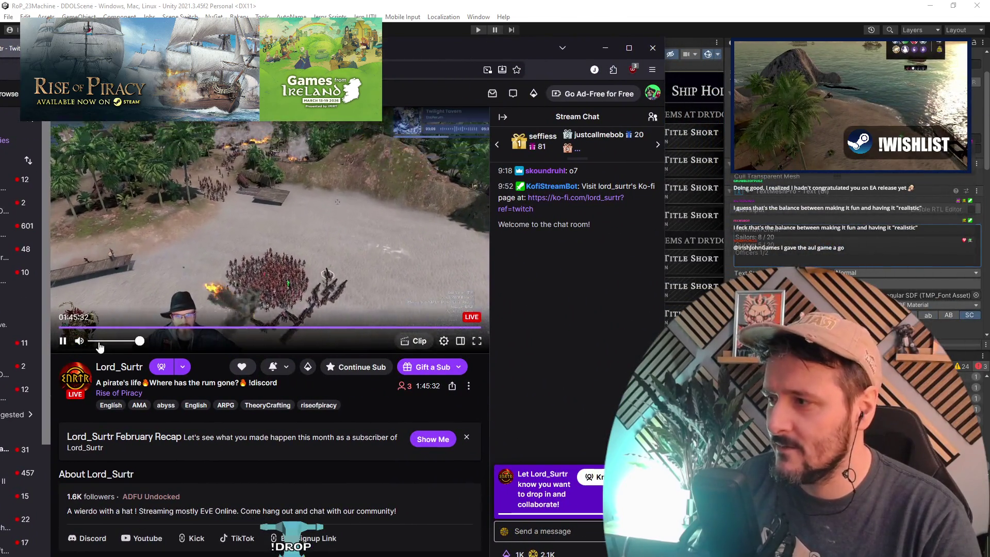
mouse_move(129, 346)
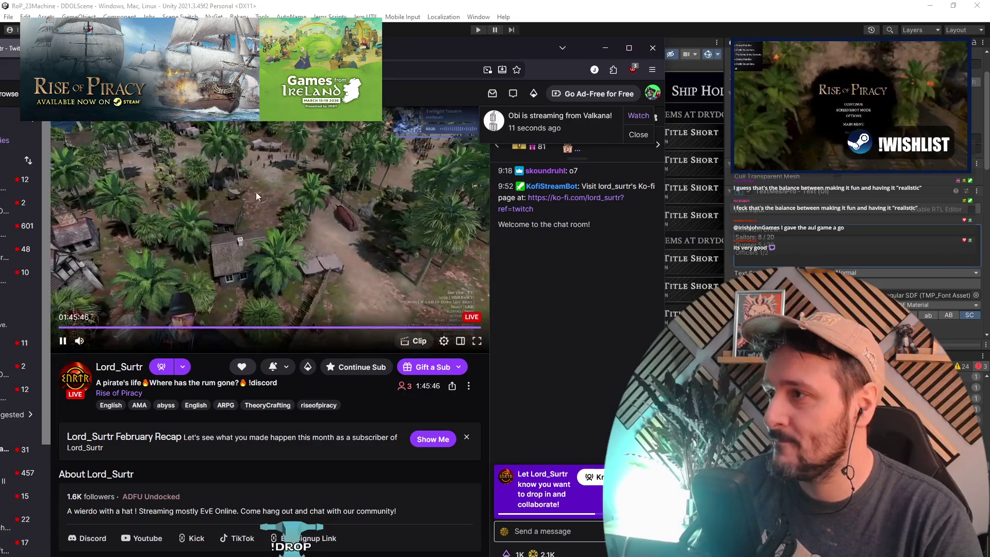
key("alt+Tab")
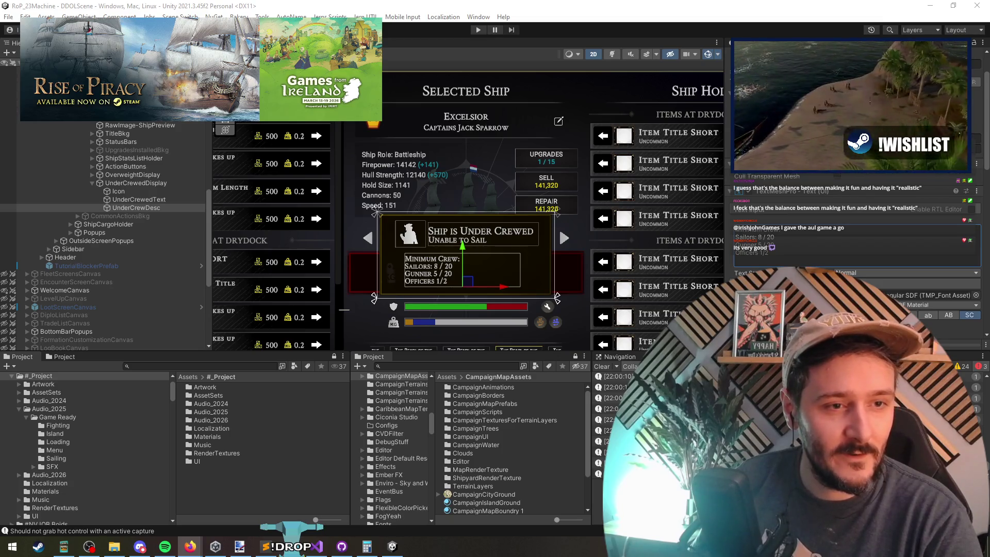
left_click(190, 546)
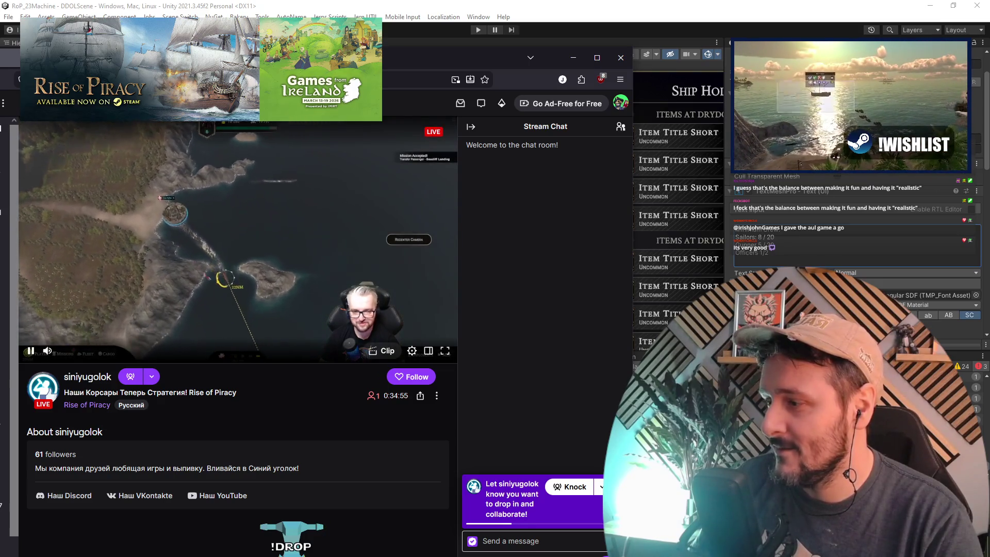
left_click_drag(633, 48, 699, 55)
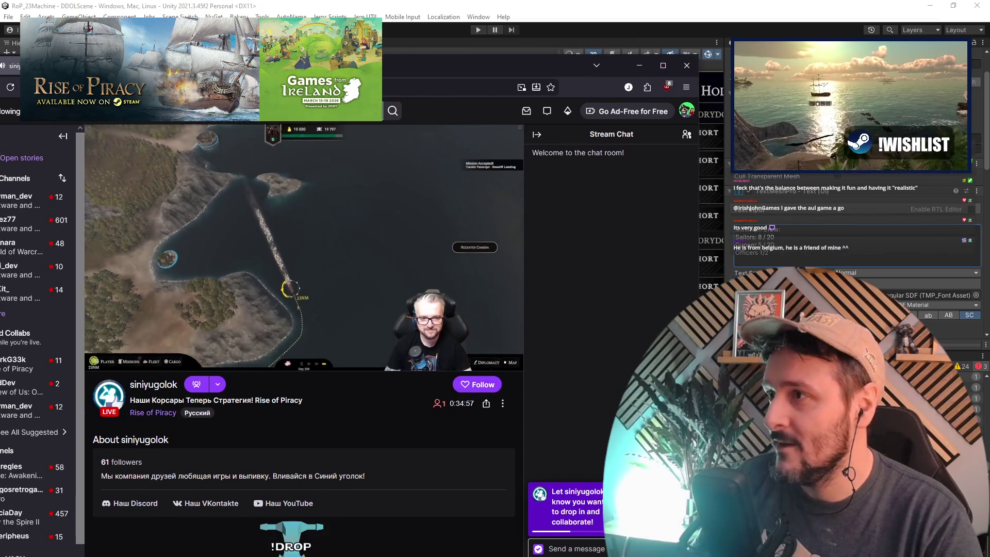
key("alt+Tab")
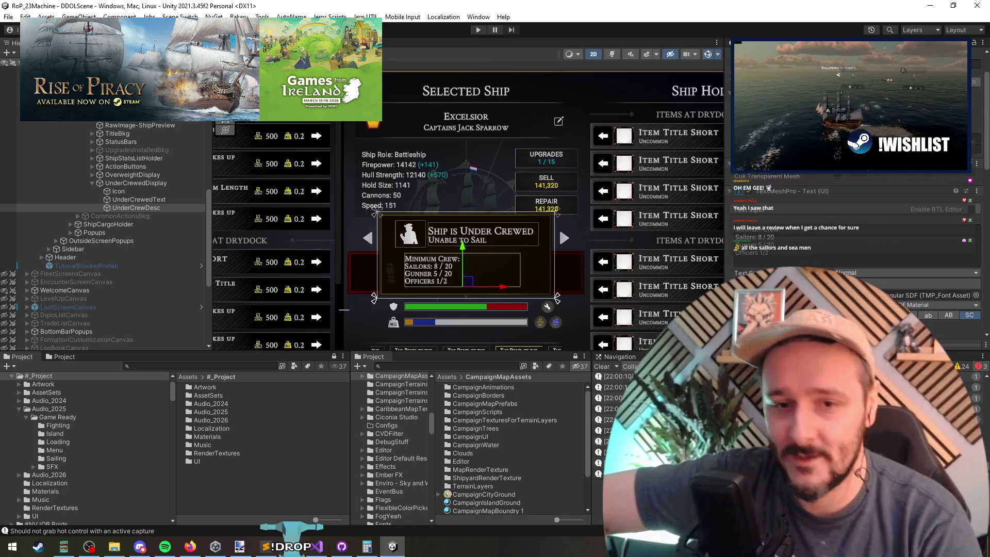
Back in Unity, inspect the top-level screens canvas and the UnderCrewDesc text object.
key("alt+Tab")
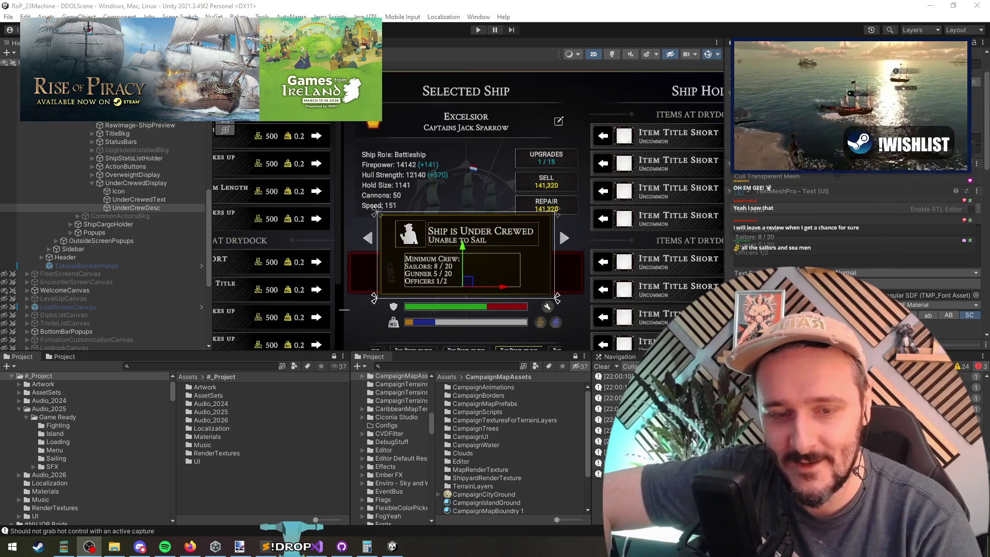
key("alt+Tab")
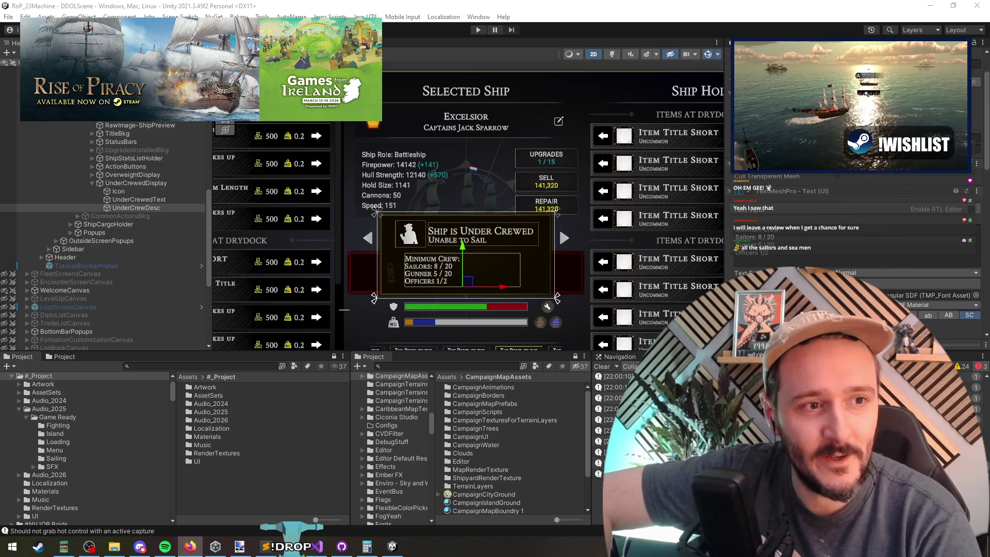
key("alt+Tab")
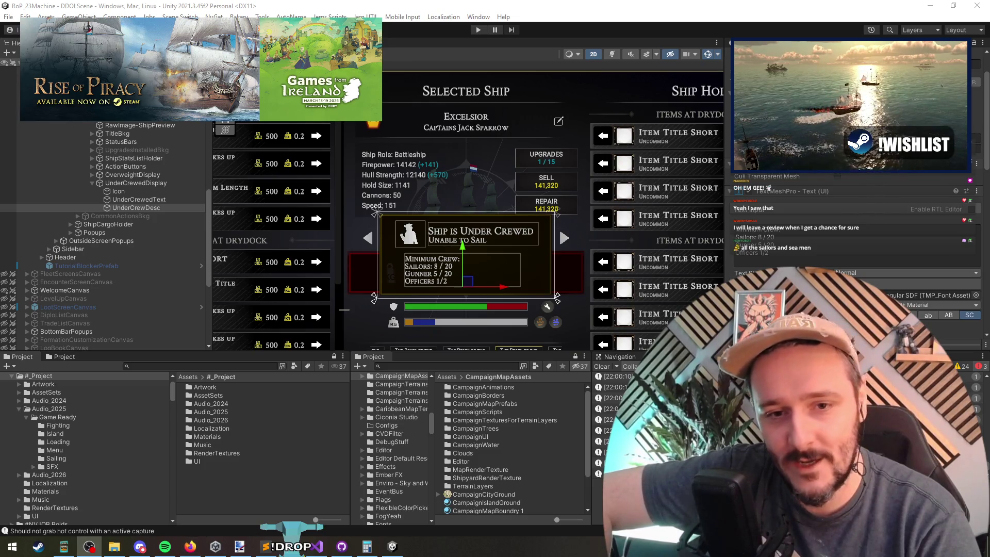
left_click(518, 218)
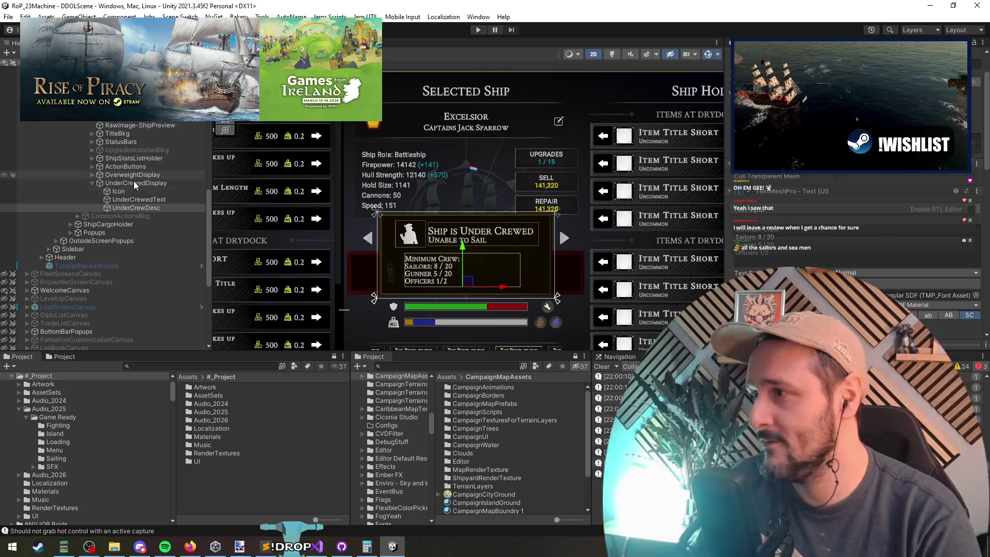
scroll(130, 202, "up", 3)
left_click(67, 123)
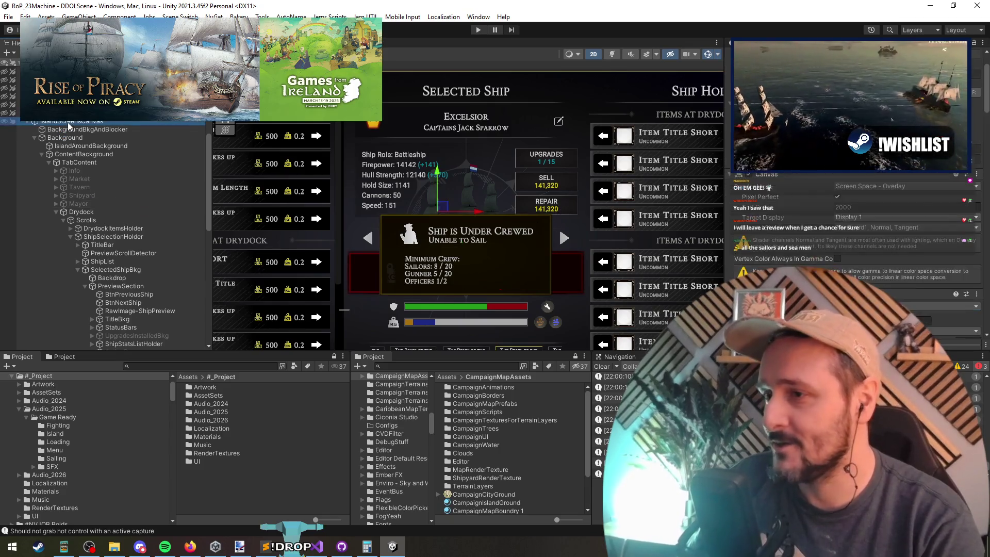
scroll(103, 206, "down", 2)
left_click(139, 239)
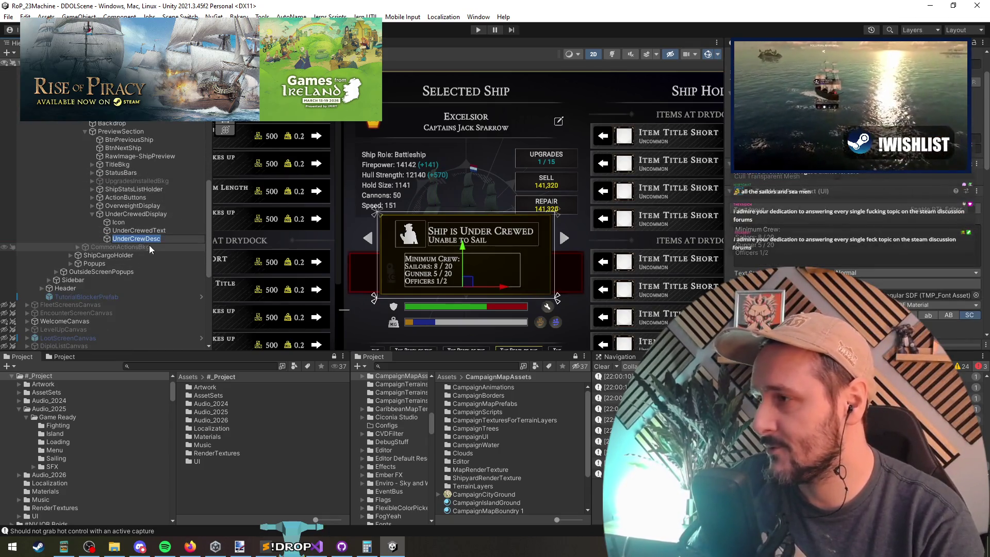
Review IslandScreensCanvas's Inspector fields, then go back to ShipPreviewMembers.cs in Visual Studio.
scroll(110, 202, "up", 9)
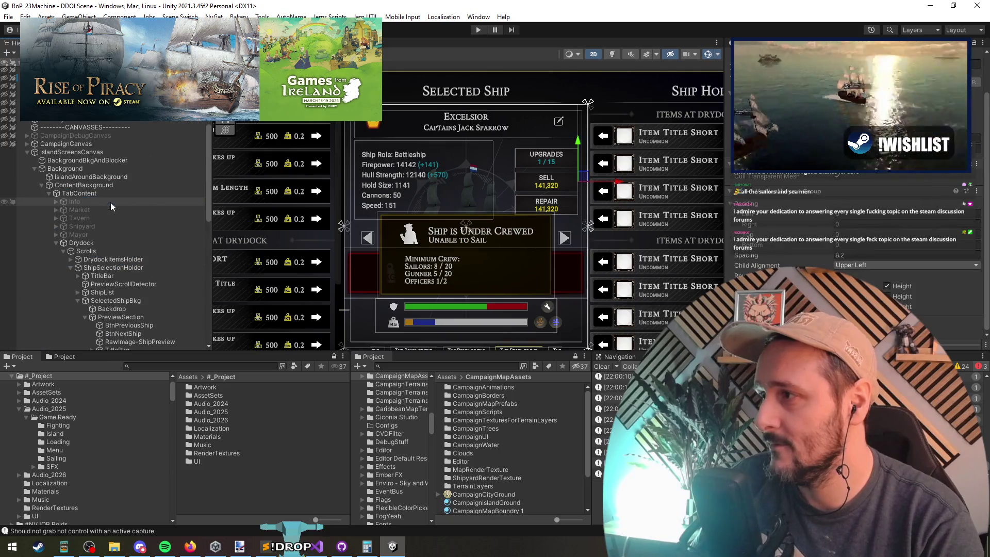
left_click(72, 152)
scroll(789, 211, "down", 5)
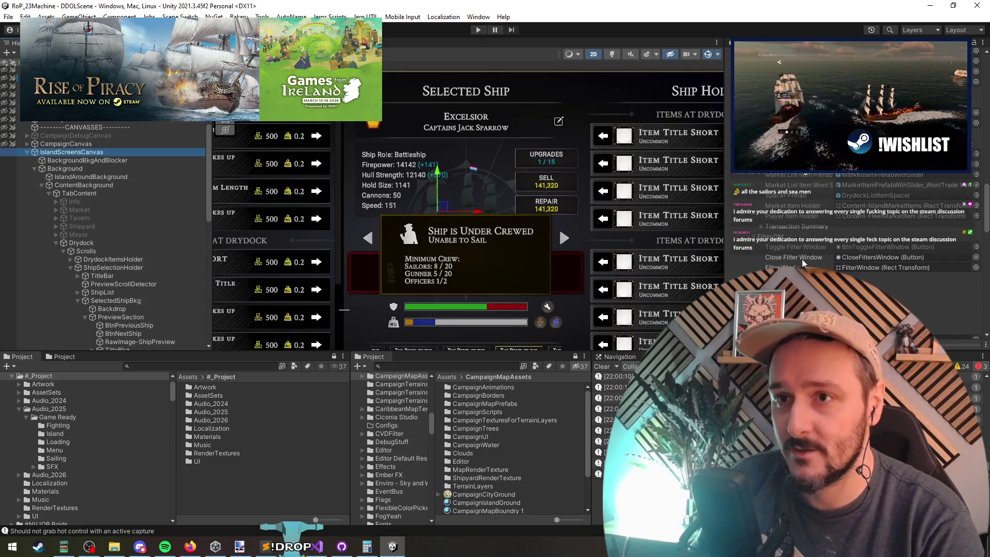
scroll(799, 260, "down", 5)
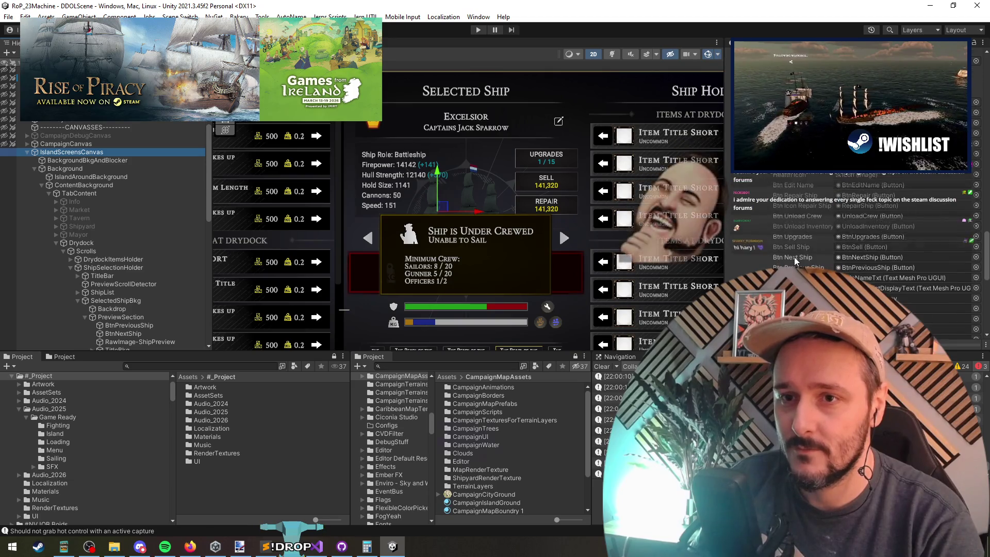
scroll(794, 260, "down", 2)
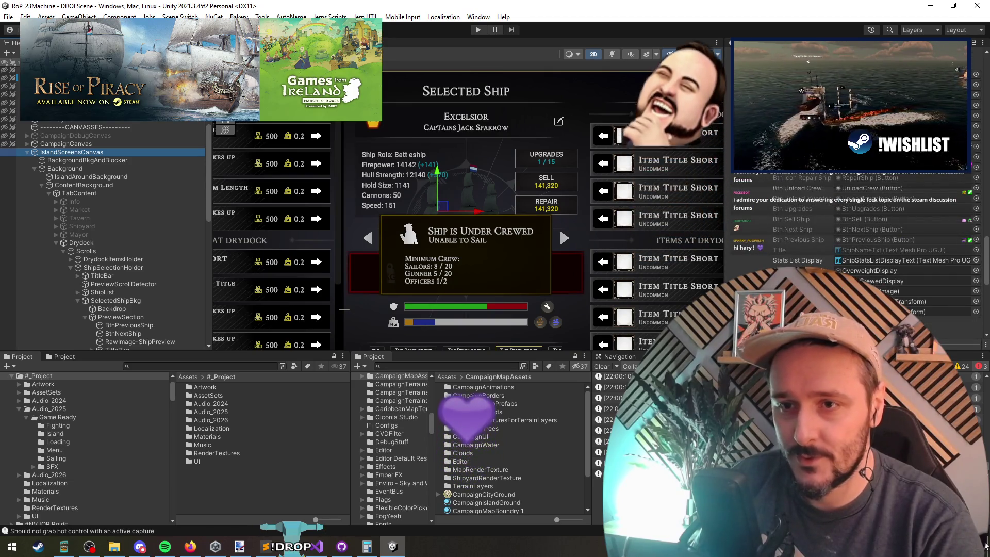
key("alt+Tab")
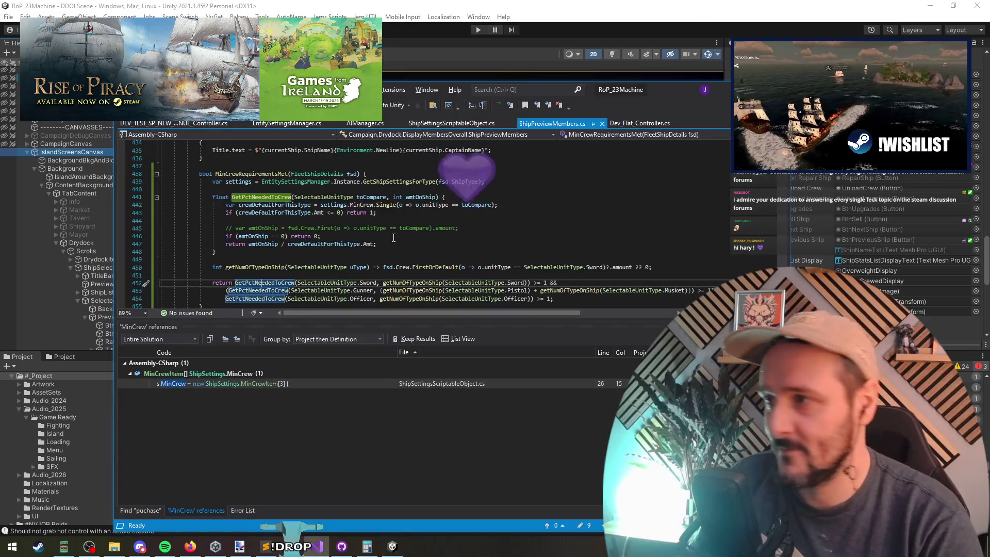
Add an UnderCrewDesc field to the Title, StatsListDisplay declaration and save the script.
left_click(235, 244)
scroll(268, 237, "down", 2)
scroll(276, 232, "up", 3)
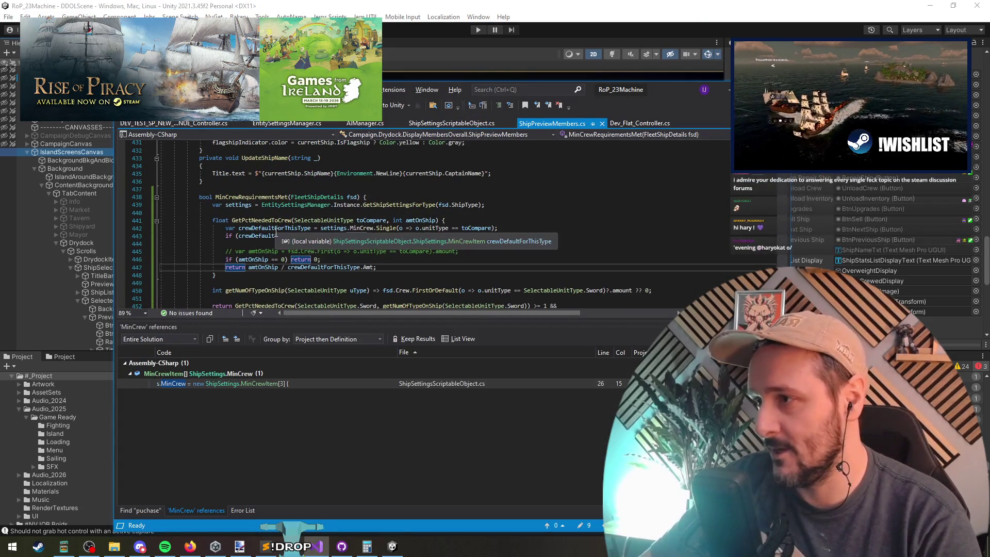
scroll(325, 274, "down", 5)
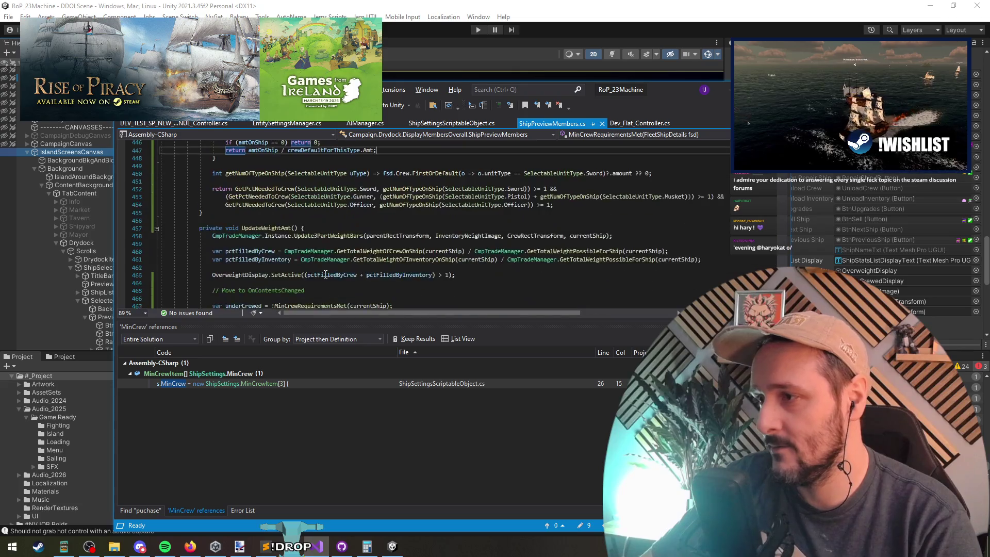
scroll(325, 274, "down", 4)
key("F12")
left_click(447, 230)
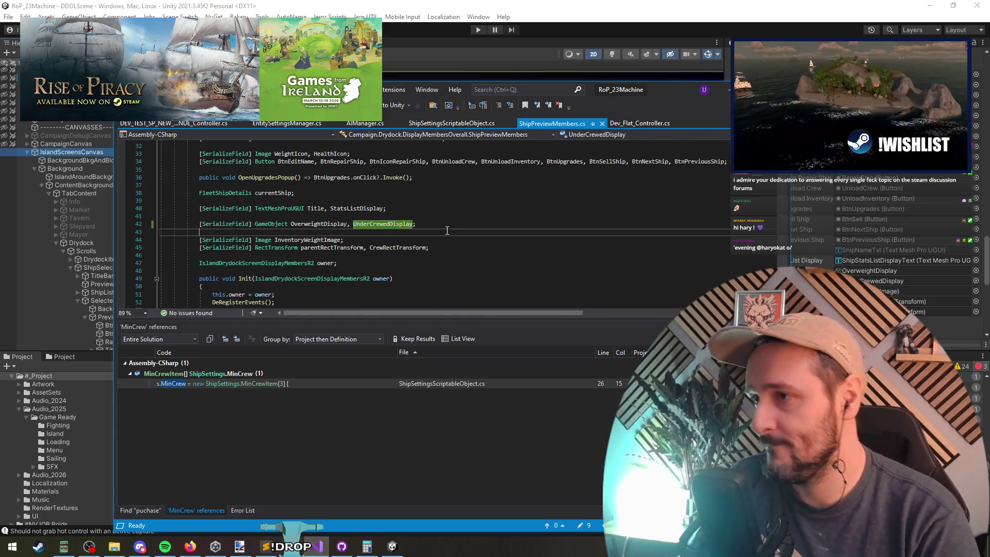
key("Down")
key("Down")
key("Down")
key("Up")
key("Up")
key("Up")
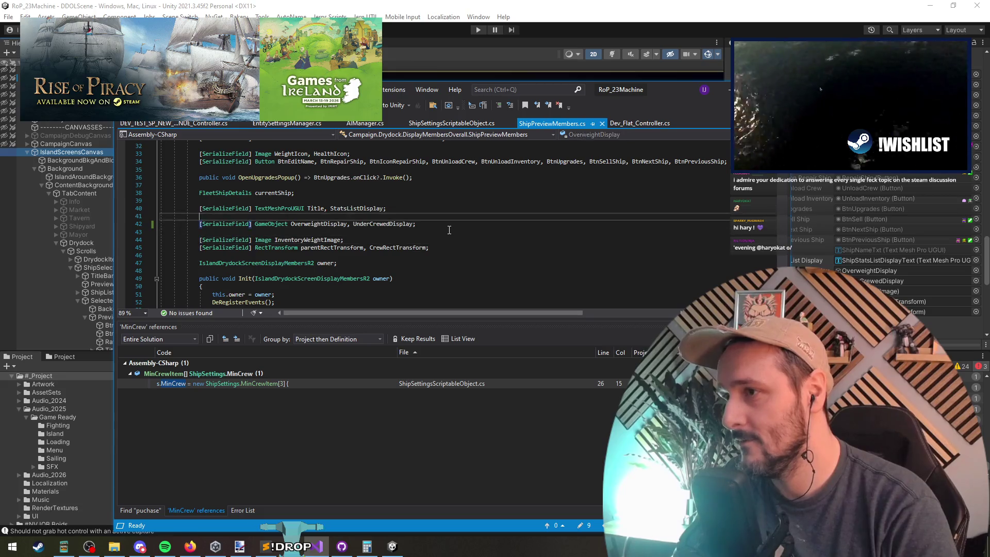
key("Up")
key("End")
key("BackSpace")
type(", UnderCrewDesc;")
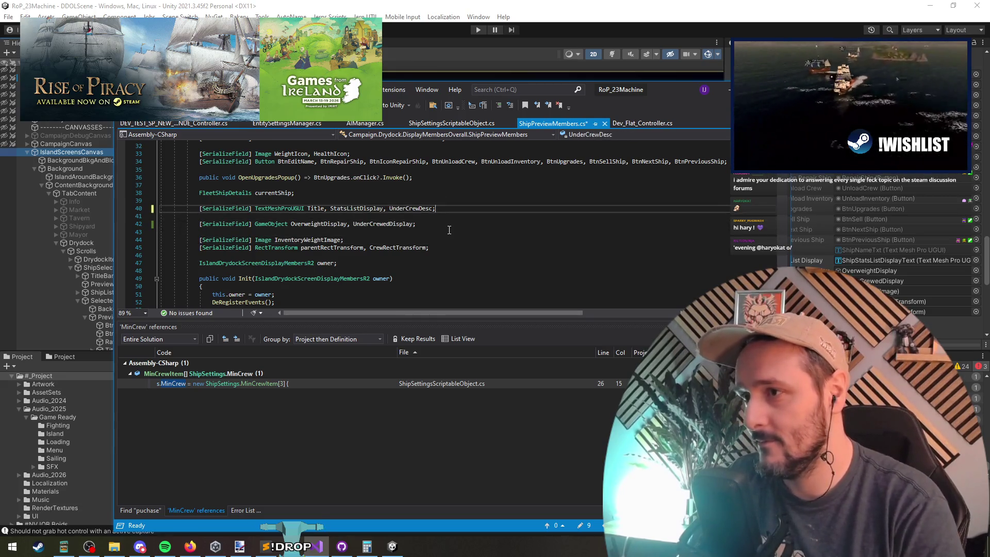
key("ctrl+s")
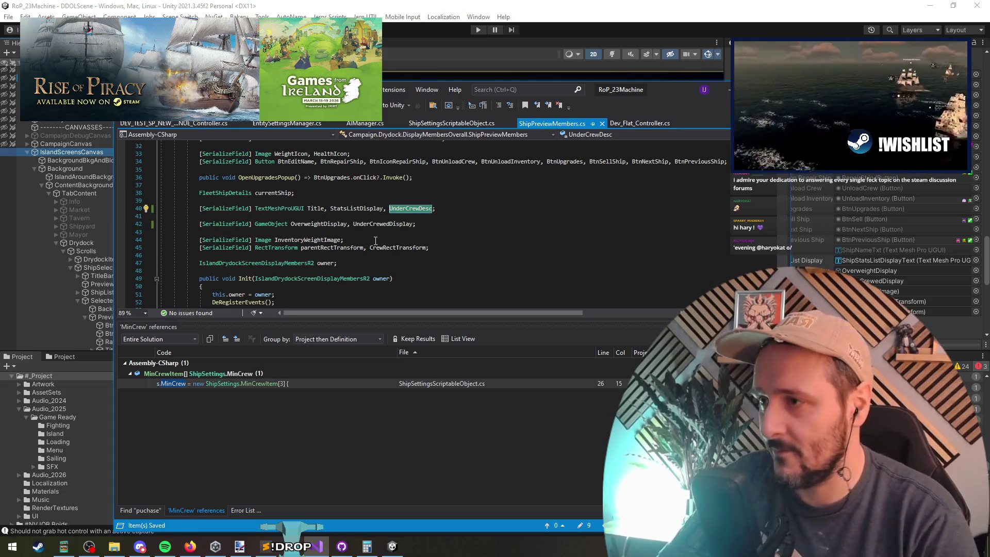
On line 472, replace the UnderCrewedDisplay GetComponentInChildren call with UnderCrewDesc directly.
double_click(382, 224)
key("ctrl+f")
key("Return")
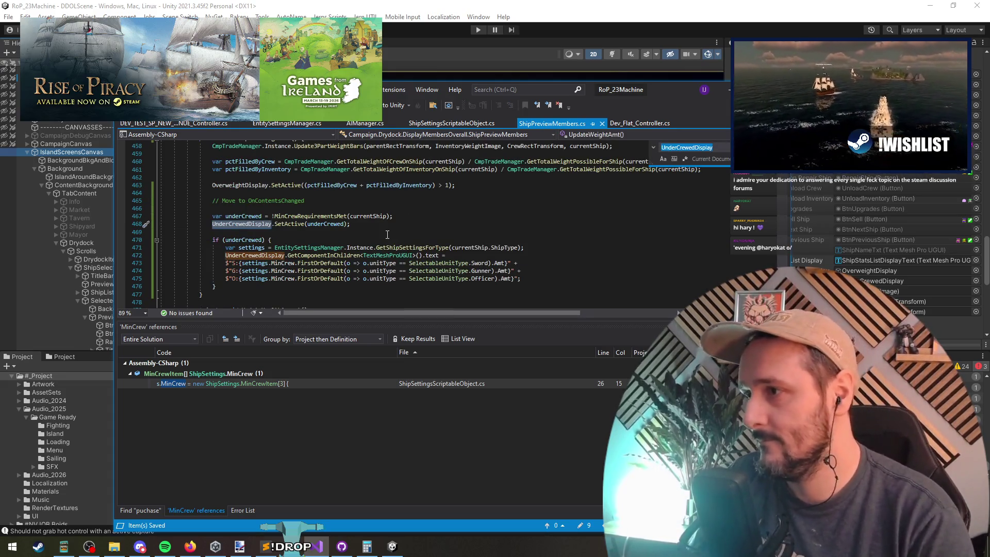
double_click(237, 255)
type("UnderCrewDesc")
key("Right")
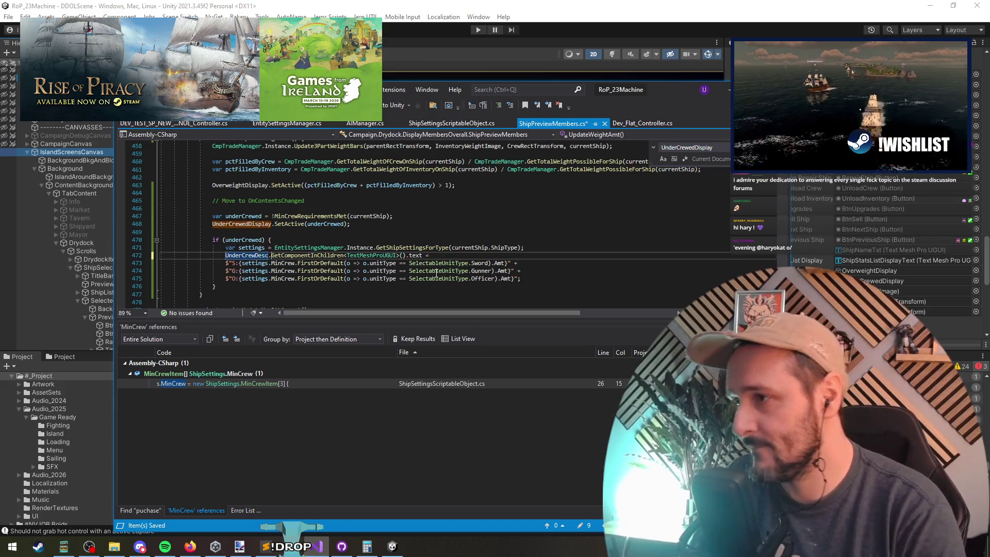
key("ctrl+Delete")
key("ctrl+Delete")
key("ctrl+Delete")
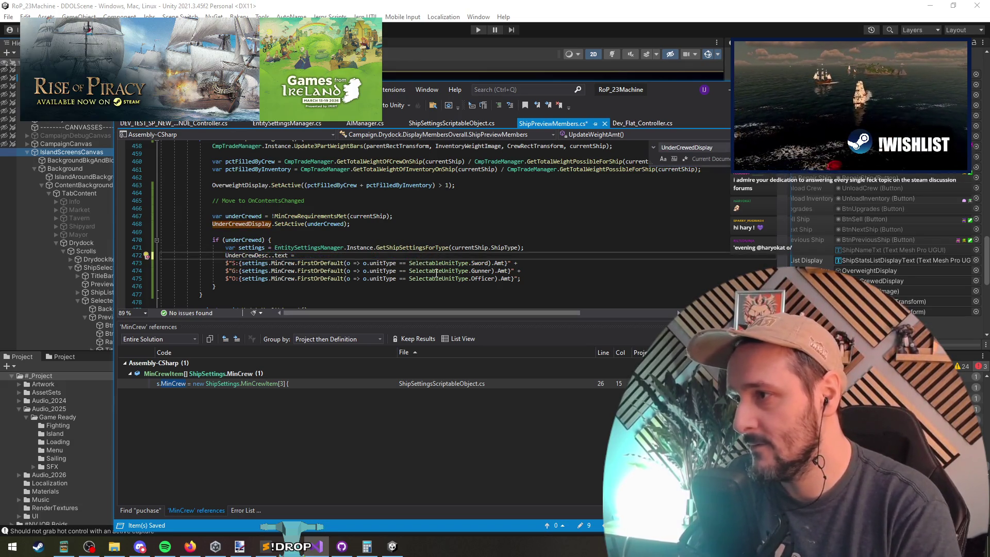
key("Delete")
key("Home")
type("dm.")
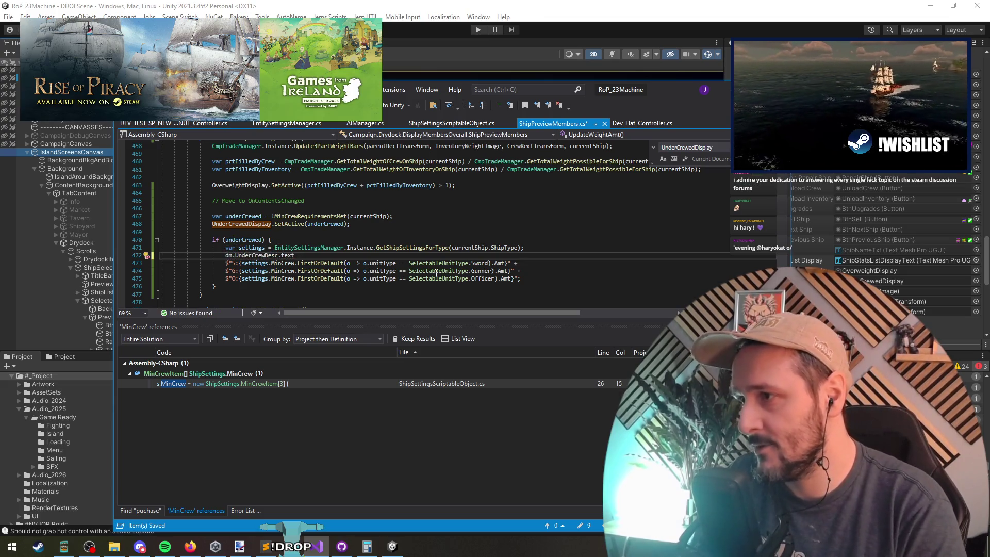
key("ctrl+z")
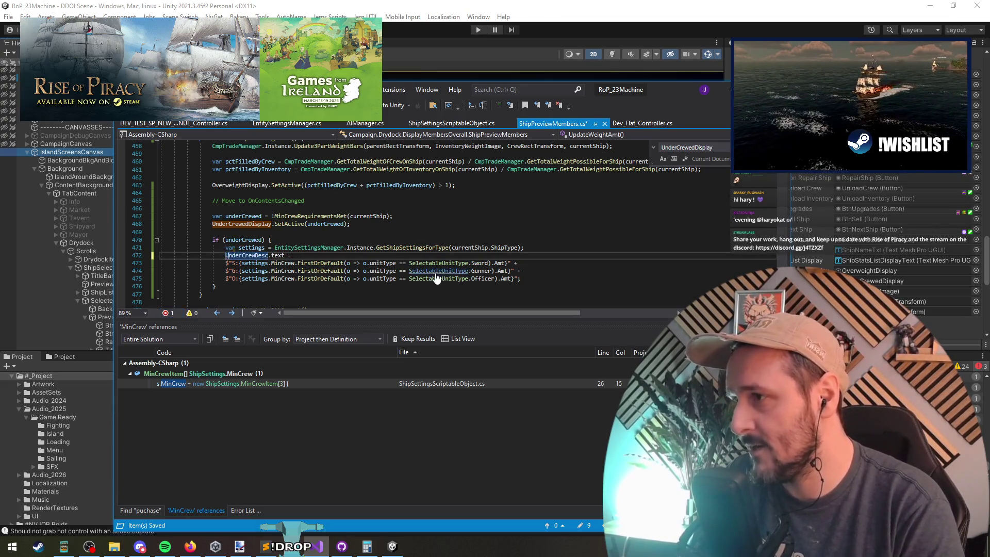
key("End")
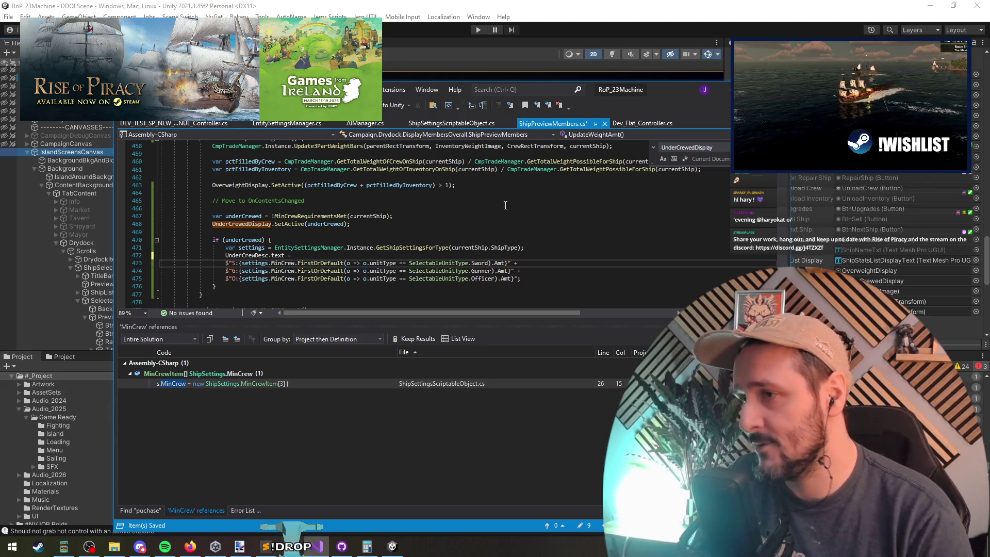
scroll(318, 240, "down", 1)
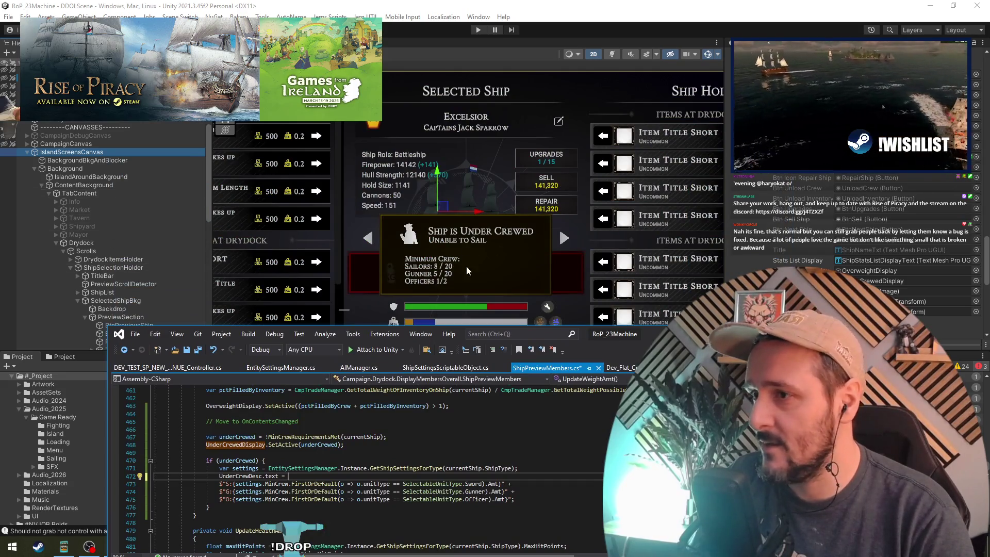
Let Unity recompile, then select IslandScreensCanvas and scroll its Inspector to the Under Crew Desc field.
left_click(91, 218)
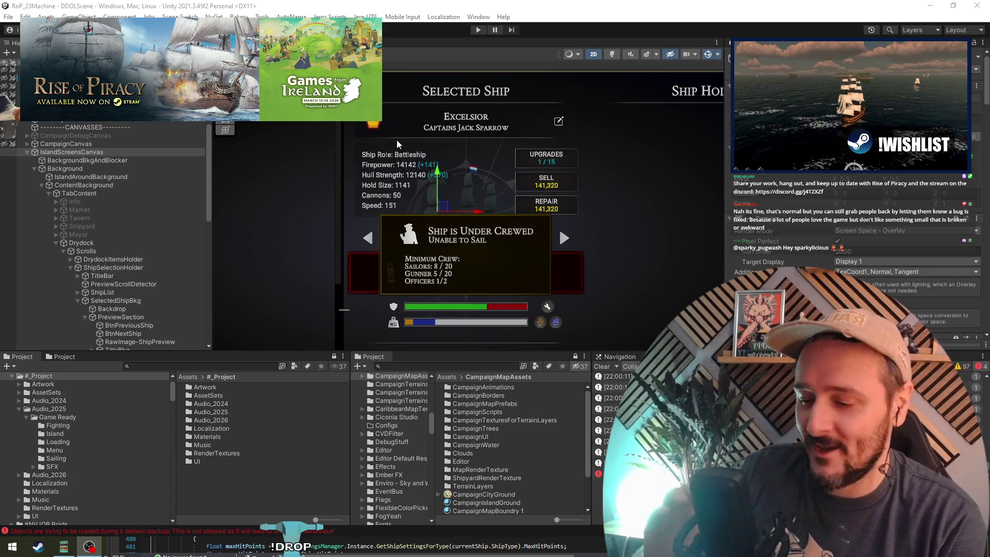
left_click(128, 154)
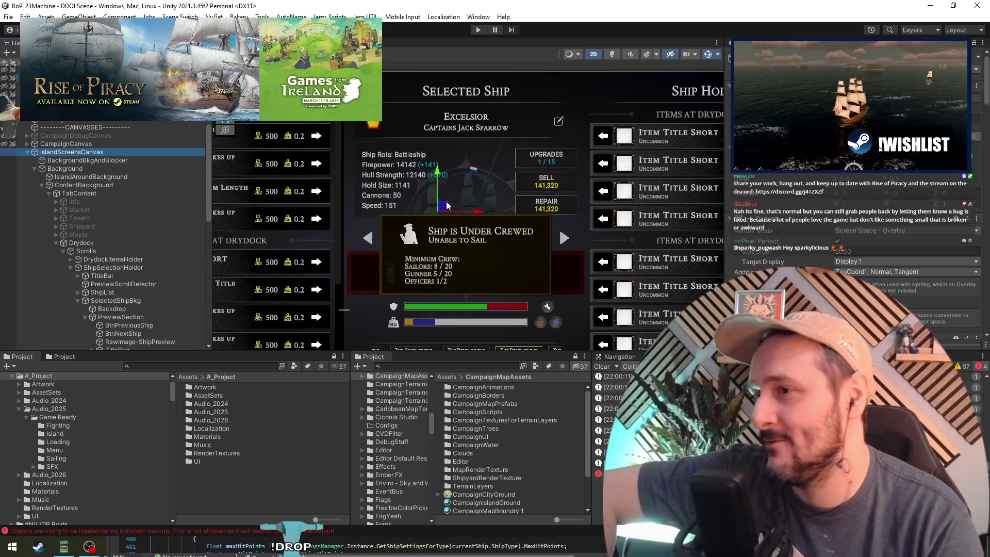
scroll(474, 253, "down", 3)
scroll(785, 255, "down", 10)
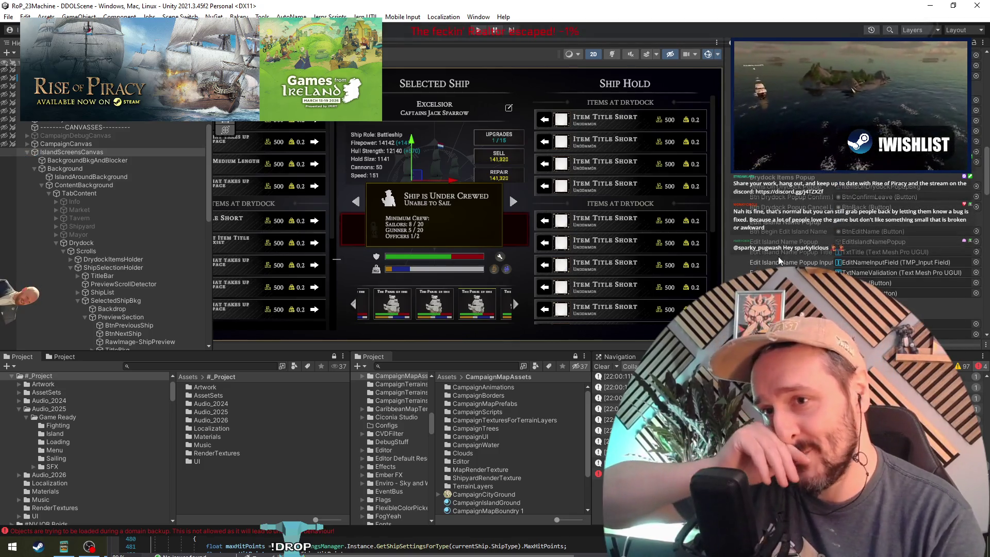
scroll(785, 242, "down", 10)
scroll(776, 226, "down", 10)
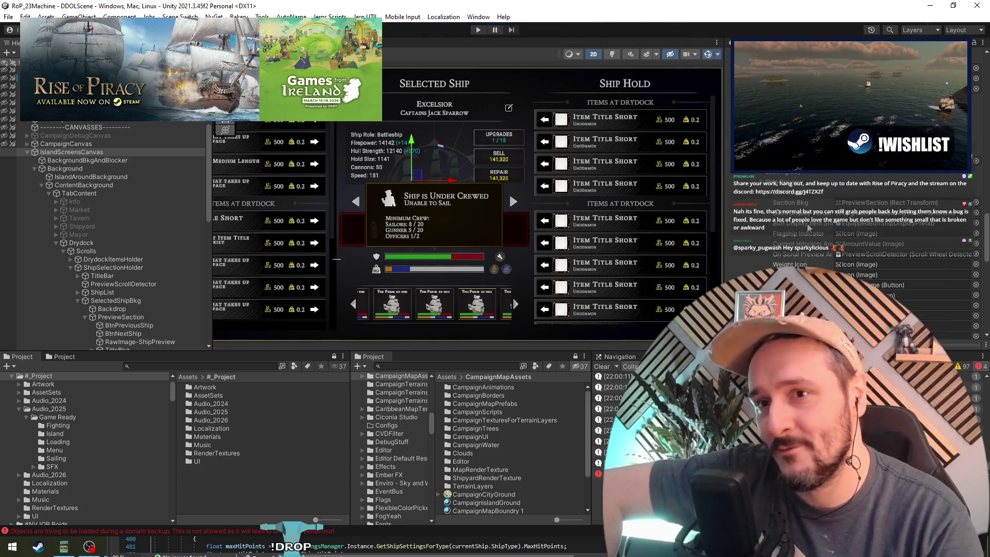
scroll(808, 227, "down", 5)
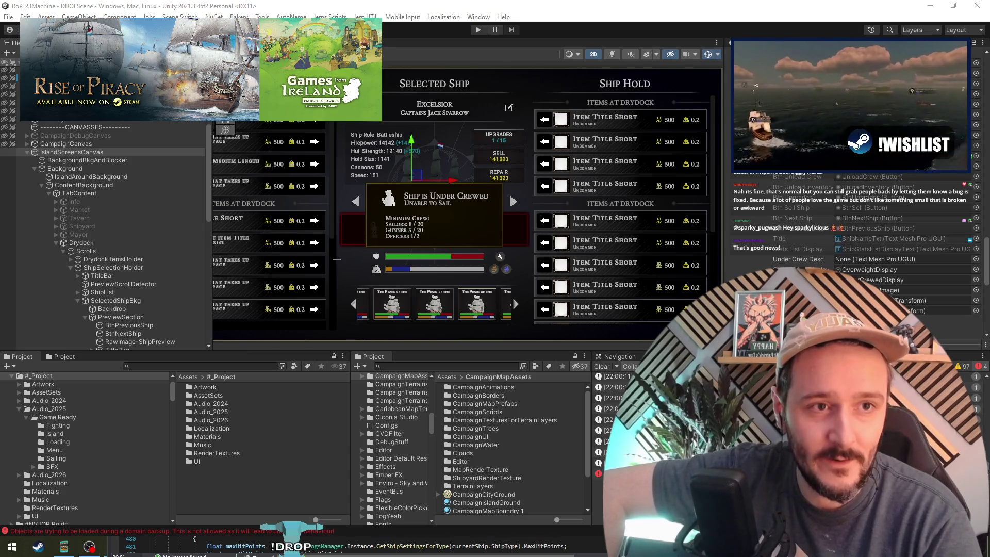
key("alt+Tab")
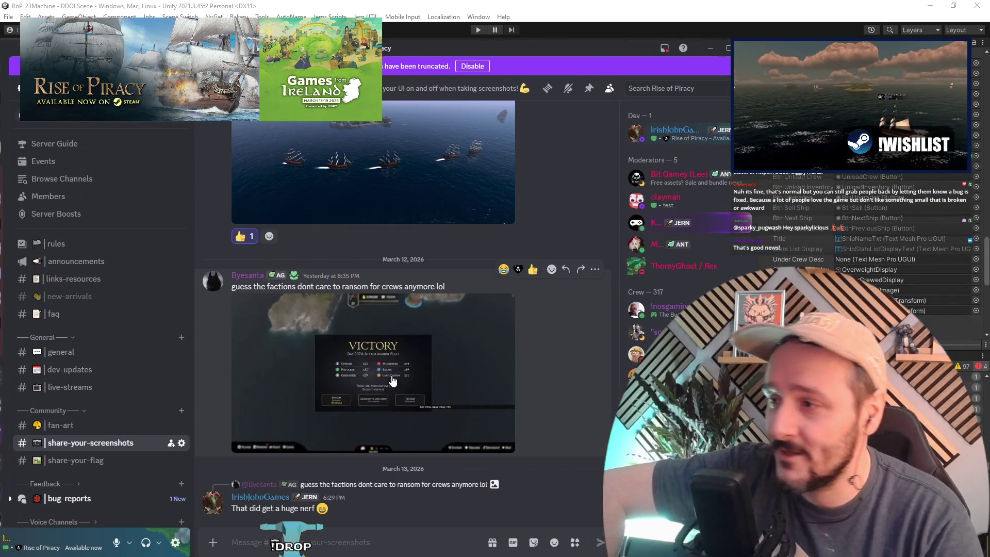
Enlarge the snowy island and ships screenshots in the share-your-screenshots feed.
scroll(398, 333, "up", 5)
scroll(398, 333, "down", 5)
scroll(378, 283, "up", 2)
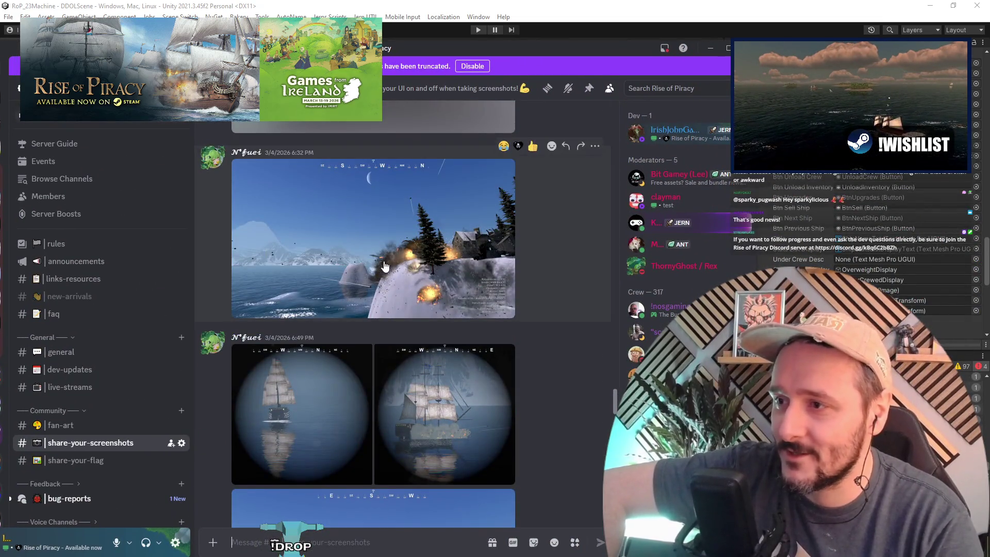
left_click(388, 274)
key("Escape")
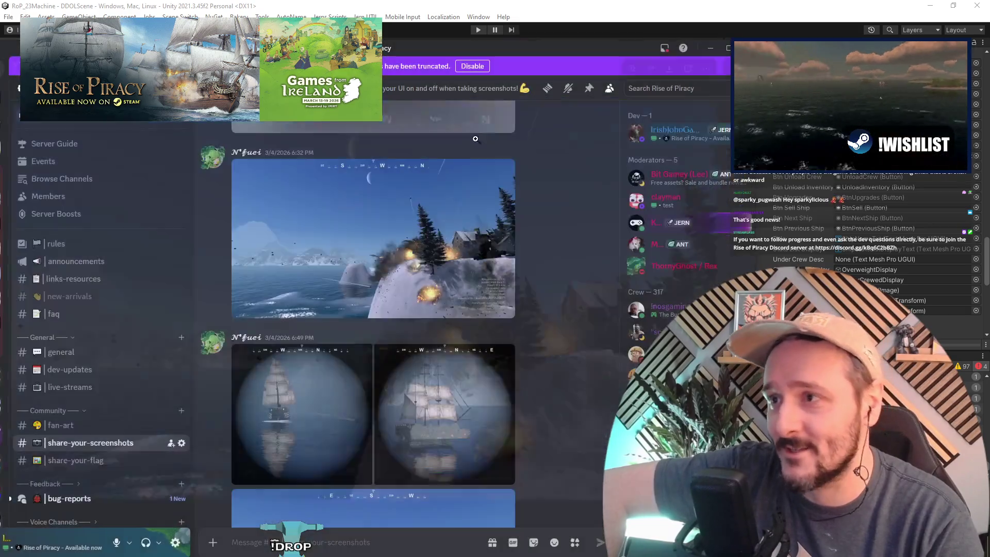
scroll(403, 290, "down", 5)
scroll(394, 320, "up", 3)
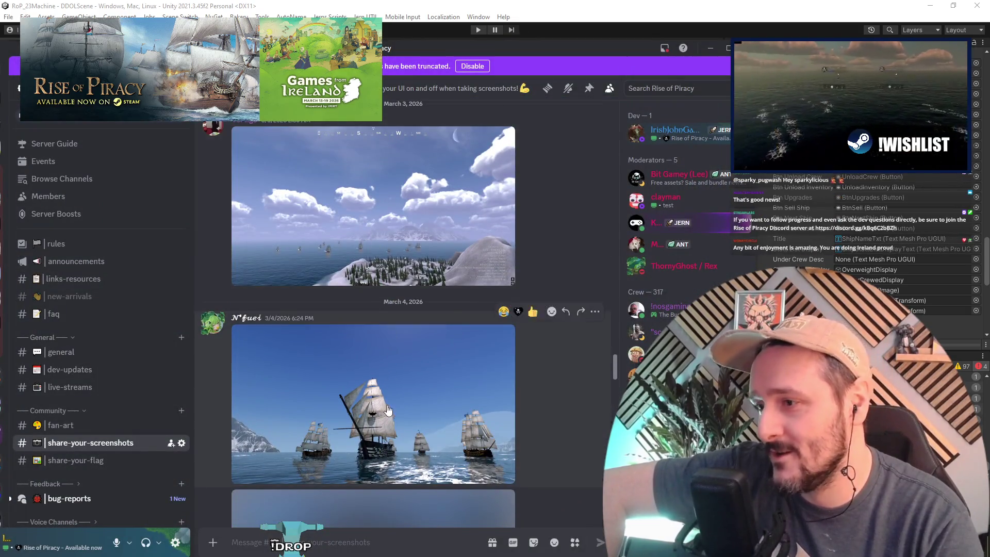
left_click(405, 415)
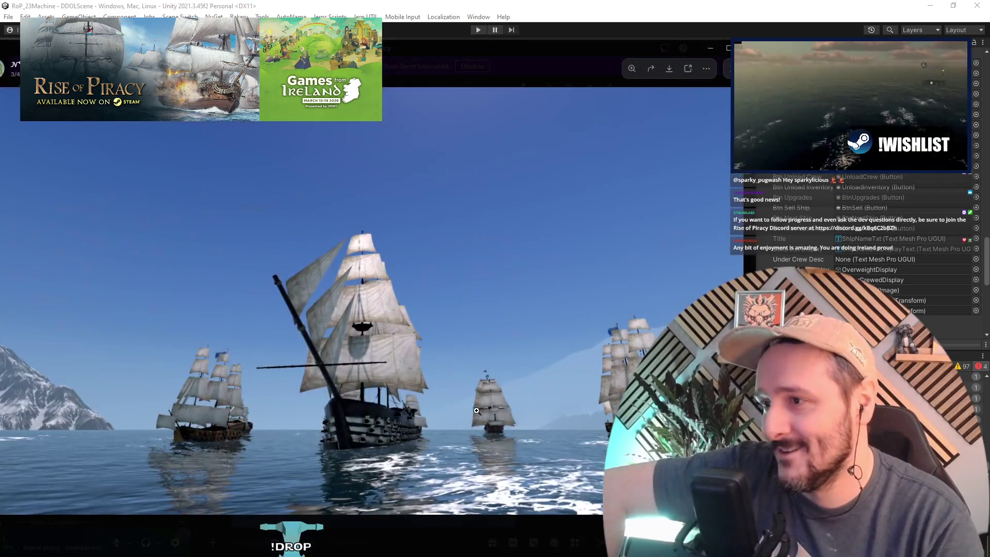
left_click(421, 539)
left_click(397, 412)
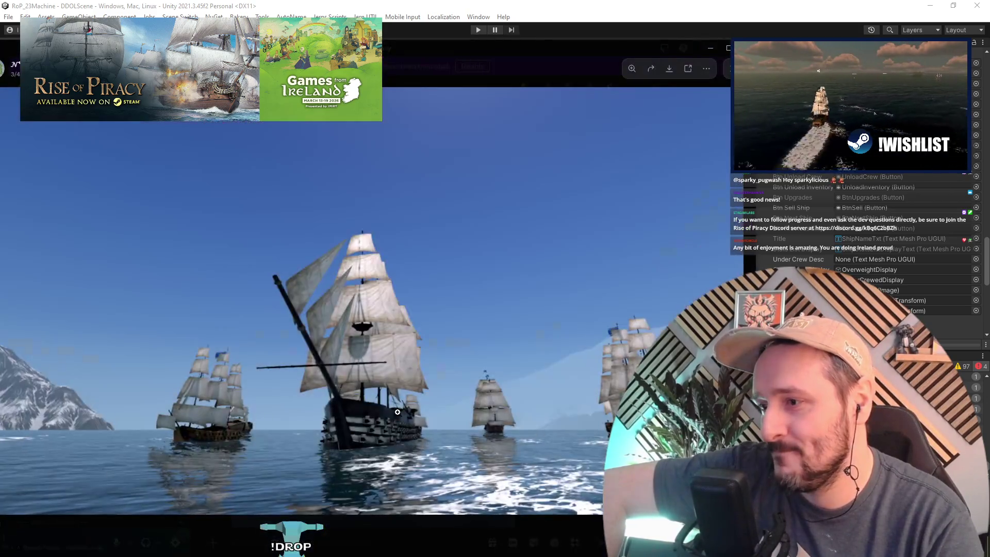
key("Escape")
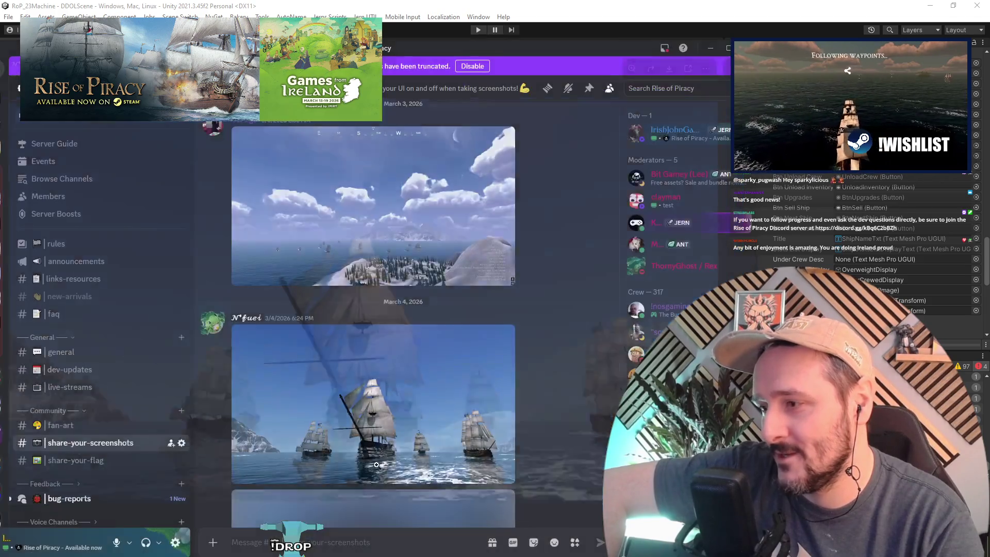
scroll(428, 347, "up", 5)
scroll(366, 398, "up", 10)
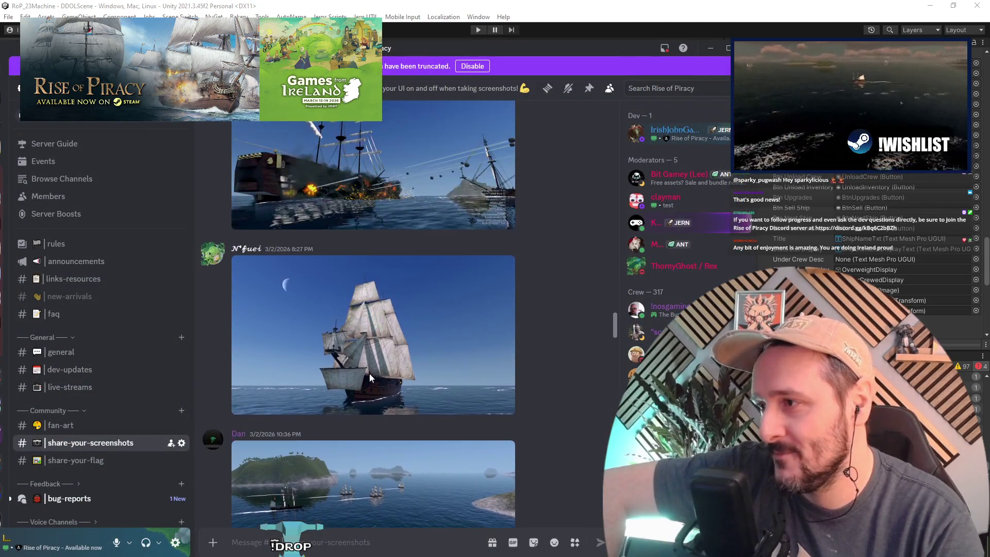
scroll(373, 286, "up", 3)
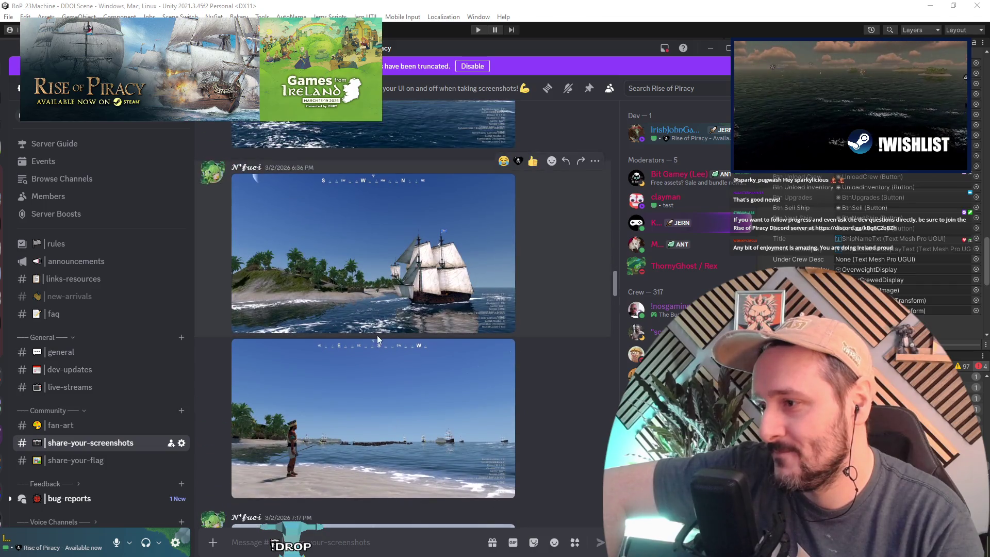
Scroll to older posts, viewing a ship screenshot, a skull drawing and the island town images.
left_click(376, 314)
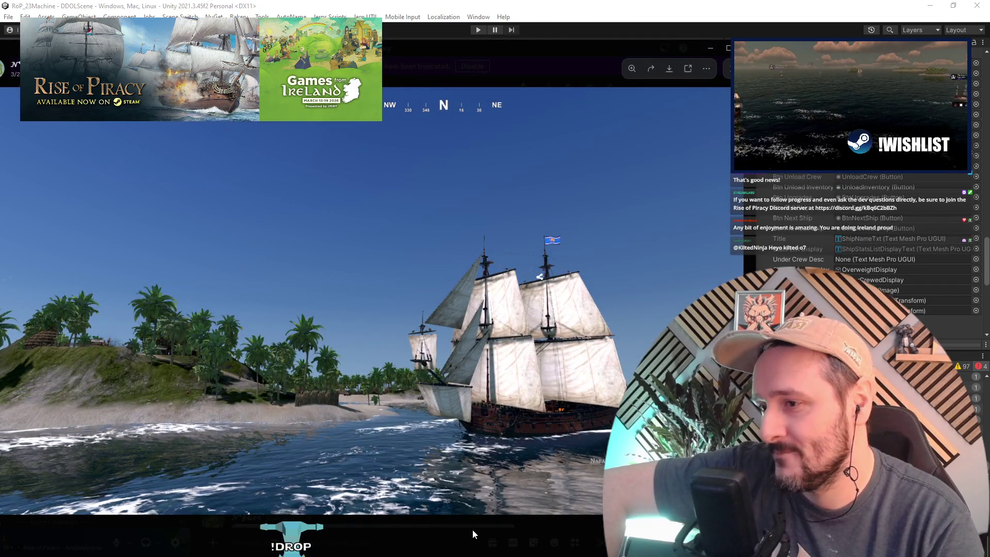
left_click(472, 529)
scroll(411, 327, "up", 1)
left_click(410, 316)
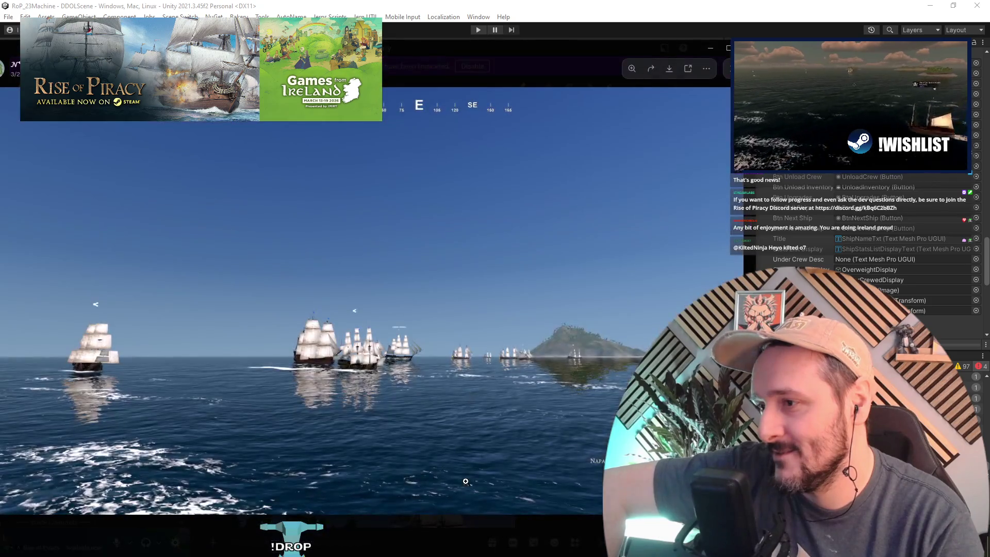
key("Escape")
scroll(384, 236, "up", 5)
scroll(387, 268, "up", 5)
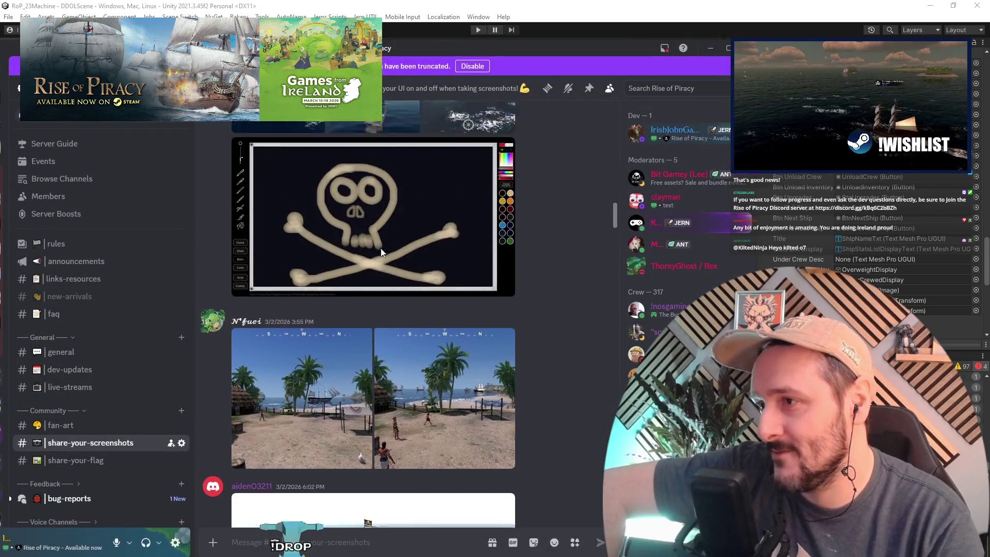
left_click(366, 428)
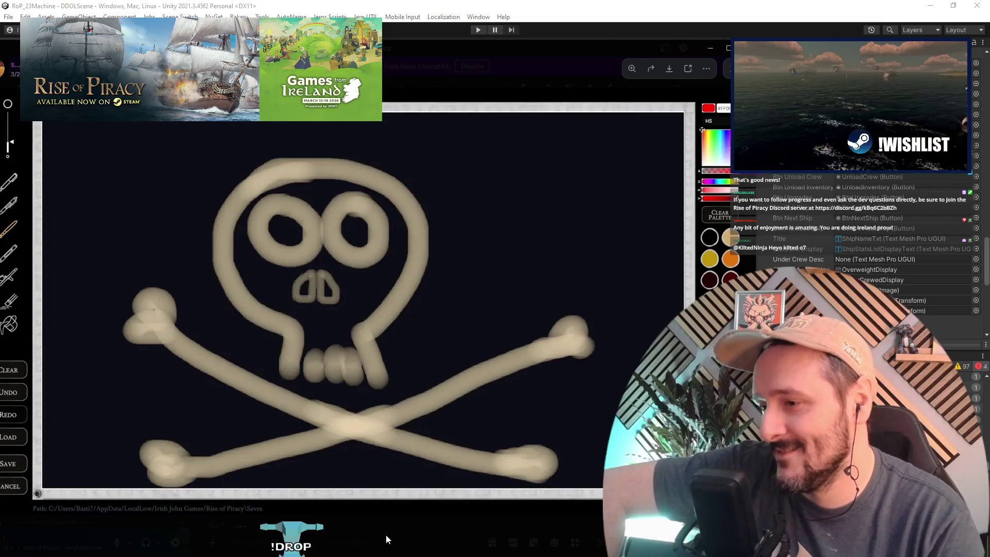
left_click(386, 534)
scroll(346, 330, "up", 2)
left_click(346, 330)
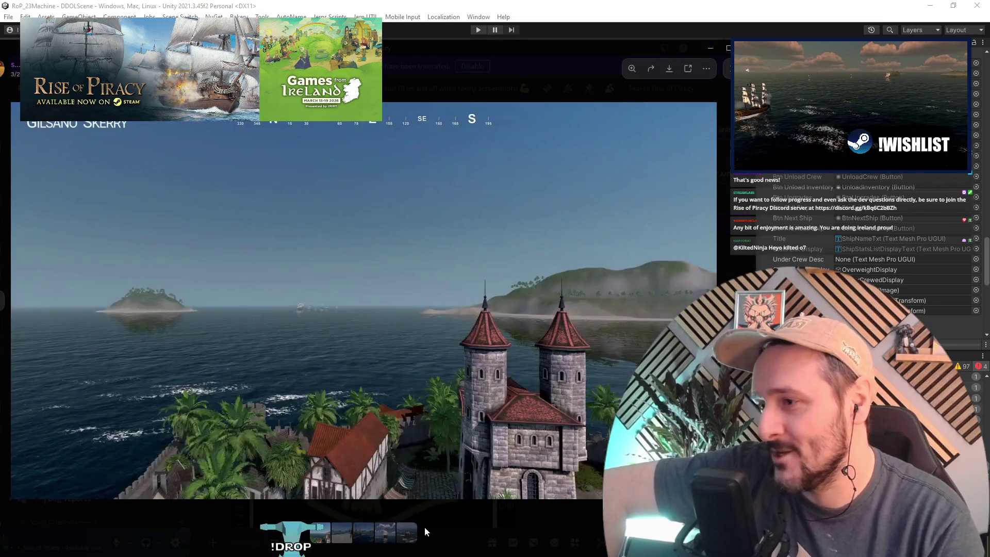
key("Right")
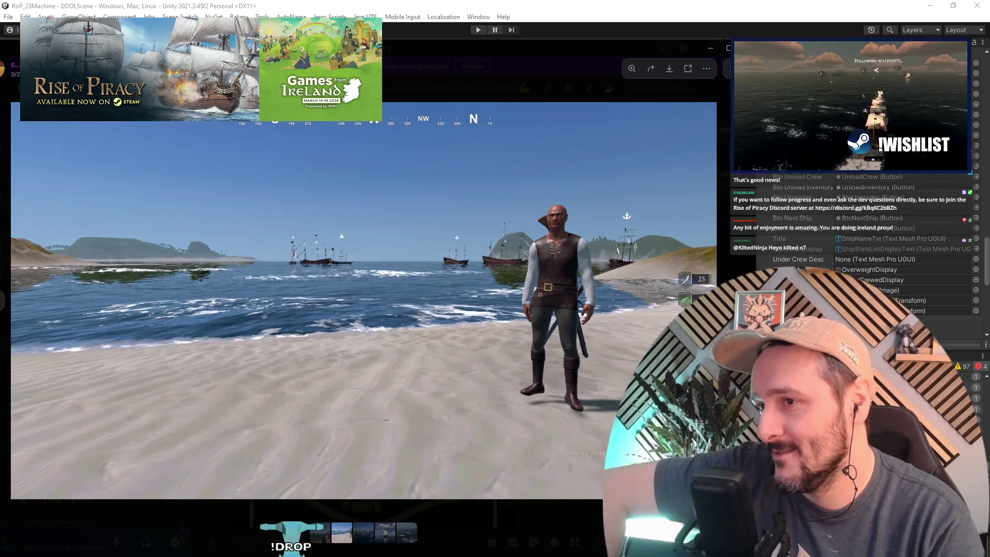
key("Right")
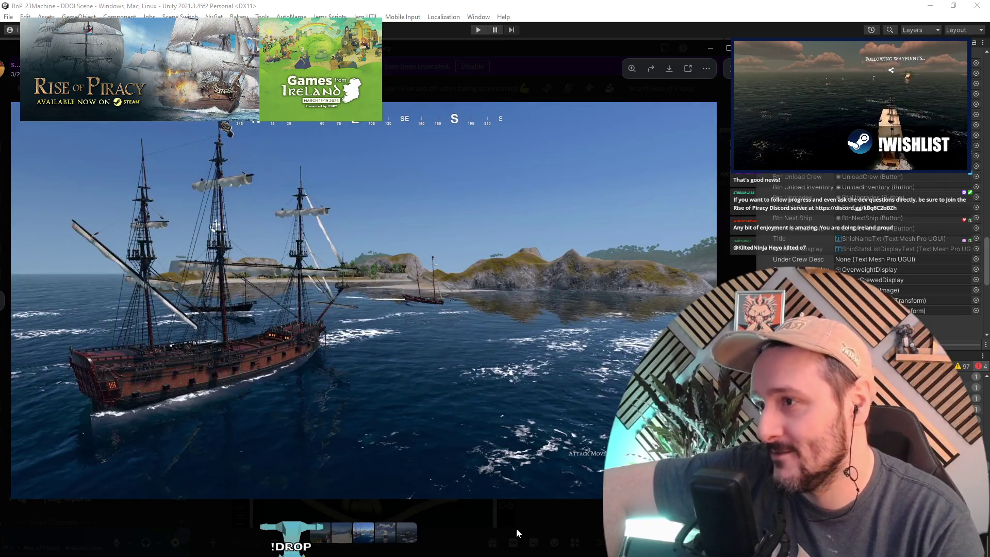
key("Escape")
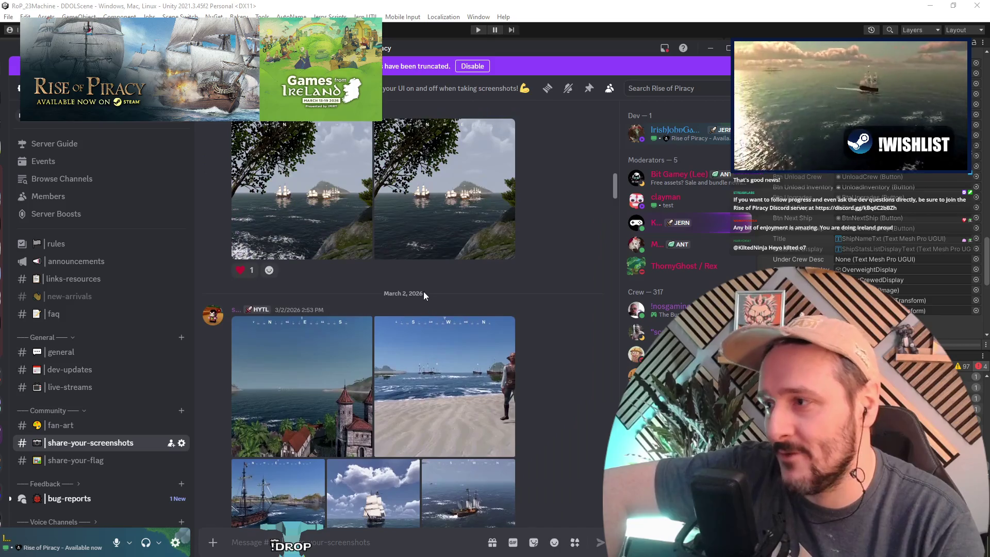
scroll(407, 291, "up", 5)
left_click(482, 325)
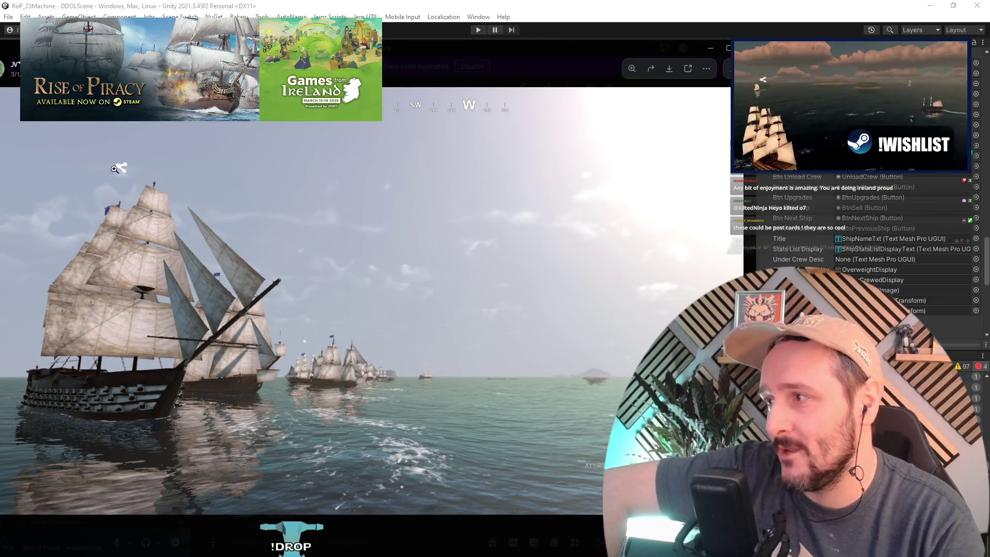
key("Escape")
scroll(385, 245, "down", 10)
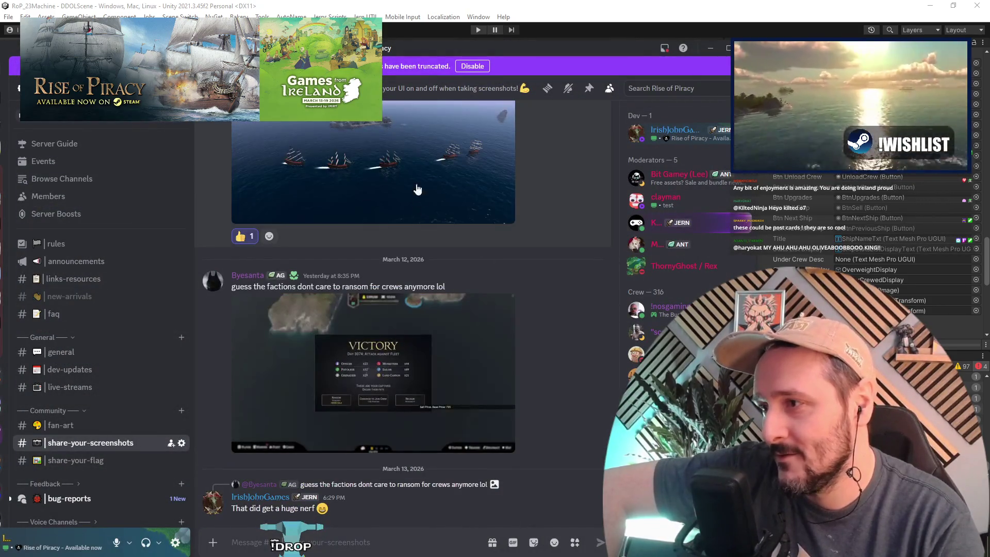
scroll(105, 412, "down", 2)
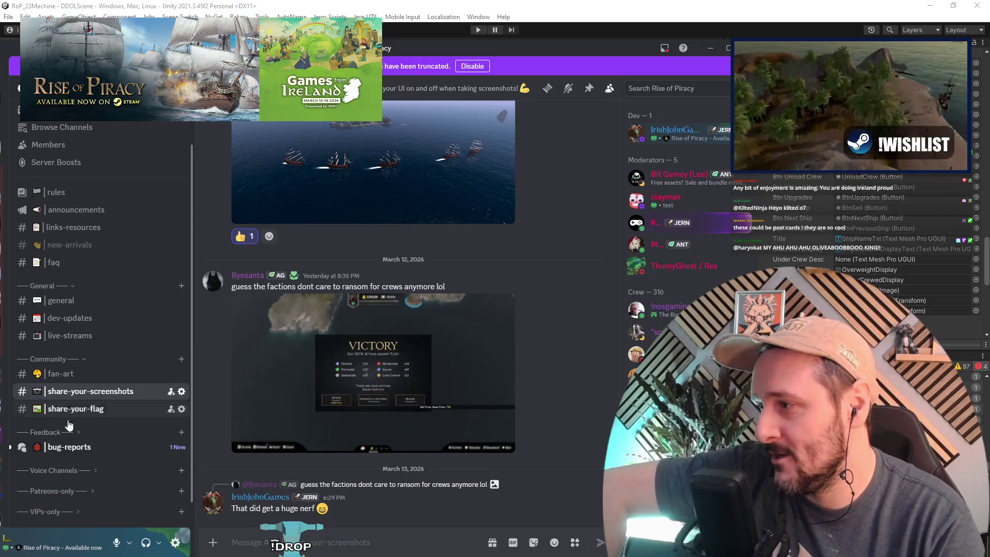
Expand the Feedback category and open the Thoughts post in the content-ideas forum.
mouse_move(103, 442)
left_click(49, 433)
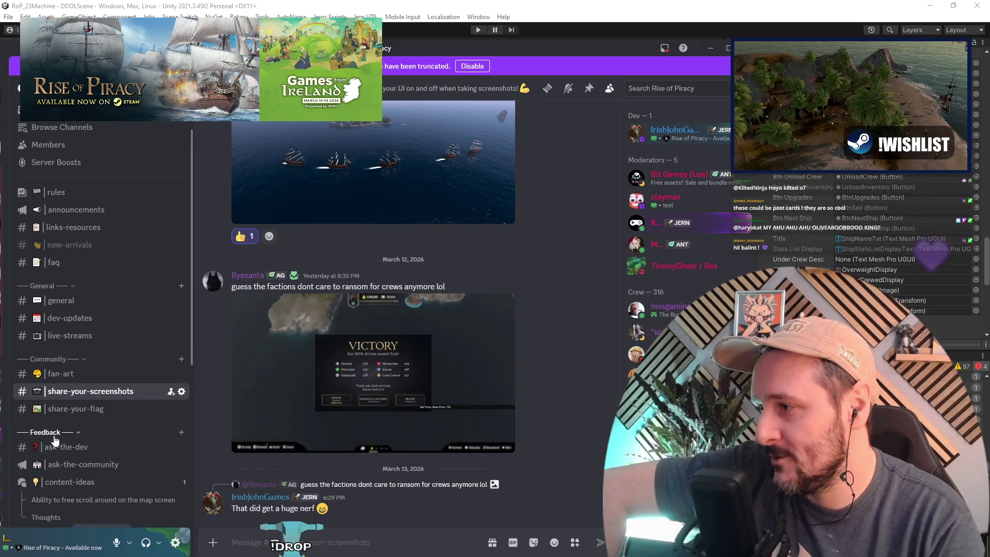
left_click(72, 482)
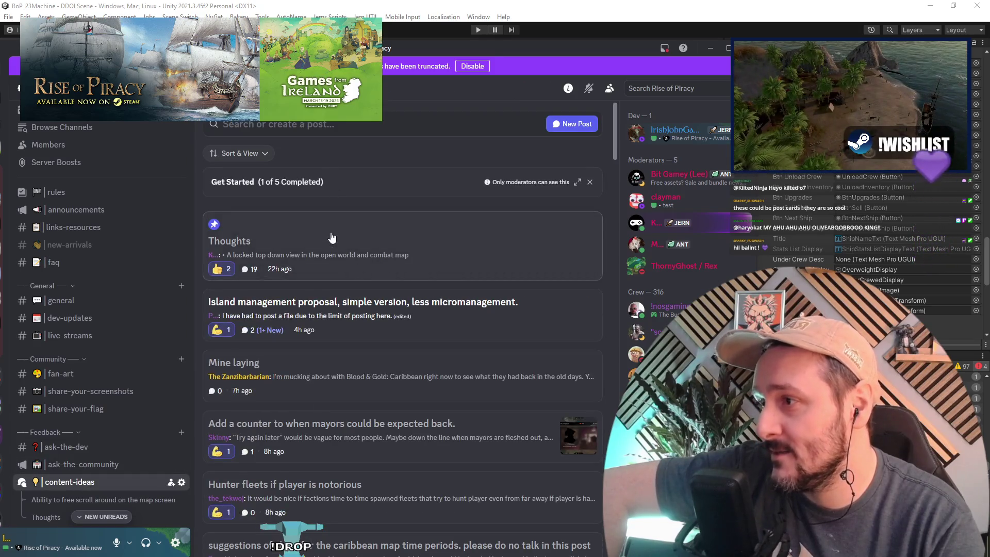
left_click(330, 237)
scroll(571, 260, "up", 7)
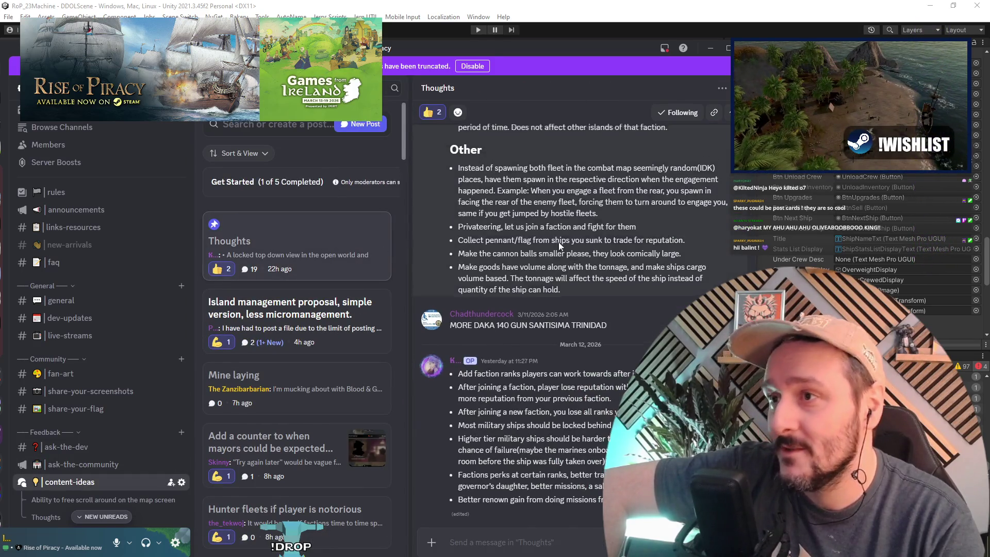
scroll(571, 261, "up", 6)
mouse_move(587, 57)
left_mouse_down()
mouse_move(341, 52)
mouse_move(328, 42)
left_mouse_up()
scroll(280, 304, "up", 10)
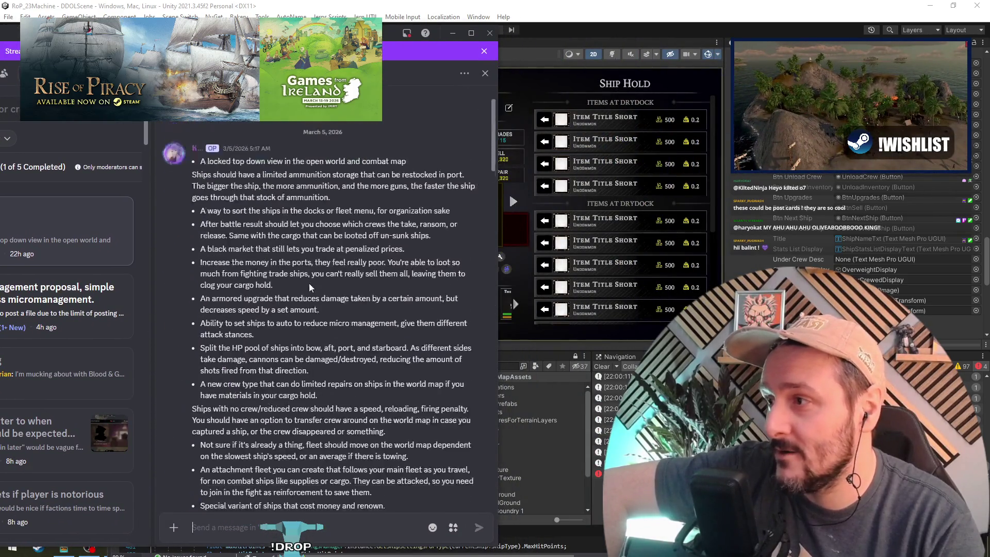
scroll(263, 217, "down", 3)
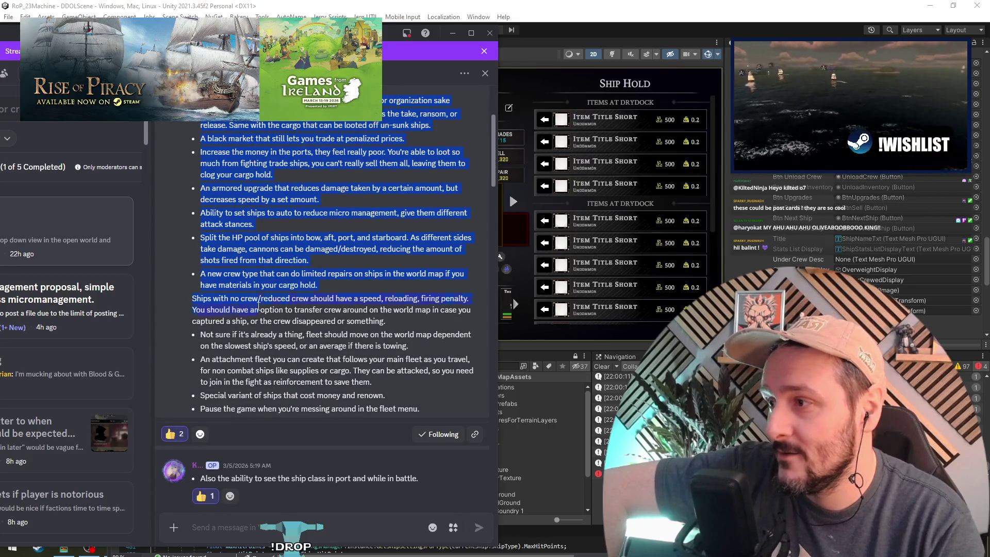
scroll(271, 278, "down", 15)
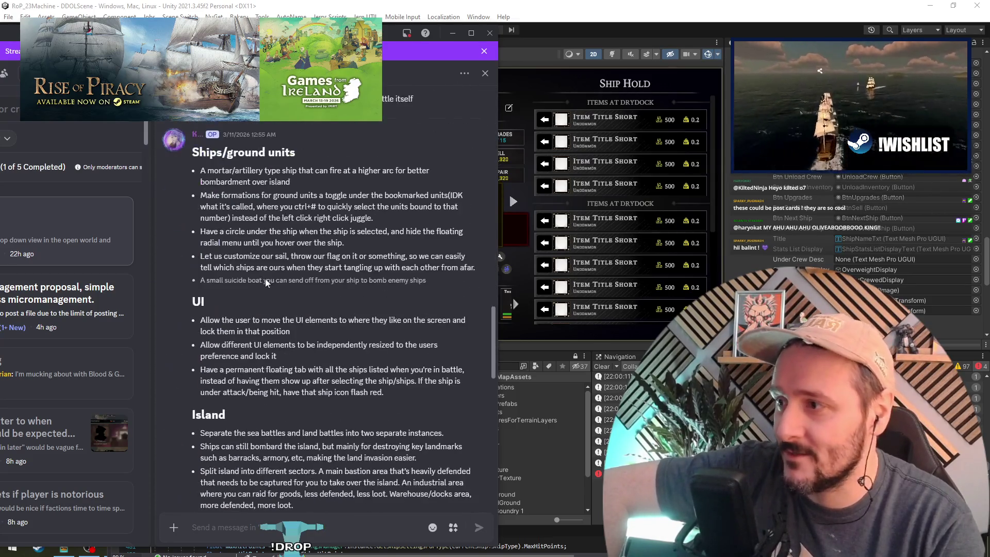
Highlight the island, ambush, Privateering and ground unit formation suggestions while reading.
left_click_drag(256, 172, 252, 232)
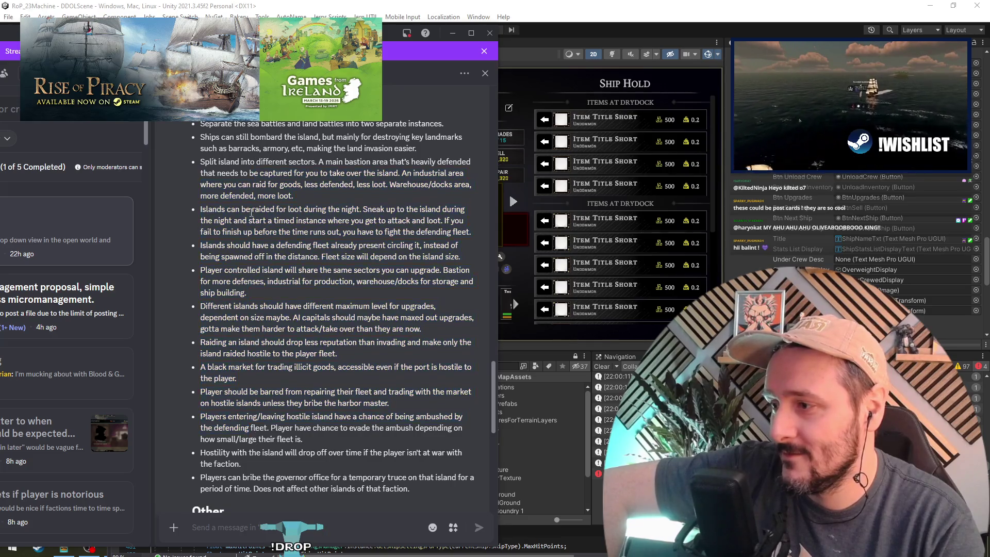
left_click(261, 348)
scroll(261, 348, "down", 1)
scroll(262, 348, "up", 2)
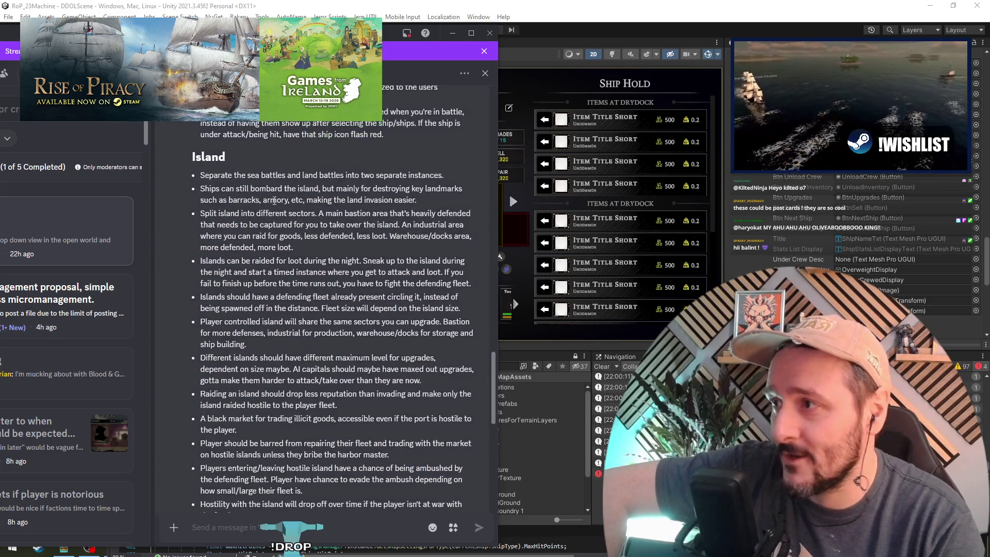
scroll(335, 267, "down", 1)
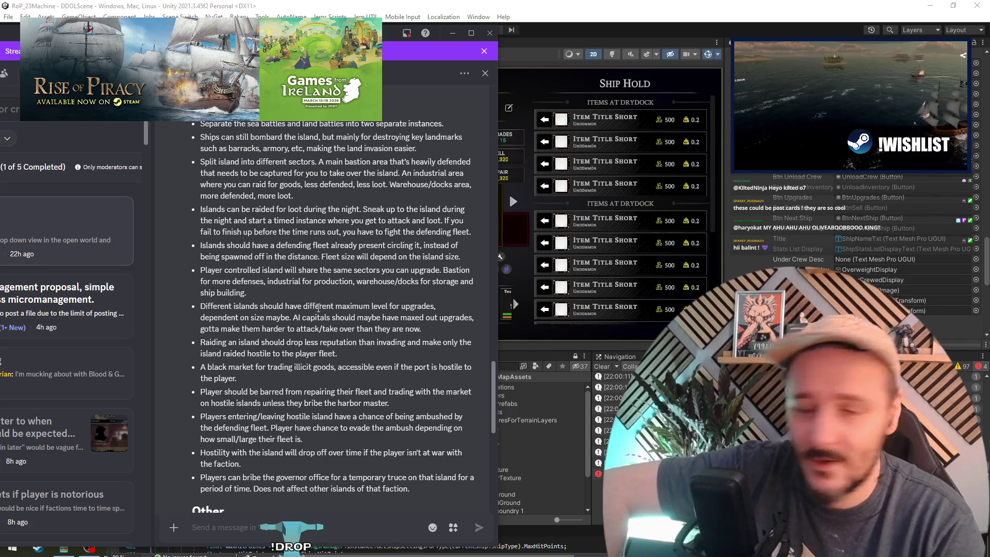
triple_click(253, 428)
scroll(253, 444, "down", 1)
scroll(252, 444, "down", 2)
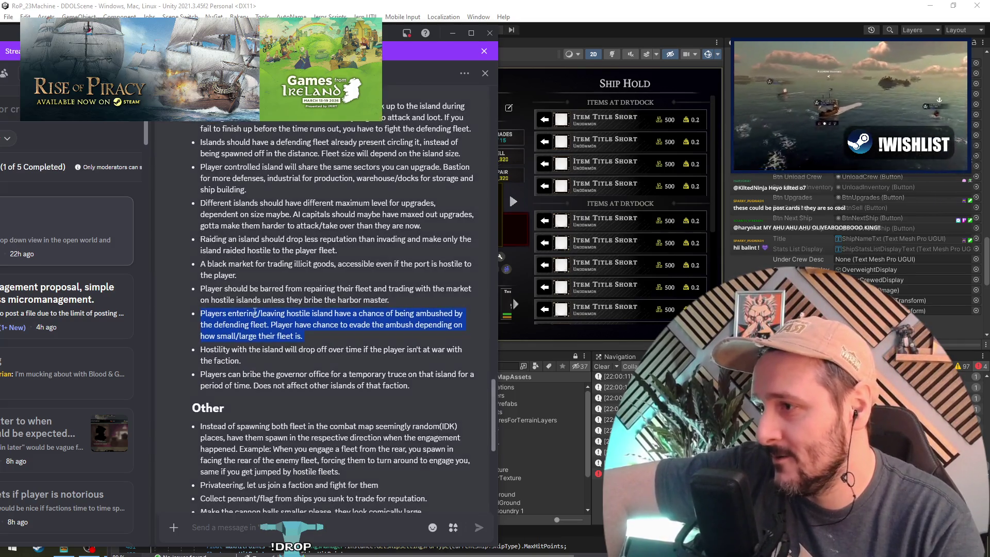
mouse_move(261, 314)
left_mouse_down()
mouse_move(463, 314)
mouse_move(255, 325)
mouse_move(303, 336)
mouse_move(352, 325)
left_mouse_up()
left_click(282, 322)
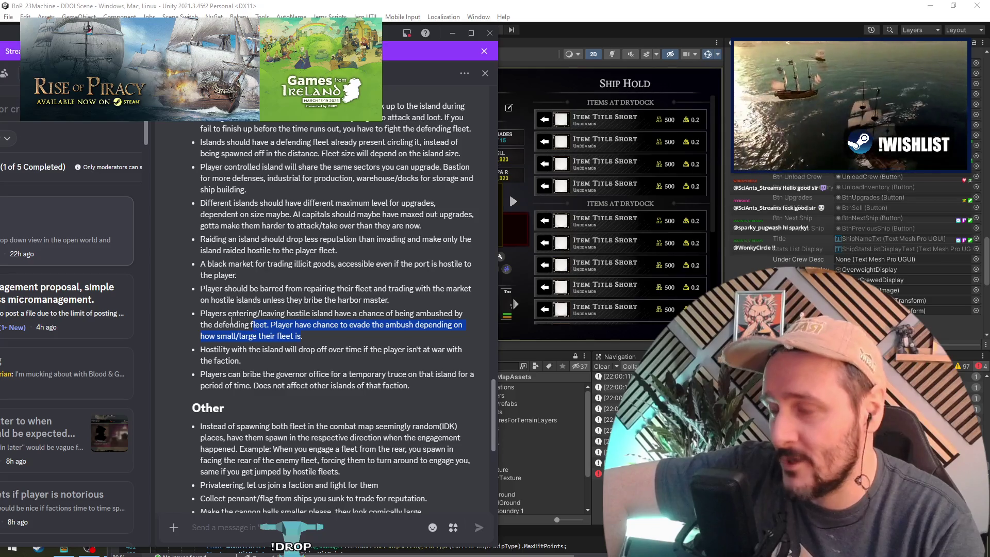
double_click(223, 314)
scroll(209, 283, "down", 4)
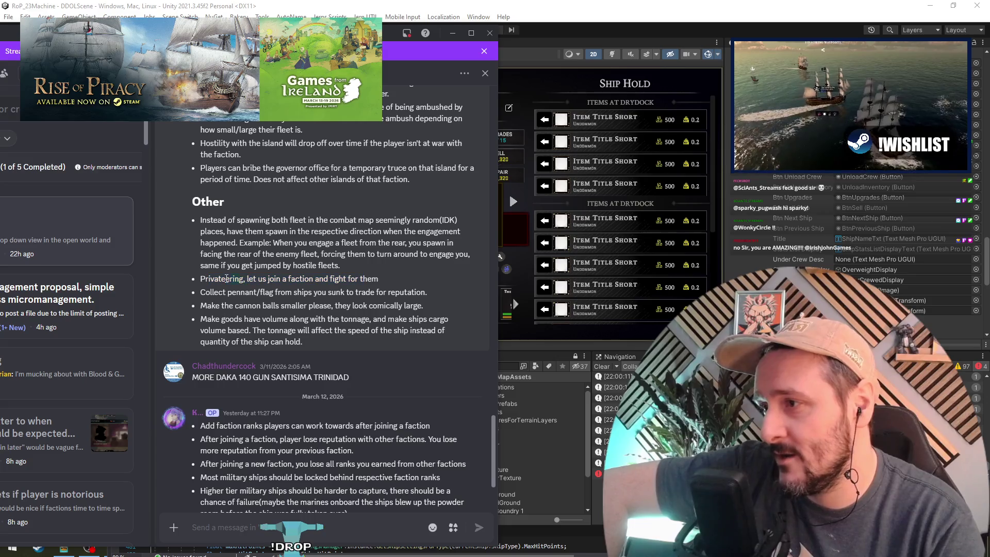
triple_click(267, 280)
scroll(279, 293, "down", 8)
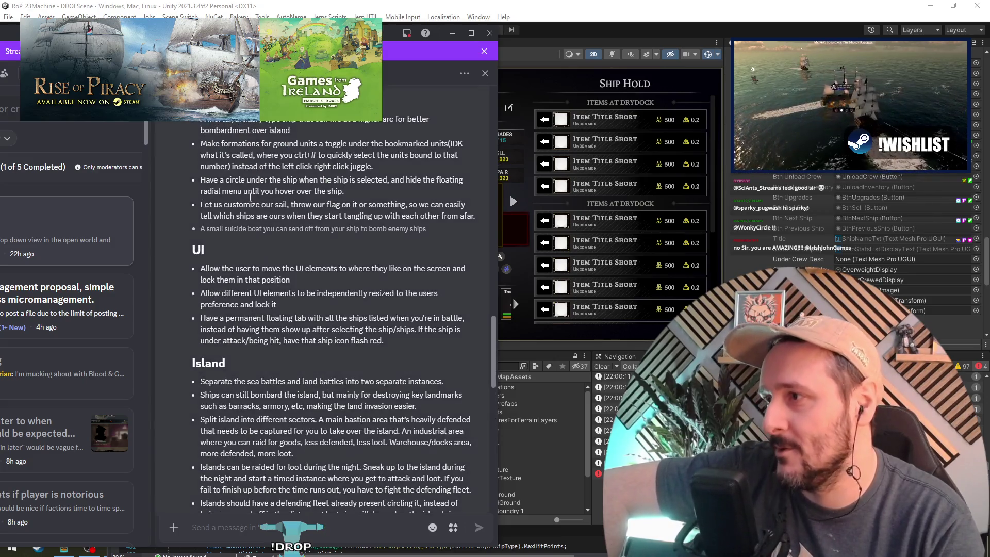
scroll(264, 240, "up", 1)
left_click_drag(303, 204, 372, 218)
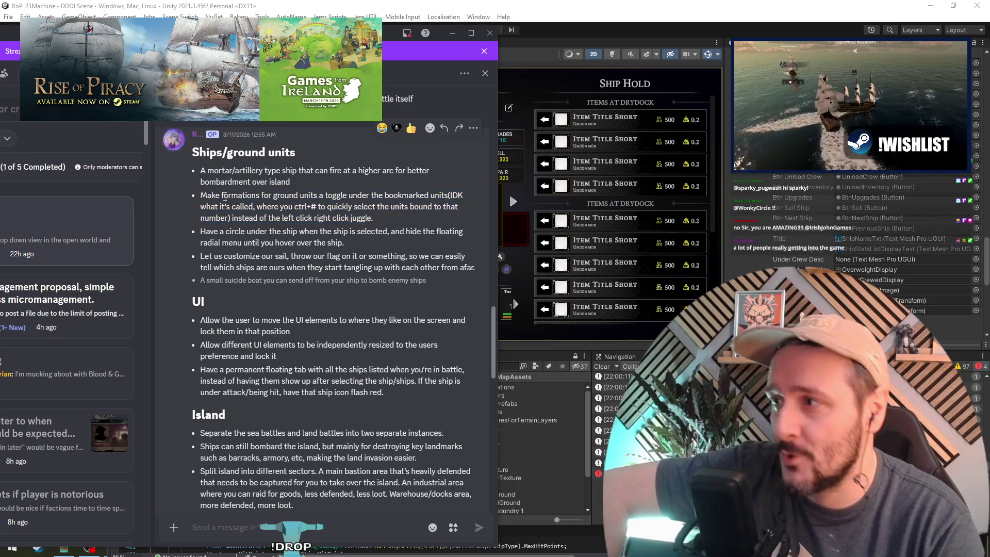
key("alt+Tab")
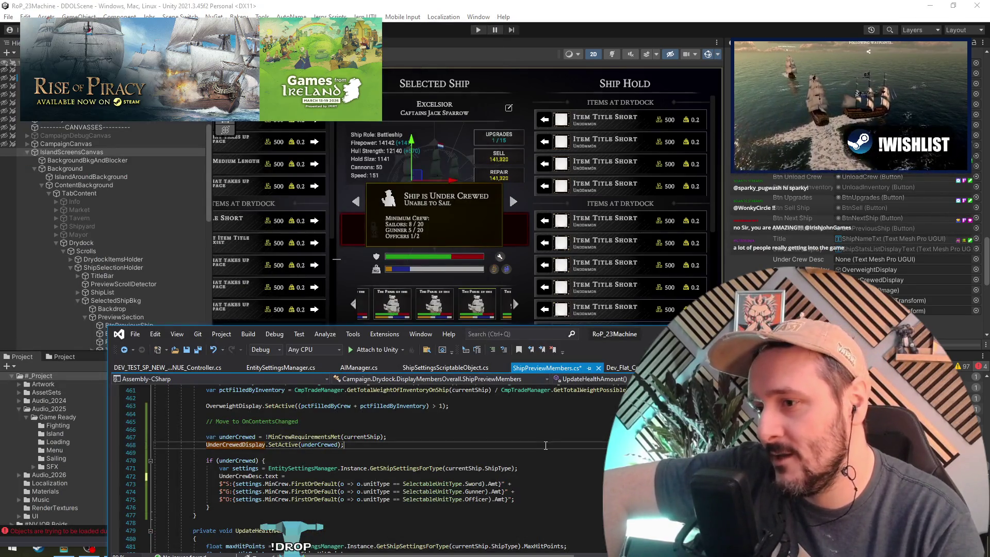
Search the file and the solution for secondaryfaction, then save ShipPreviewMembers.cs.
key("super+Up")
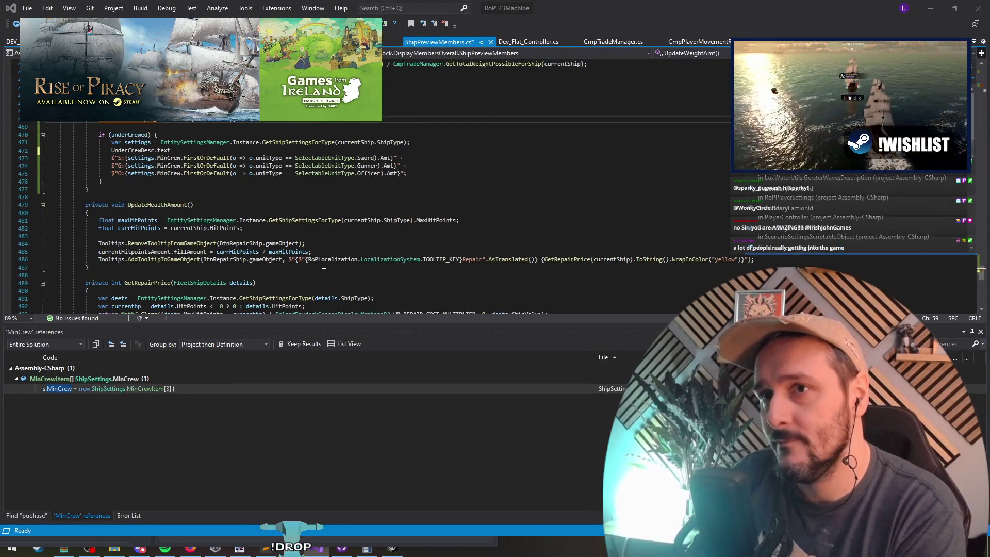
key("super+Down")
key("ctrl+f")
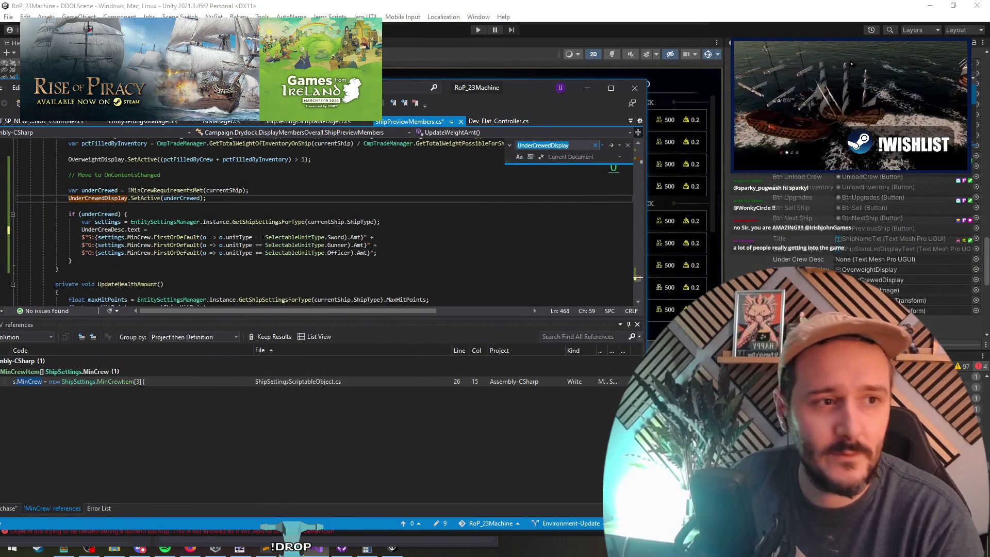
type("sec")
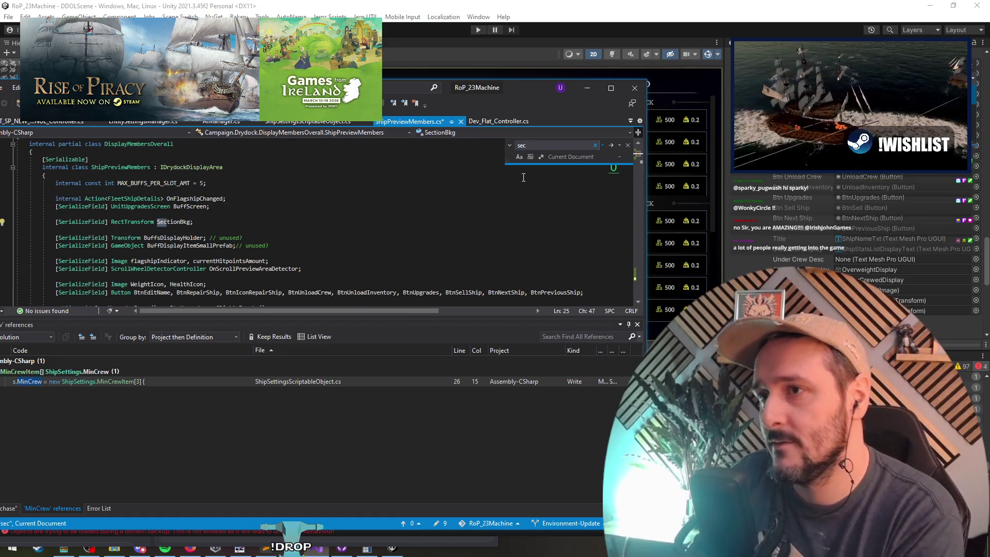
type("onary")
key("ctrl+t")
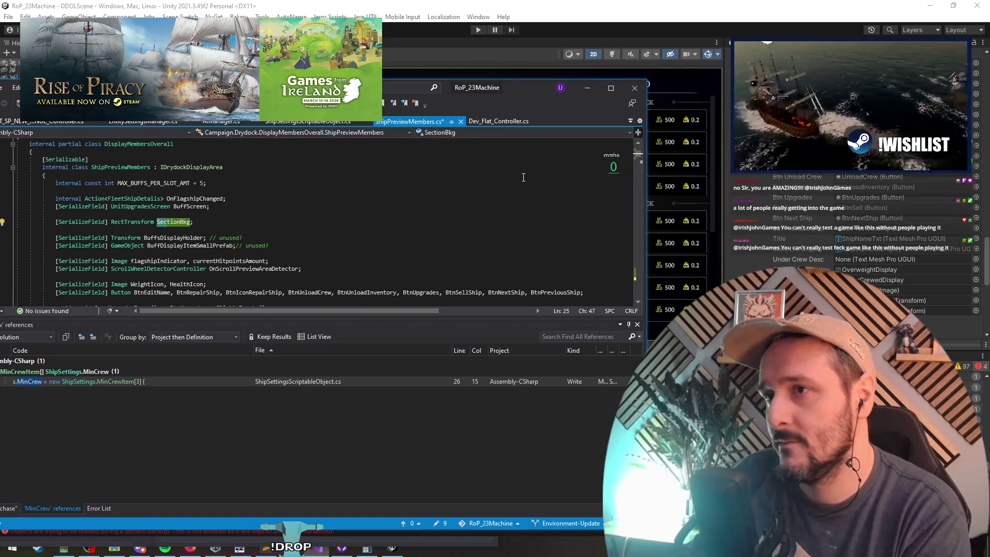
type("secondaryfaction")
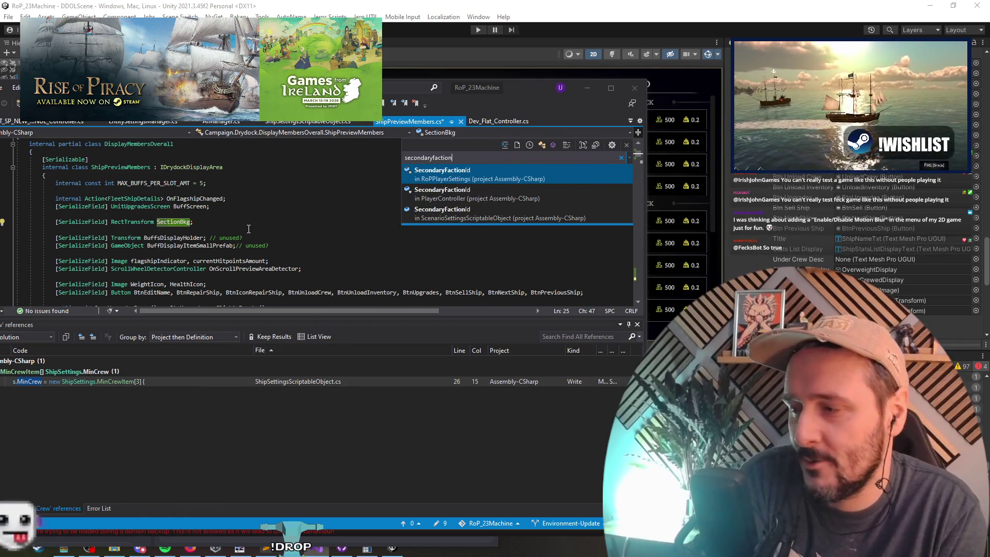
left_click(251, 224)
double_click(472, 93)
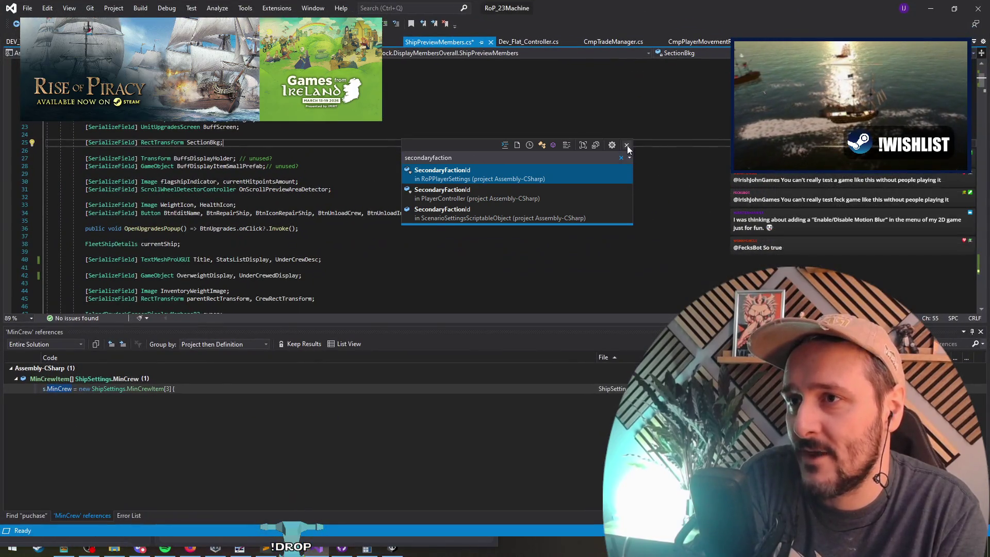
left_click(626, 146)
left_click(418, 199)
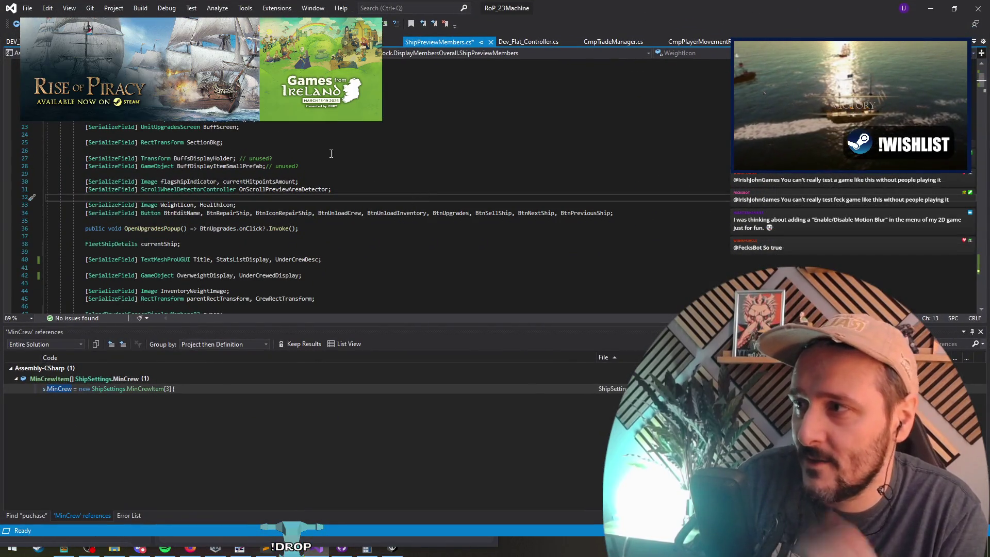
key("Up")
key("Up")
key("Up")
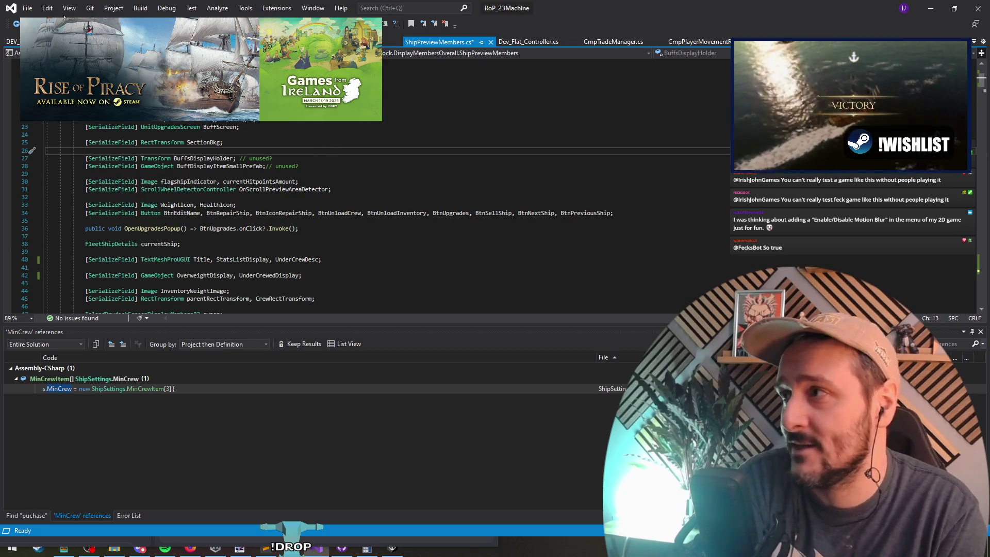
key("ctrl+s")
Indent the three minimum-crew text lines one level, then bring Discord fully into view.
left_click(16, 25)
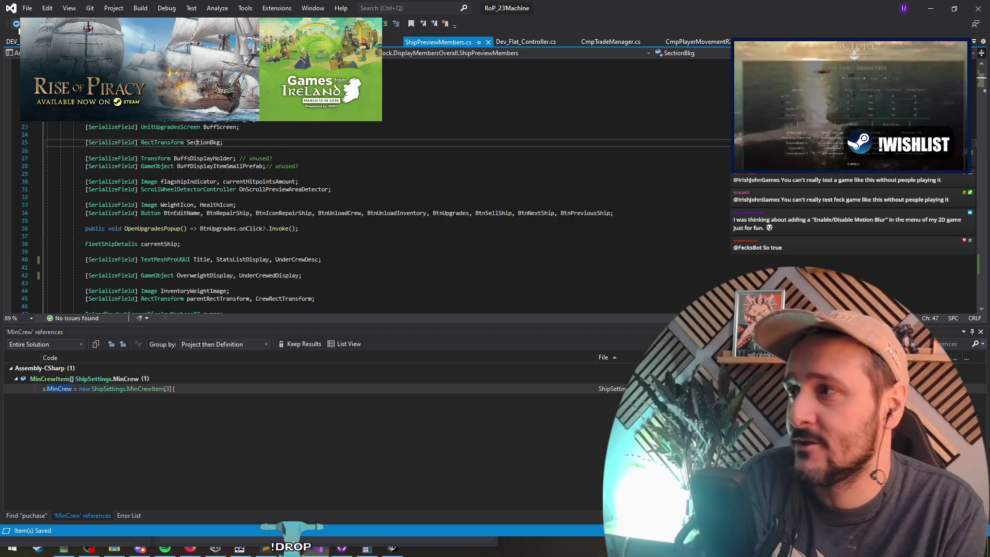
left_click(16, 24)
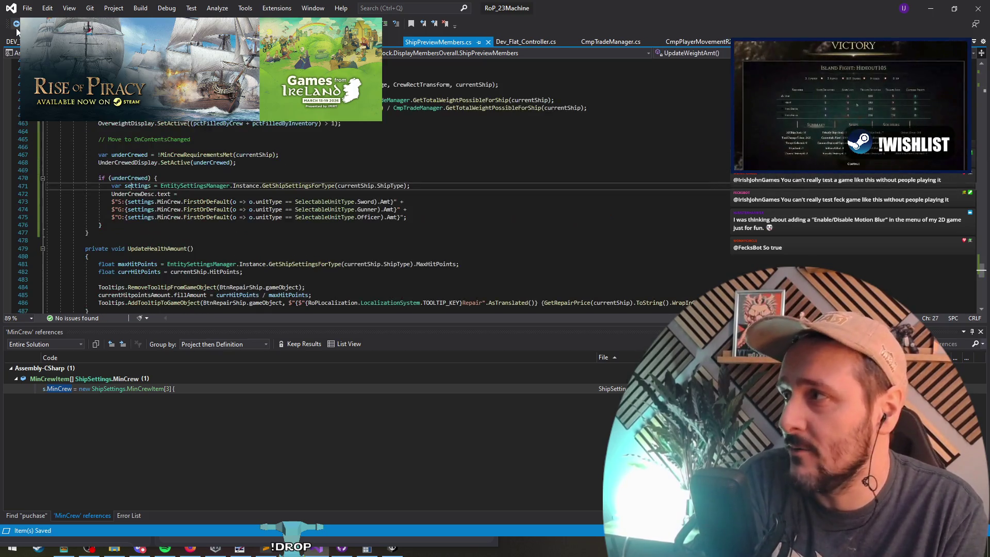
left_click(207, 201)
key("shift+alt+equal")
key("shift+alt+equal")
key("shift+alt+equal")
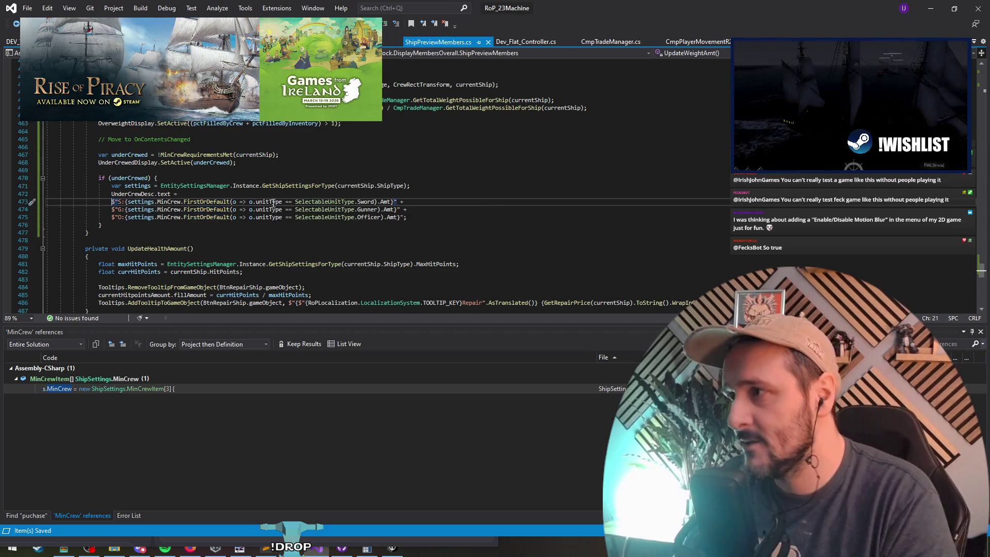
key("Tab")
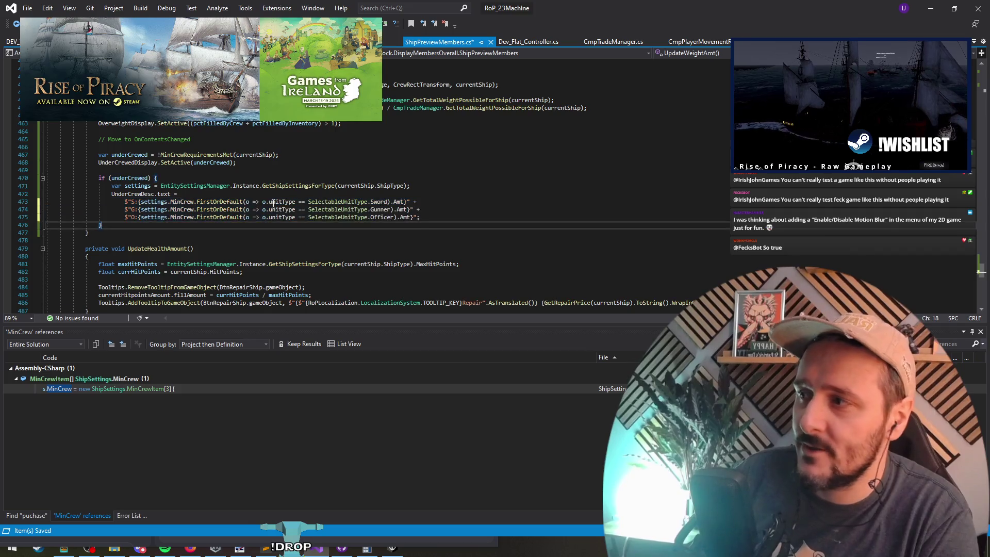
key("Up")
key("Up")
key("Up")
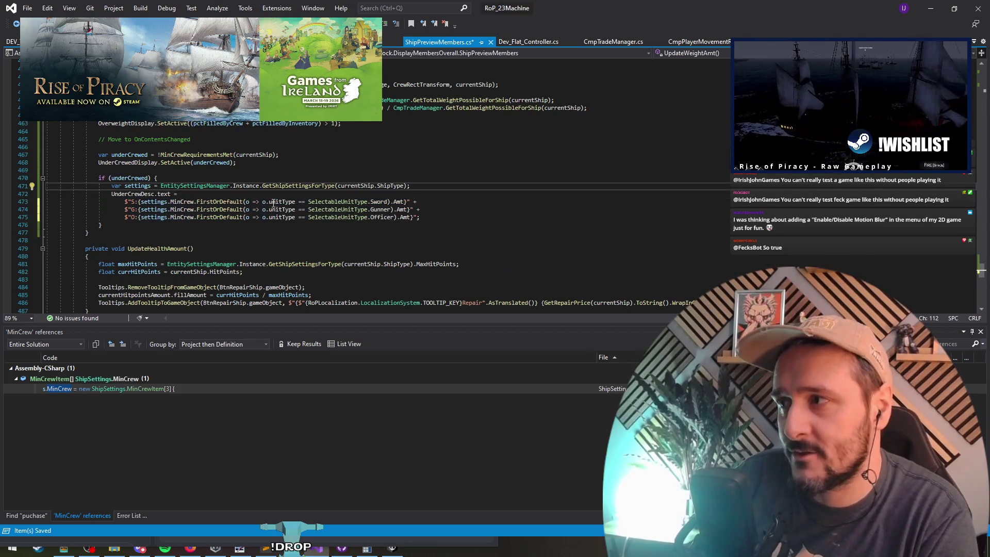
key("Up")
key("Up")
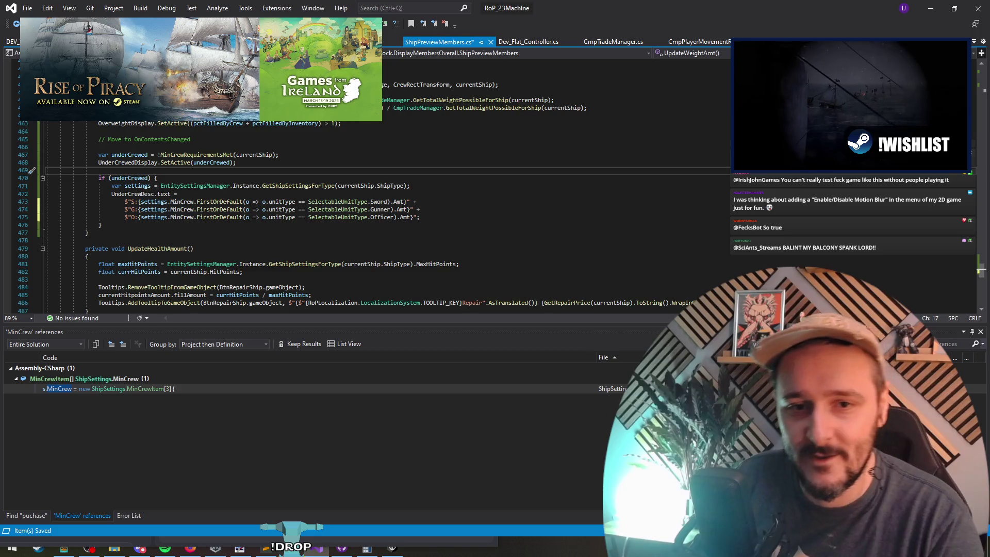
left_click(140, 548)
left_click_drag(209, 34, 483, 20)
Open ask-the-community, select the Brawler class poll question, then put Discord away.
left_click(98, 434)
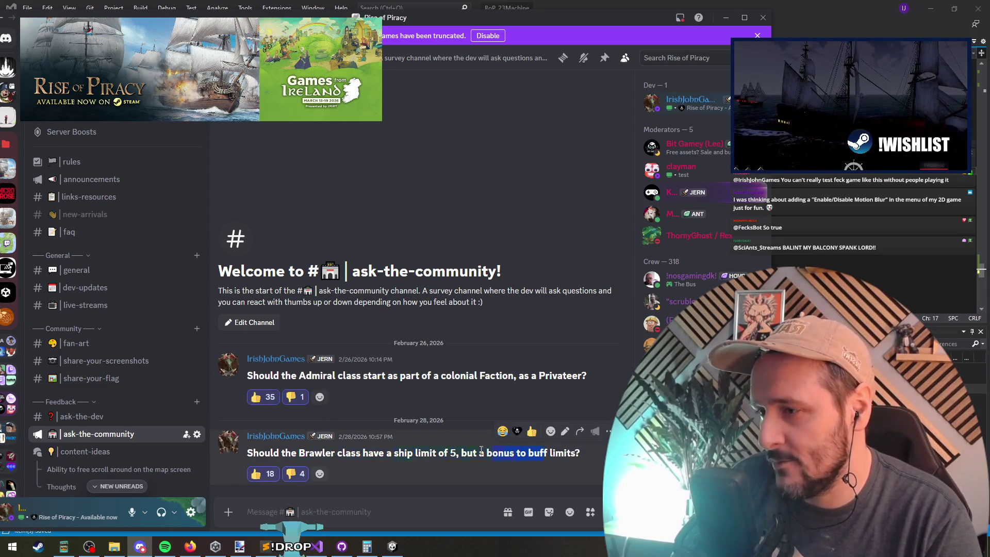
left_click_drag(265, 454, 458, 458)
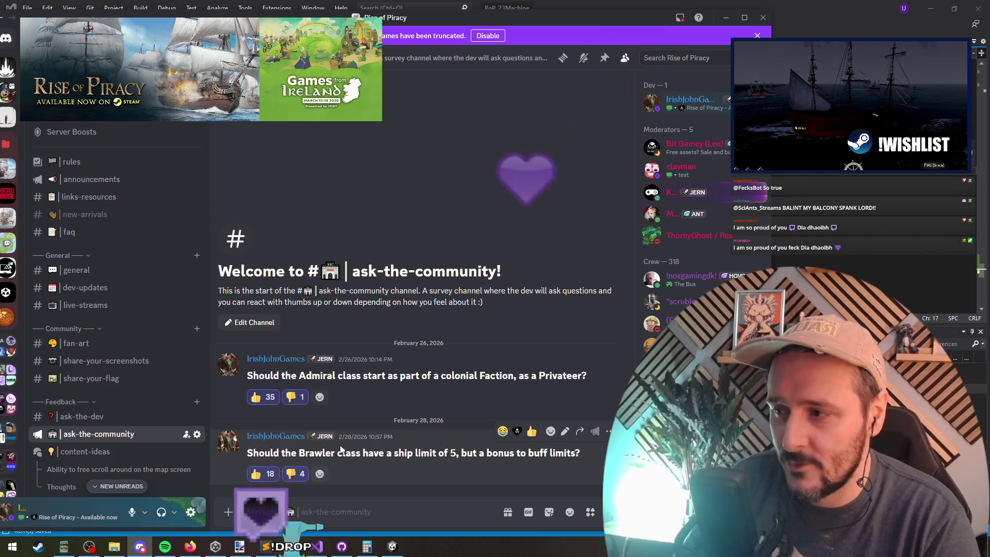
left_click(725, 18)
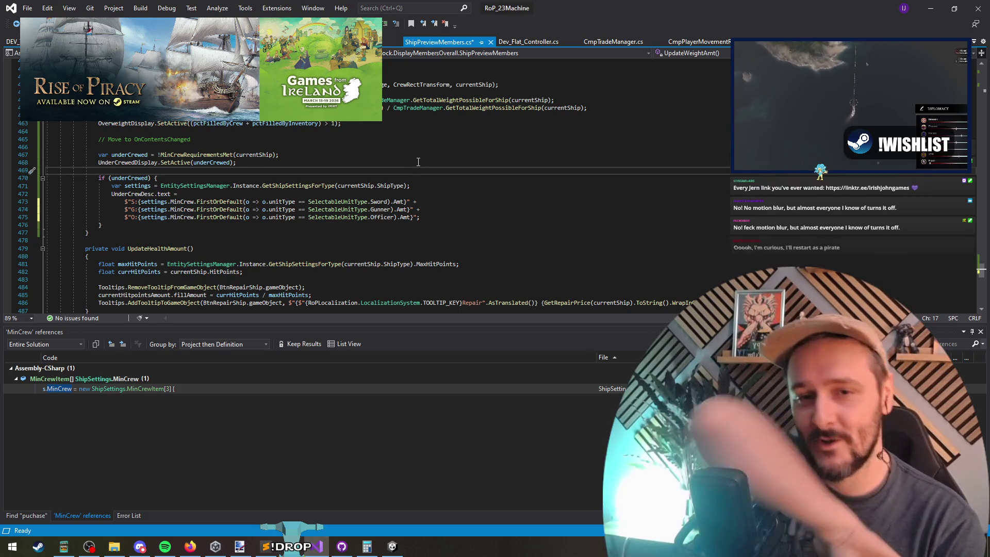
Select UnderCrewDesc on line 472, then minimize Visual Studio to reveal Unity.
left_click(146, 195)
double_click(145, 194)
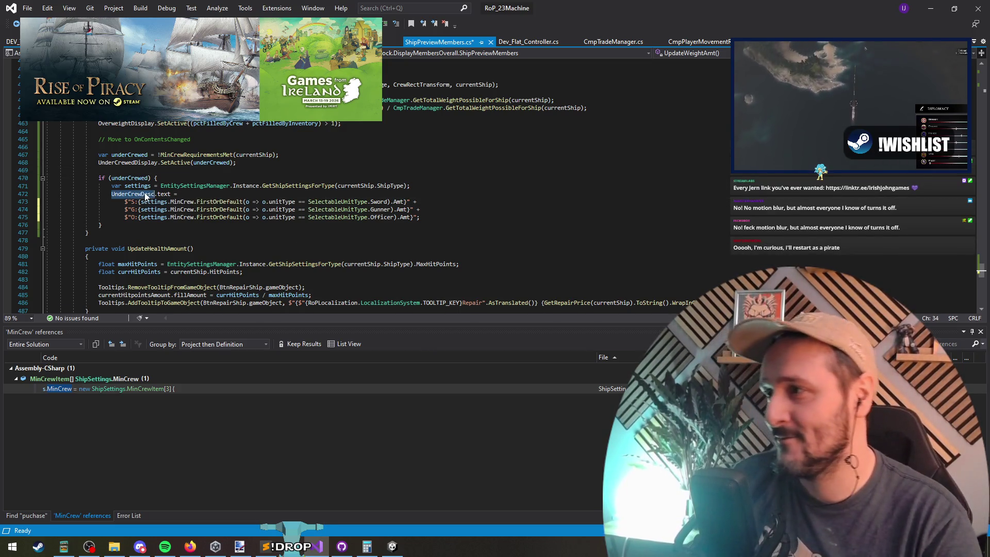
left_click(934, 7)
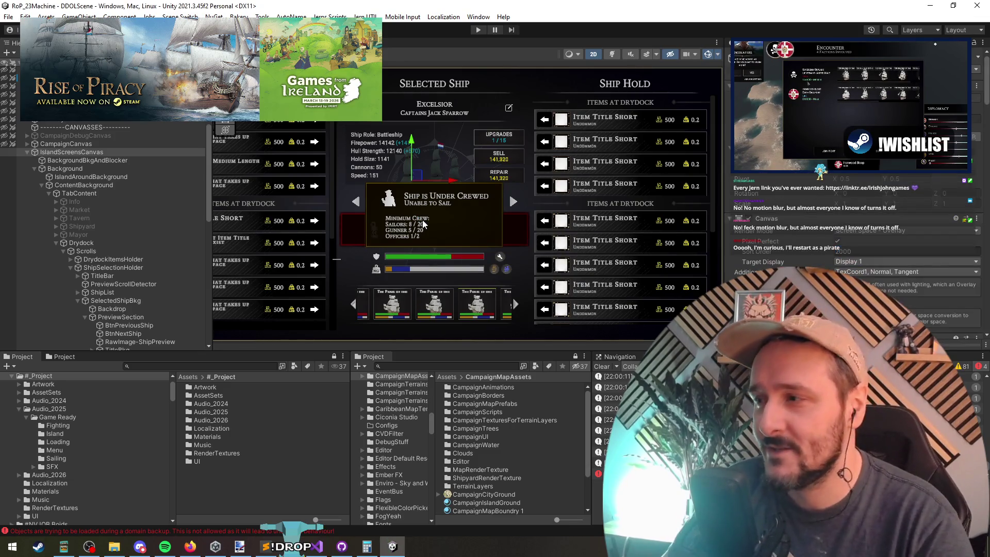
Scroll the Hierarchy to UnderCrewedDisplay and select its UnderCrewDesc child.
scroll(132, 222, "down", 4)
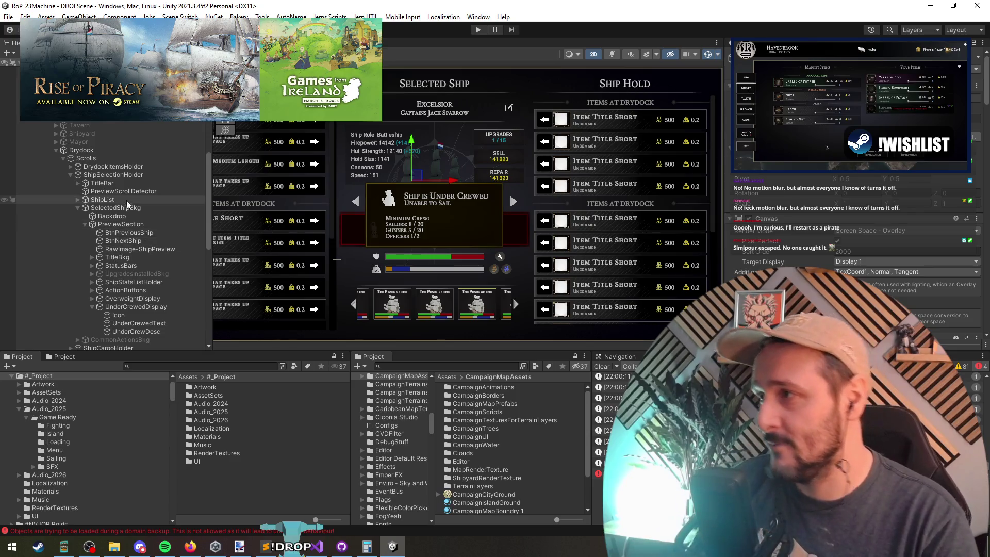
scroll(76, 189, "up", 3)
scroll(789, 260, "down", 5)
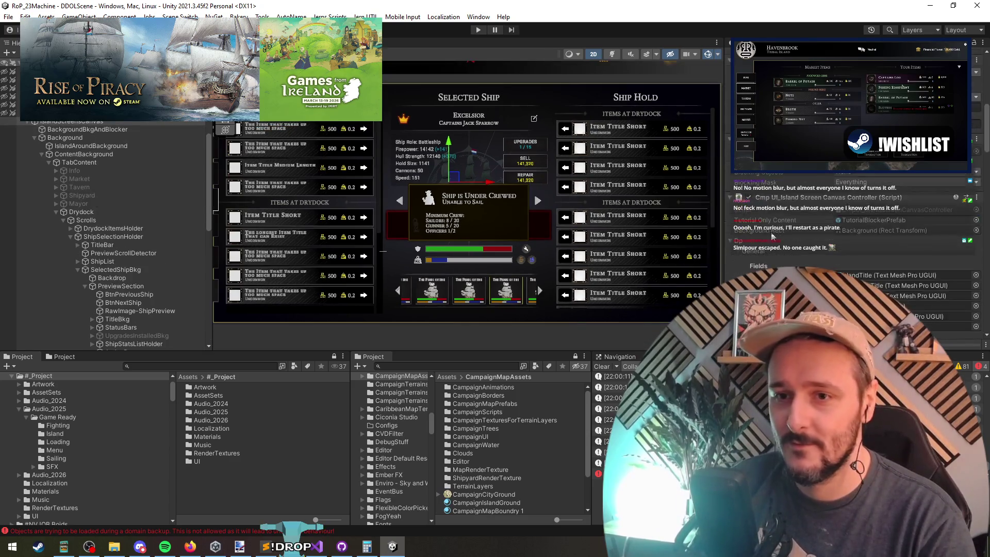
scroll(789, 260, "down", 10)
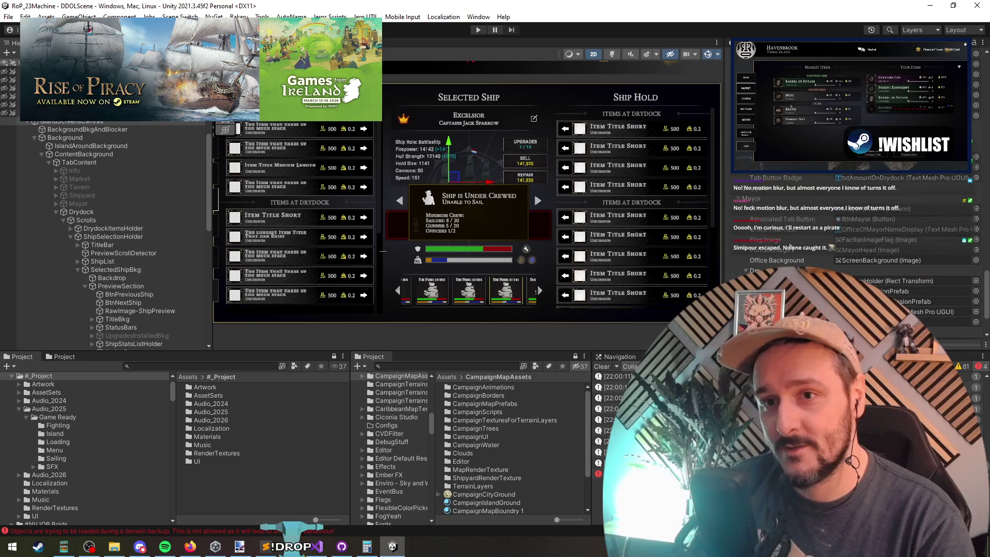
scroll(177, 293, "down", 9)
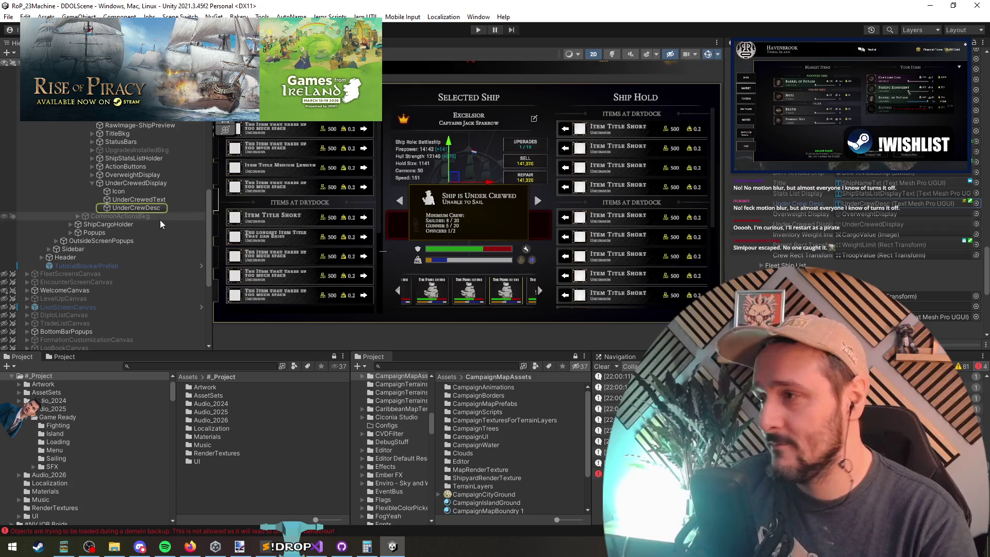
left_click(136, 207)
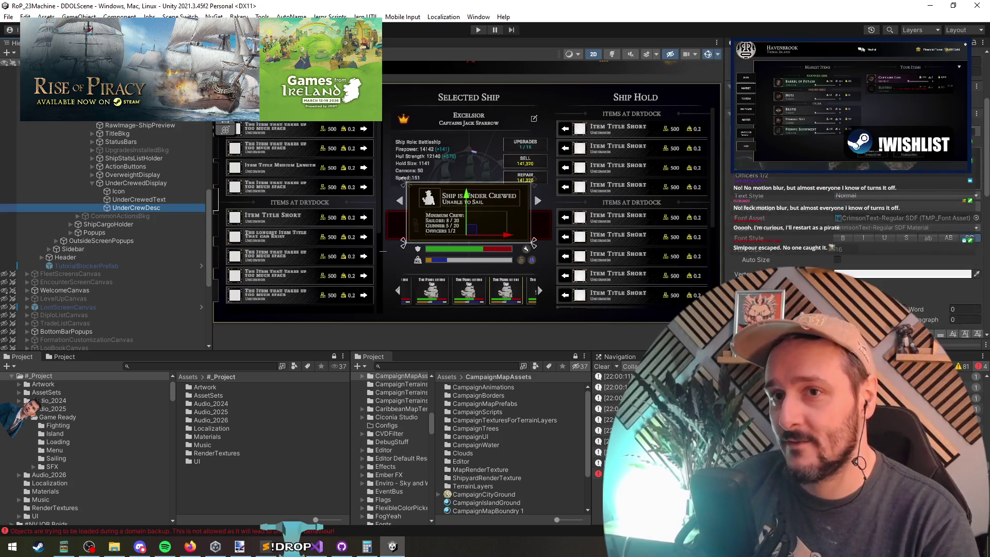
Below the text assignment, expand the text into a chain of concatenated empty string lines.
key("alt+Tab")
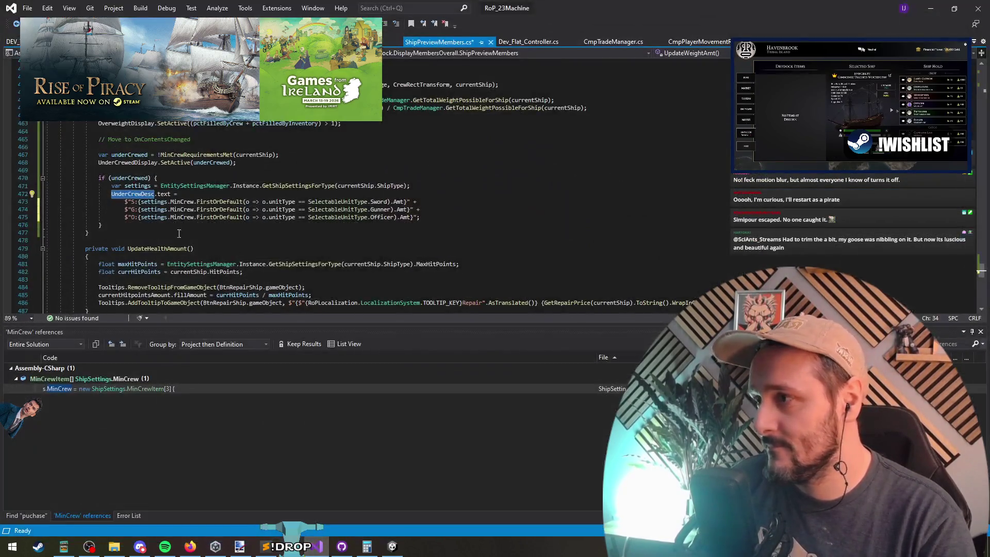
key("Return")
key("Return")
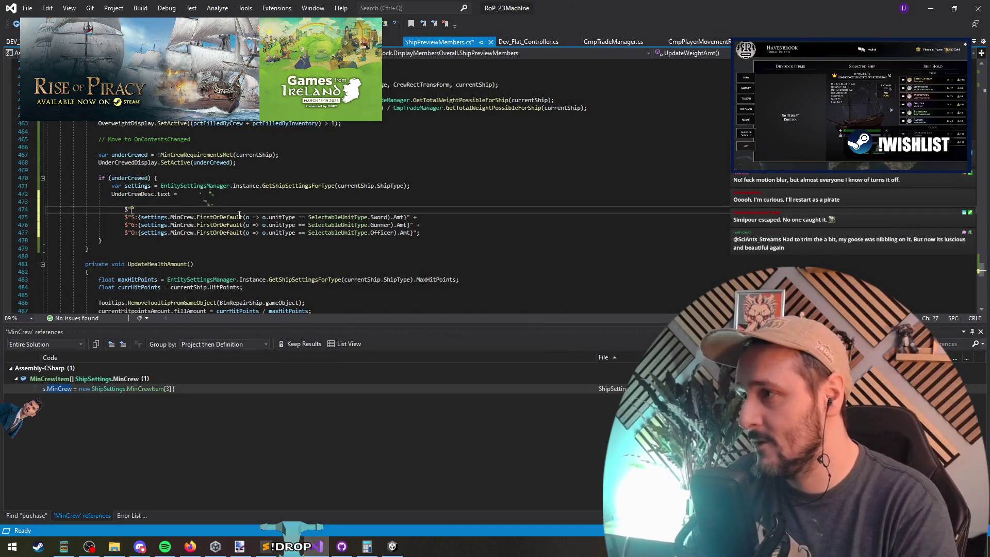
type("Minimum Crew: Sailors: 8 / 20 Gunner 5 / 20 Officers 1 / 2")
key("ctrl+z")
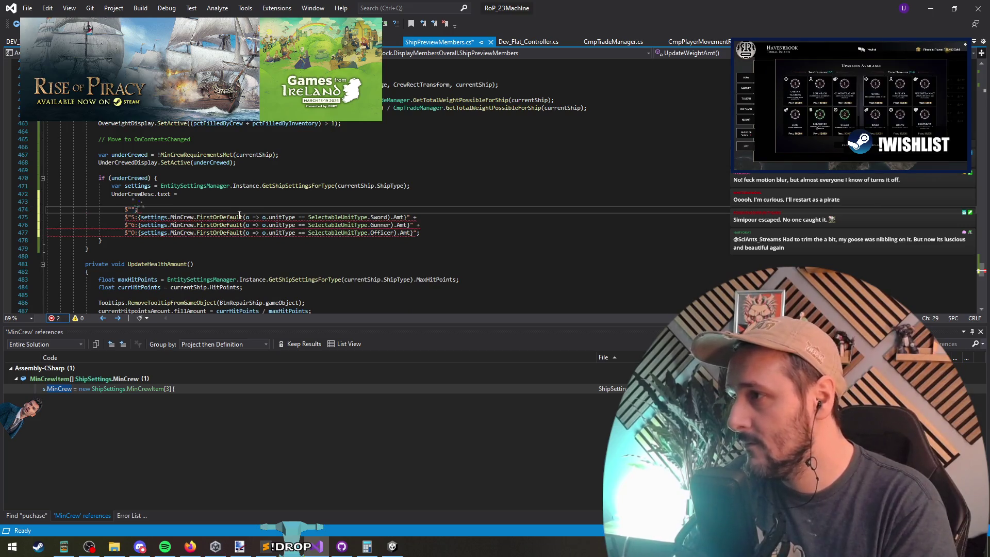
key("Return")
key("Return")
key("Up")
key("Up")
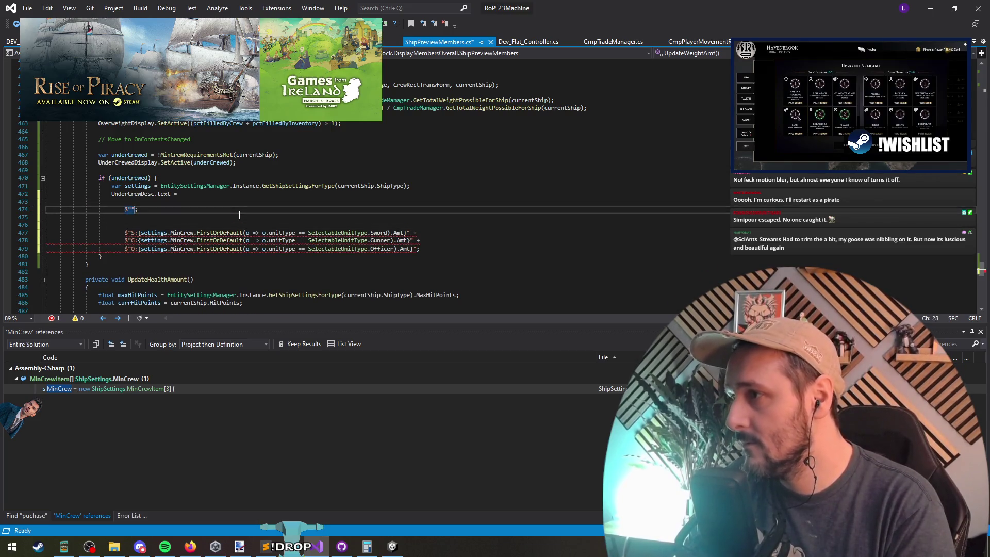
key("ctrl+v")
key("ctrl+v")
key("ctrl+v")
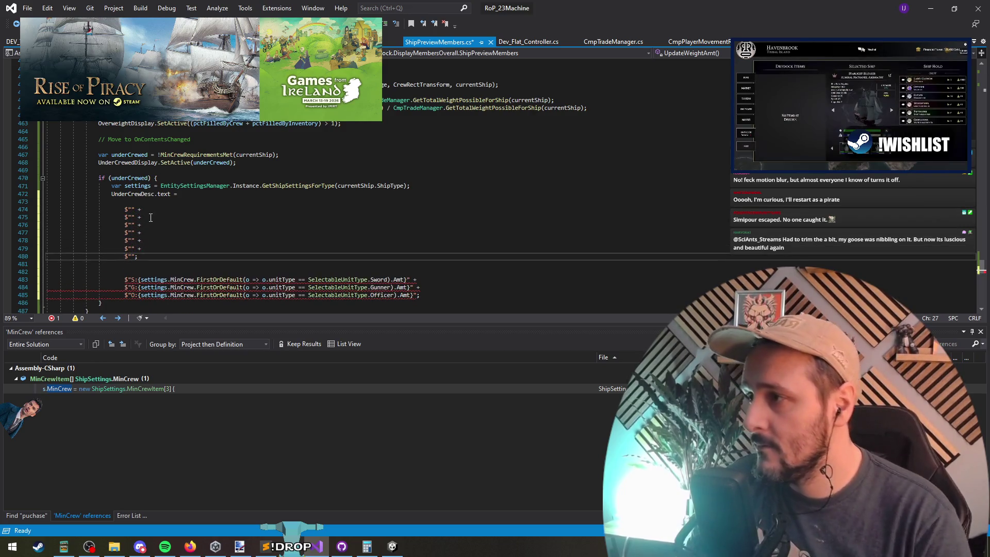
Try column-pasting the sample Minimum Crew text into the empty strings, undo it, and add another string line.
left_click_drag(132, 211, 134, 235)
key("ctrl+v")
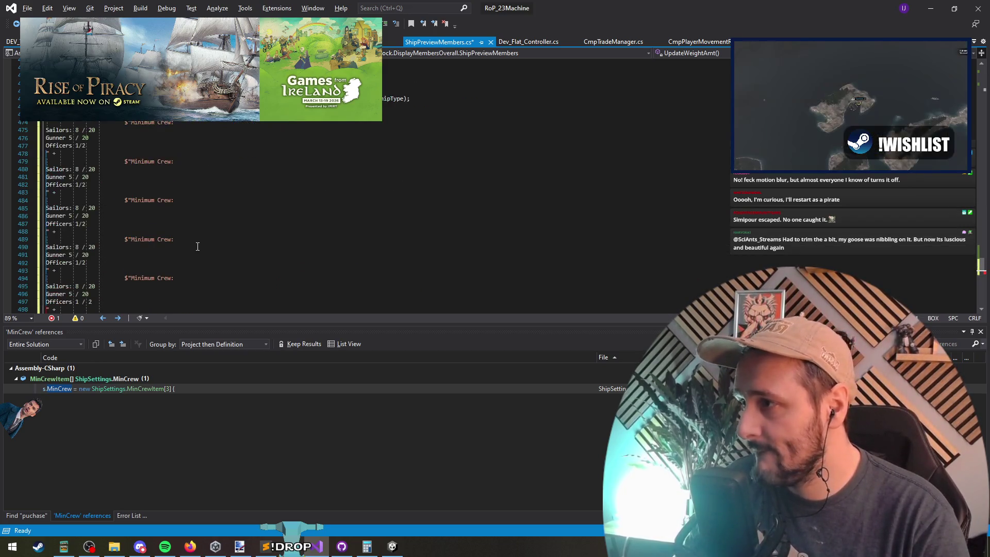
key("ctrl+z")
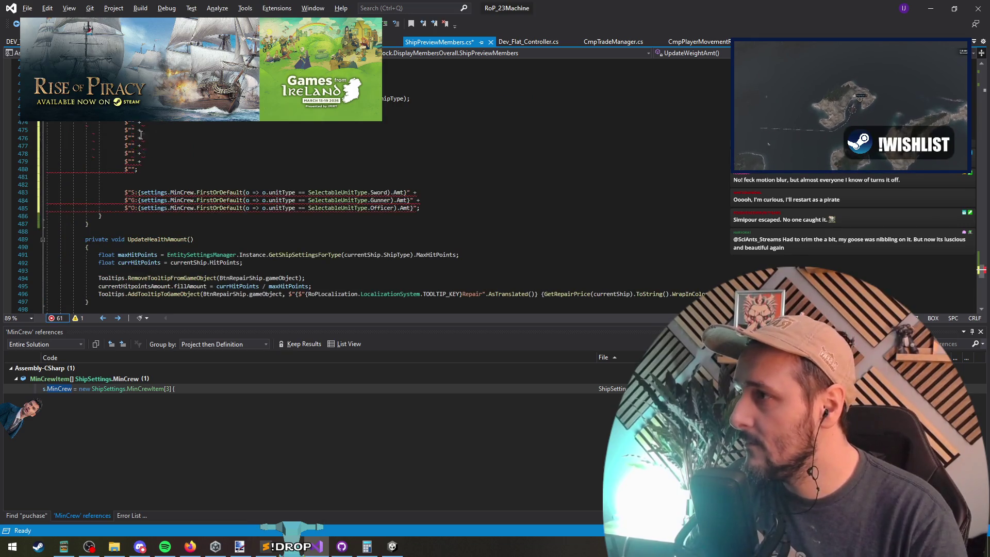
left_click(128, 130)
type("Minimum Crew: Sailors: 8 / 20 Gunner 5 / 20 Officers 1 / 2")
key("ctrl+z")
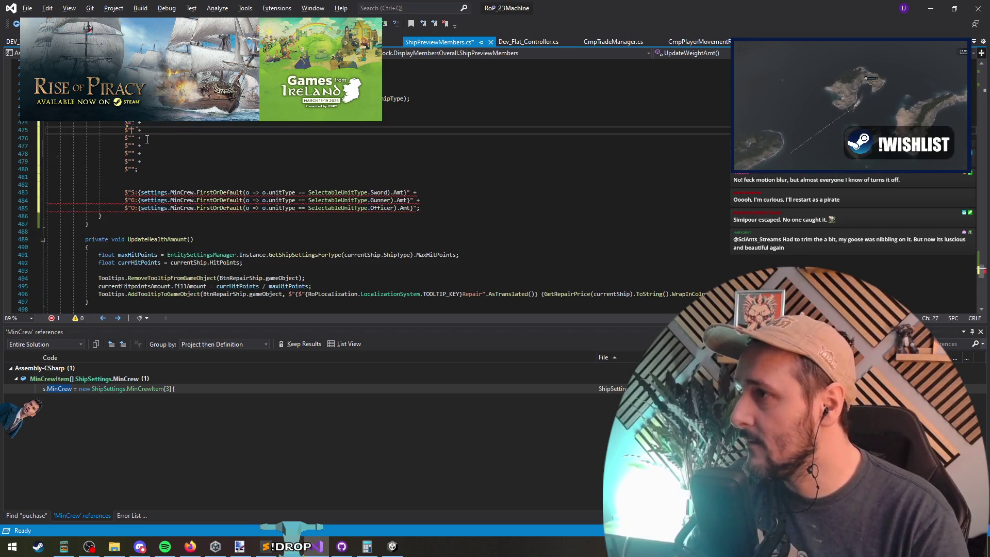
left_click_drag(131, 130, 133, 140)
key("ctrl+v")
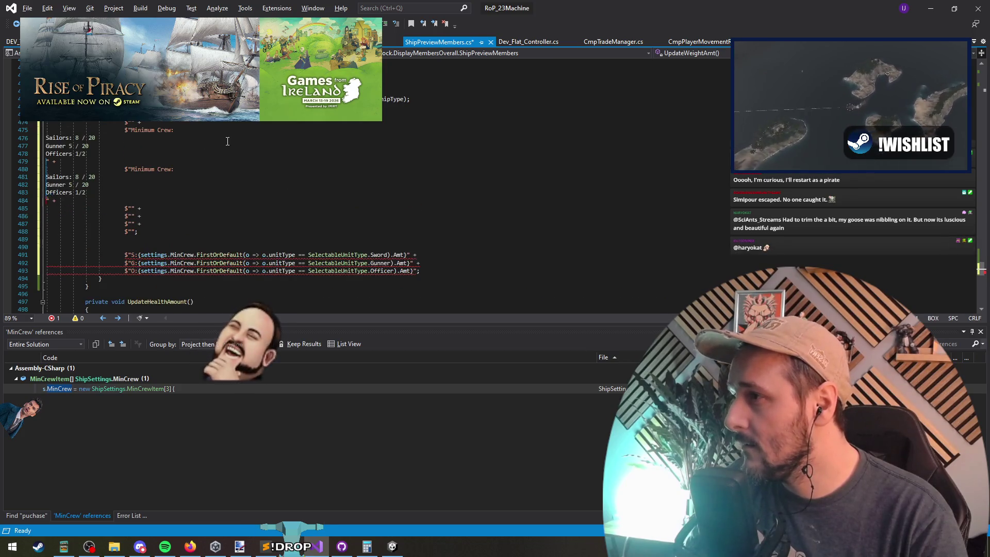
key("ctrl+z")
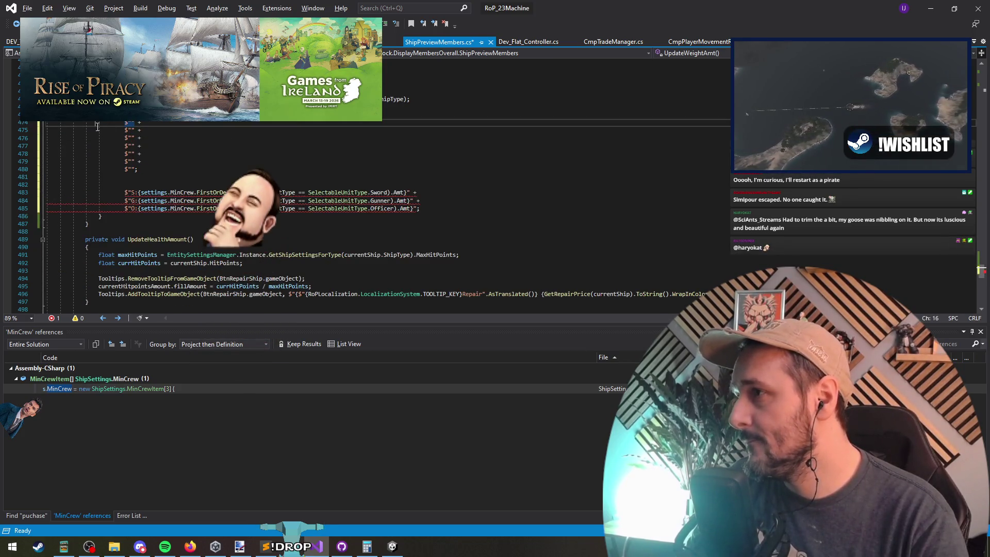
left_click(141, 122)
key("Return")
Paste the Sailors, Gunner and Officers lines into the strings and cut out the sailor requirement expression.
key("ctrl+v")
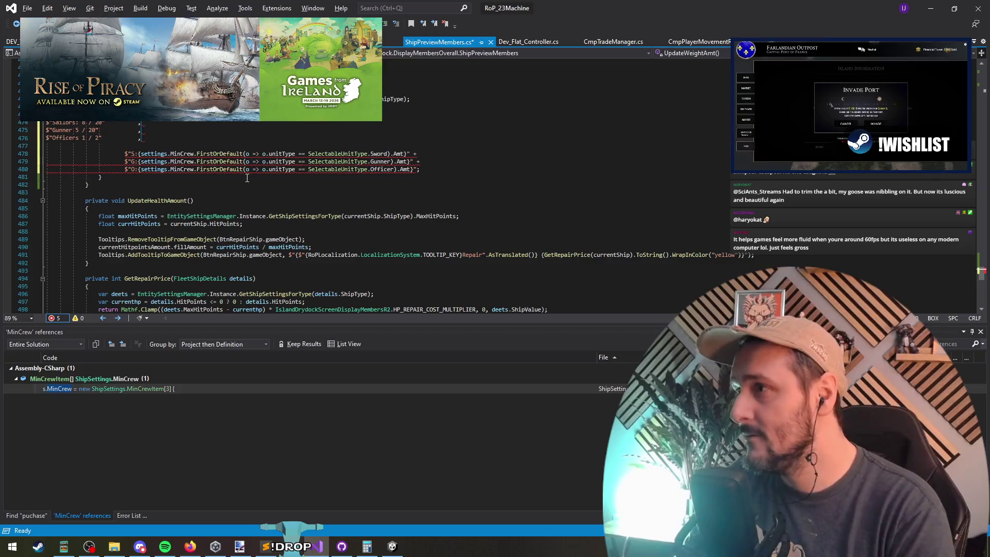
key("Escape")
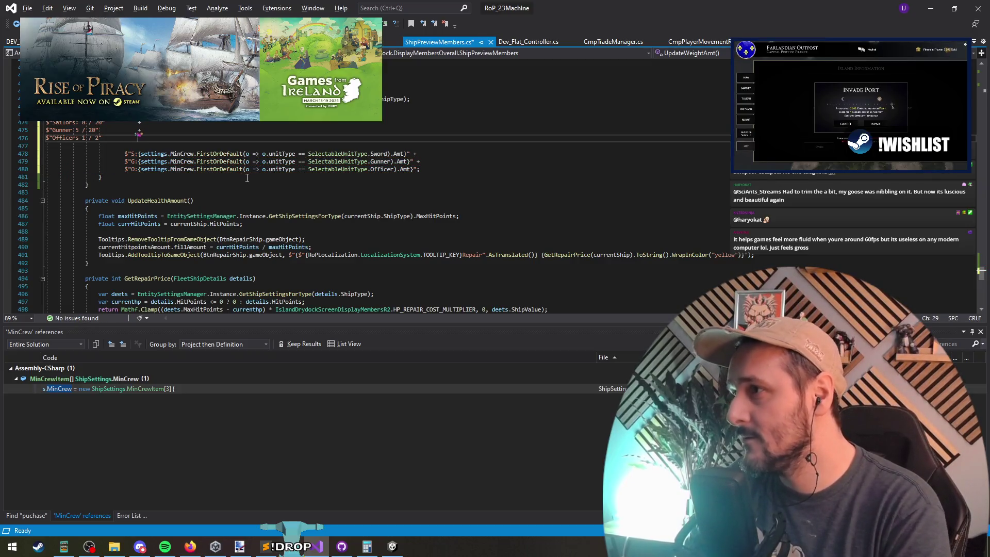
type(";")
key("Down")
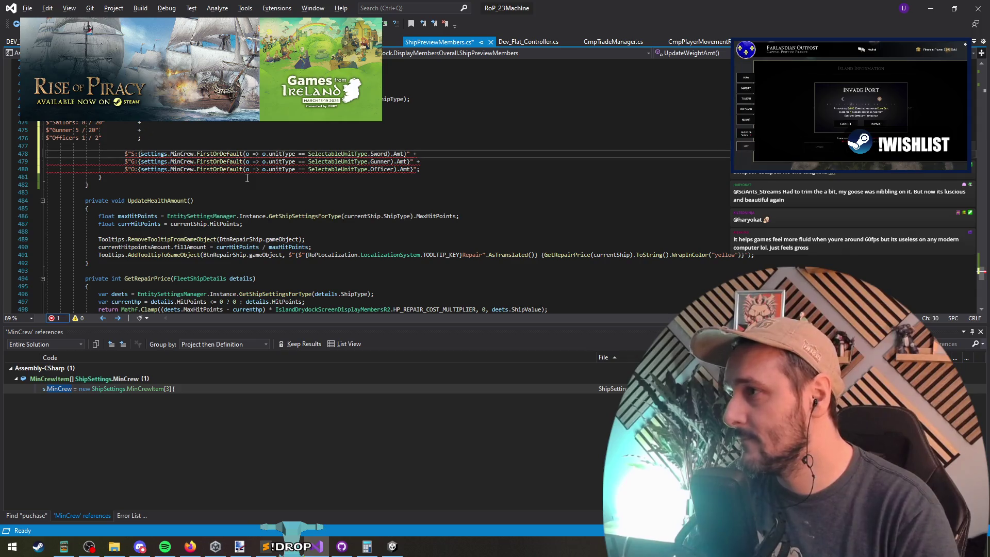
key("Delete")
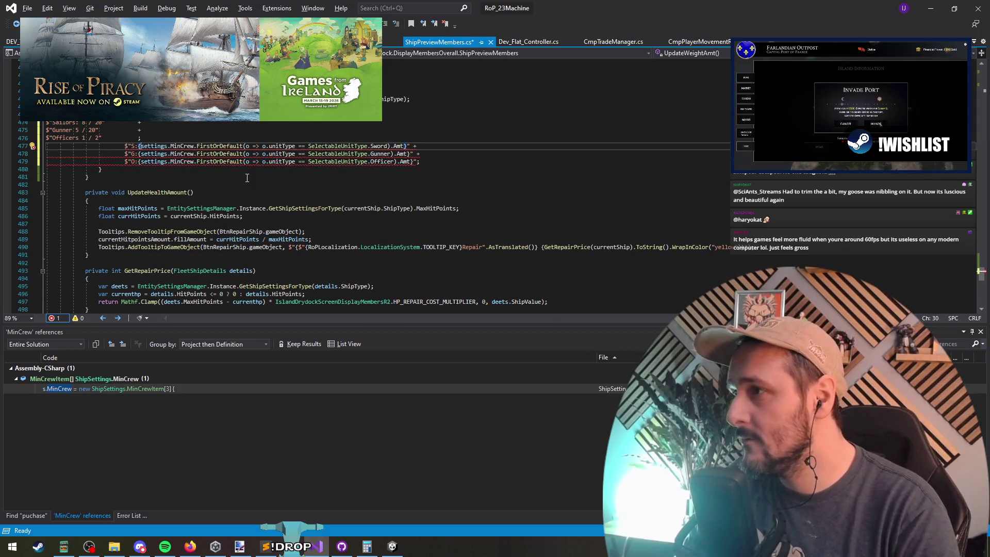
key("shift+End")
key("Delete")
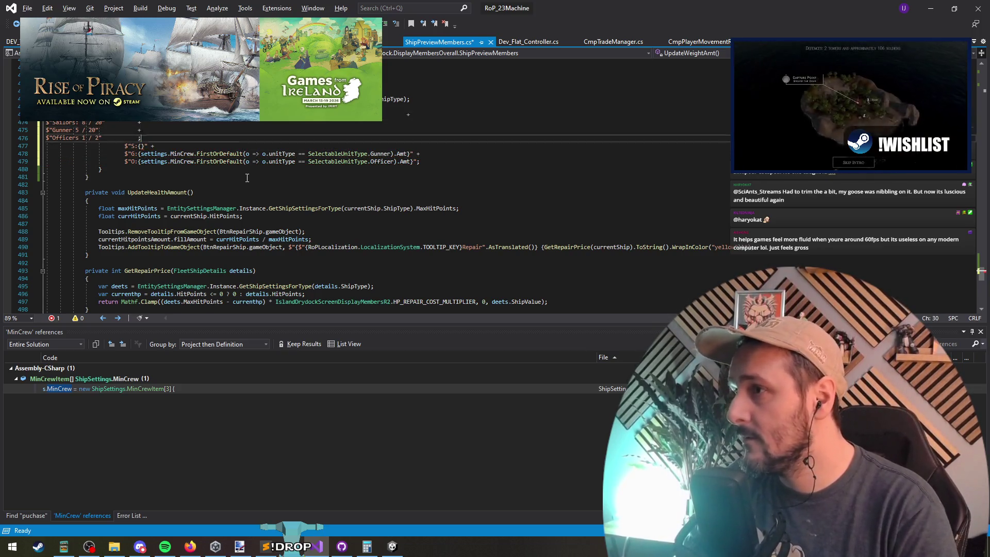
Replace the Gunner line's placeholder 20 with its MinCrew expression and put the sword MinCrew amount in the Sailors line.
key("Down")
key("Down")
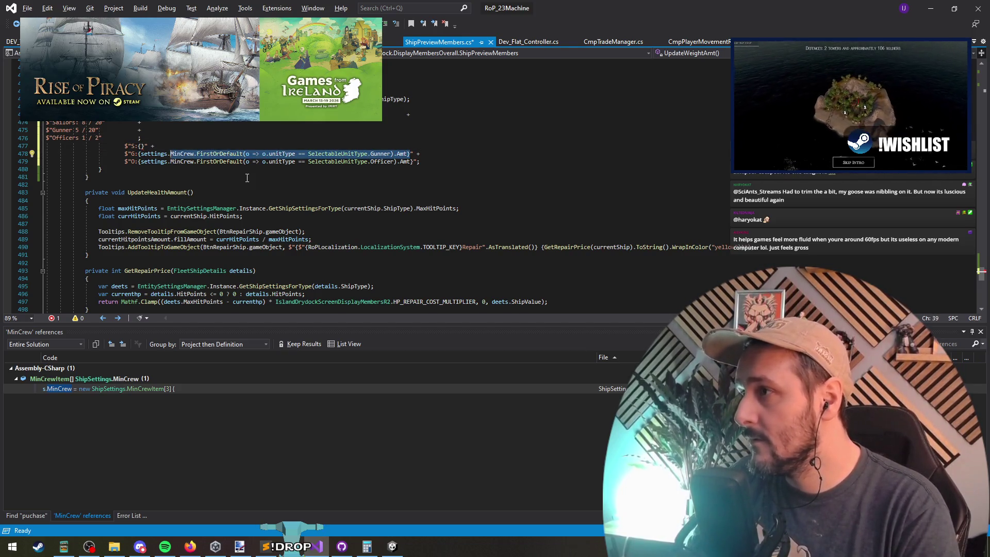
key("ctrl+x")
key("Up")
key("Up")
key("Up")
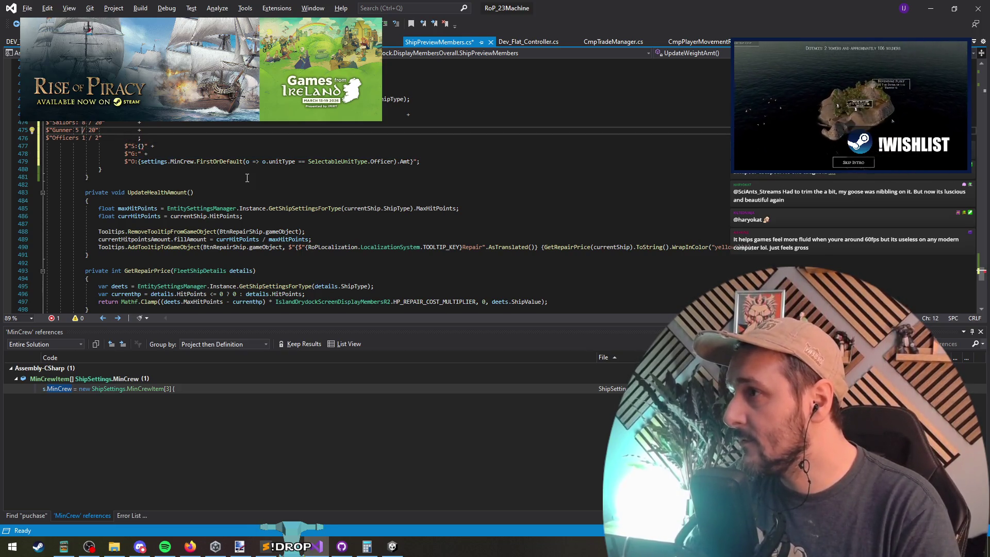
key("Right")
key("Right")
key("shift+Right")
key("shift+Right")
key("ctrl+v")
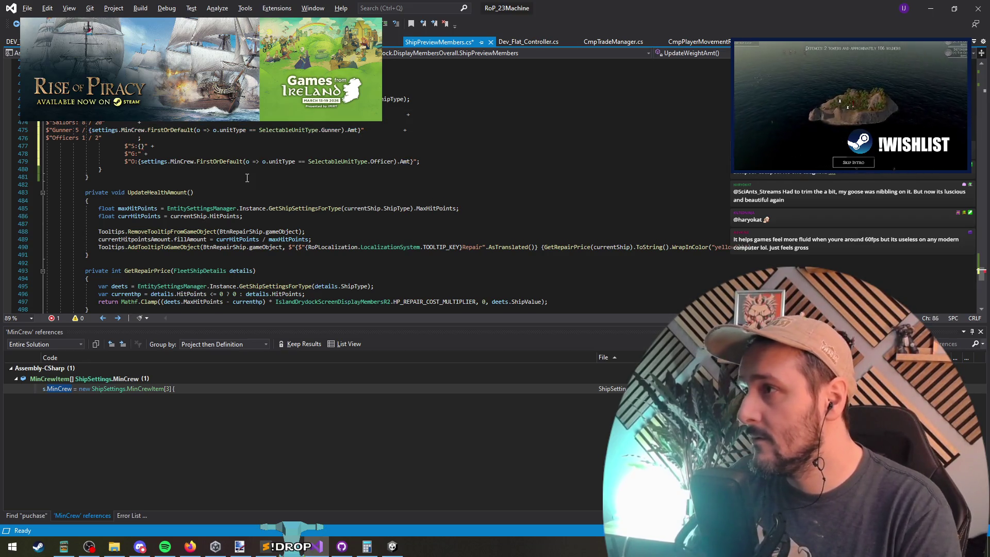
key("shift+Right")
key("shift+Right")
key("ctrl+v")
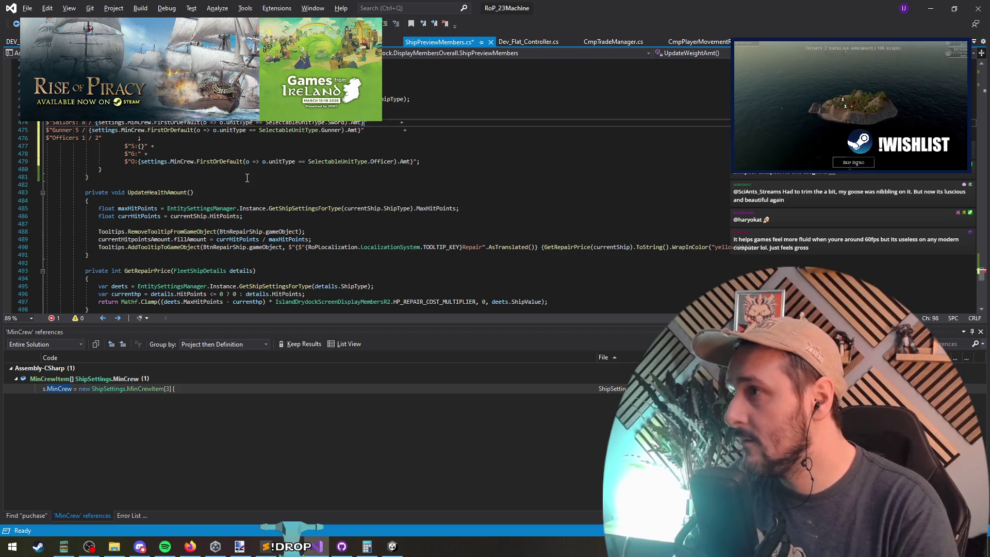
Move the officer MinCrew expression into the Officers line in place of the required-officers number.
key("Down")
key("Down")
key("Down")
key("Down")
key("Down")
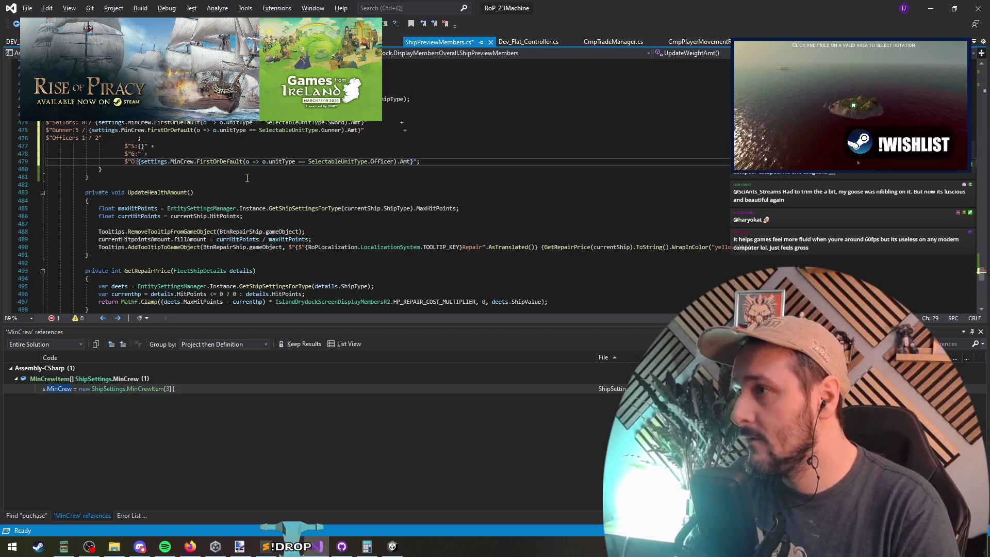
key("shift+End")
key("shift+Left")
key("shift+Left")
key("ctrl+x")
key("Up")
key("Up")
key("Up")
key("ctrl+Left")
key("shift+Left")
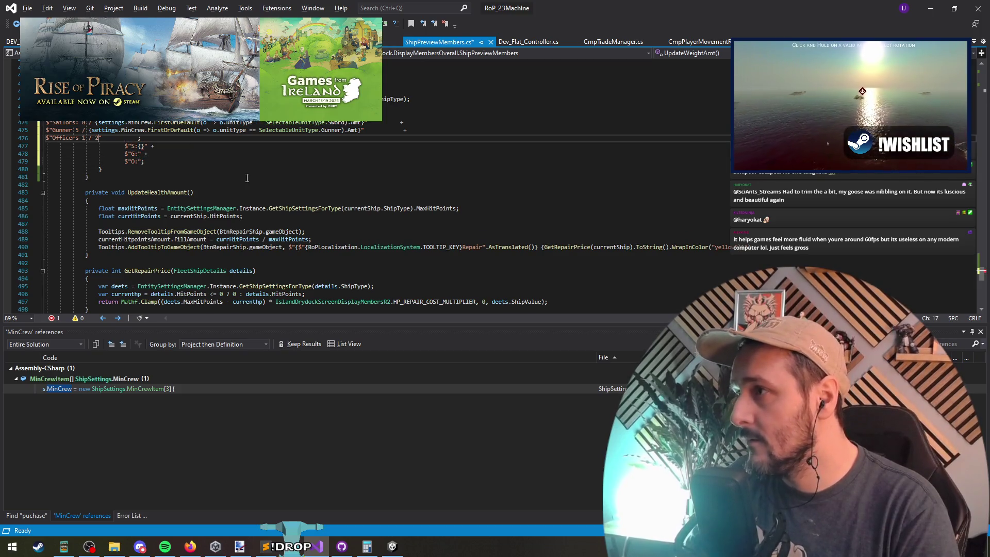
key("ctrl+v")
key("Home")
key("ctrl+Right")
key("ctrl+Right")
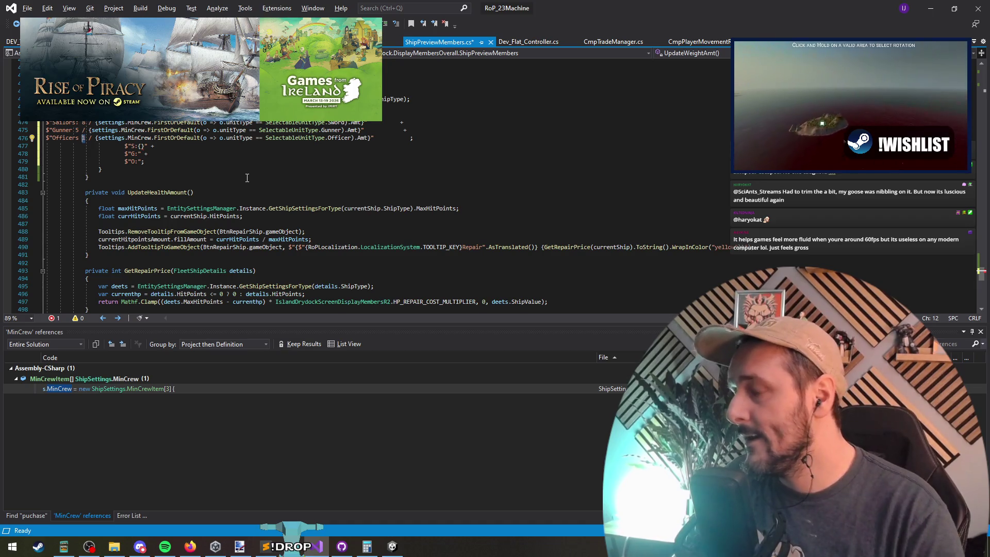
Delete the leftover placeholder S line and save the script.
left_click(186, 146)
key("ctrl+x")
key("ctrl+x")
key("ctrl+x")
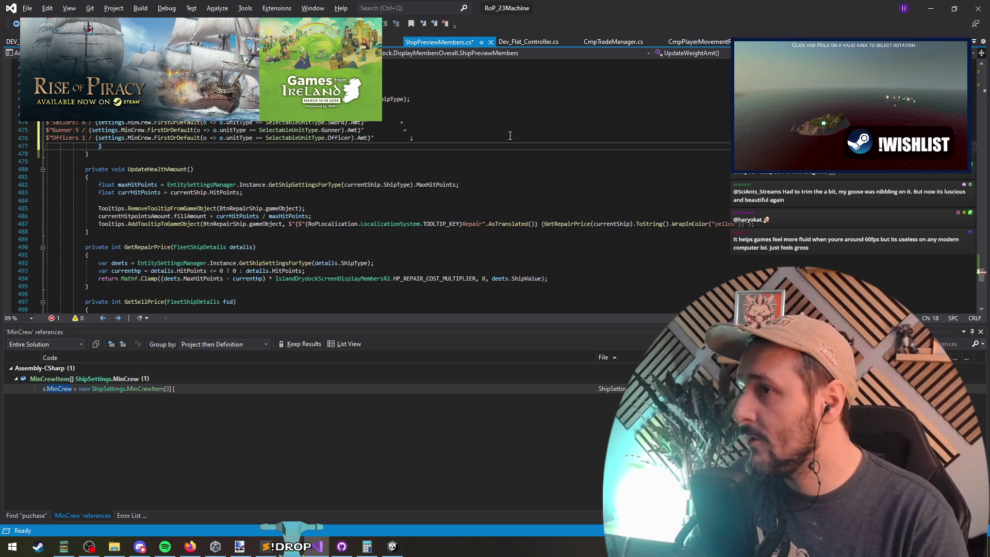
left_click(510, 134)
key("ctrl+s")
scroll(166, 208, "up", 6)
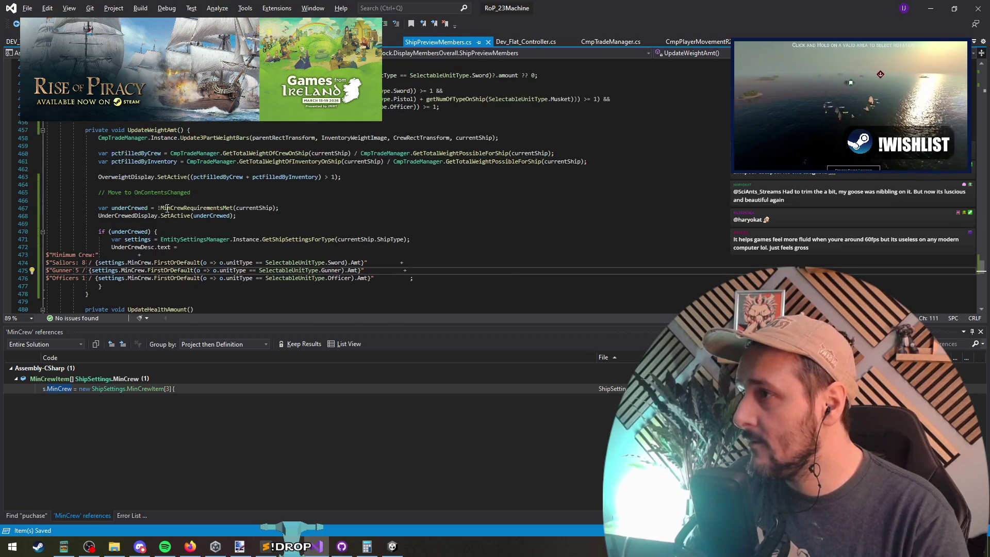
left_click(148, 130)
left_click(198, 208)
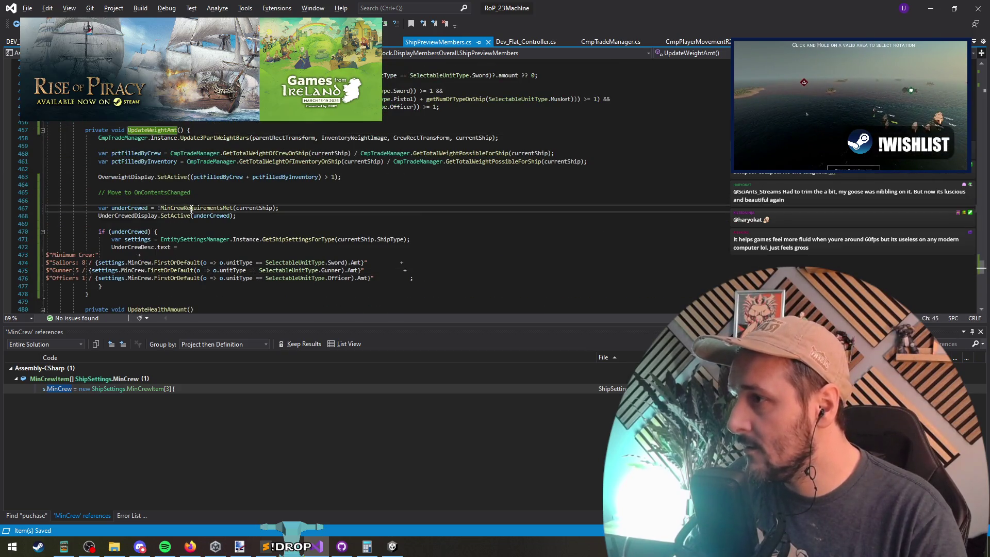
scroll(309, 204, "up", 5)
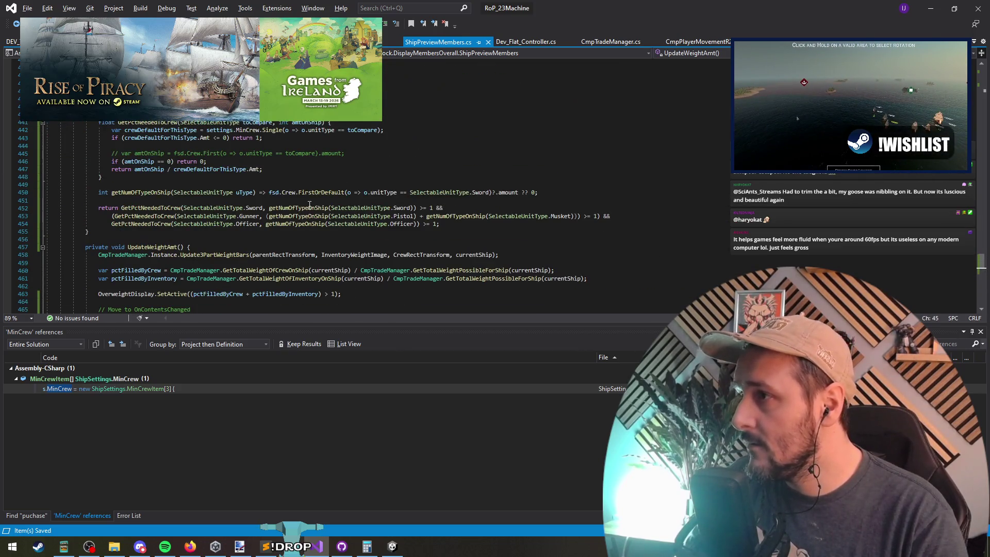
Move the getNumOfTypeOnShip helper line below the method's closing brace and tidy the blank lines.
triple_click(162, 193)
key("Delete")
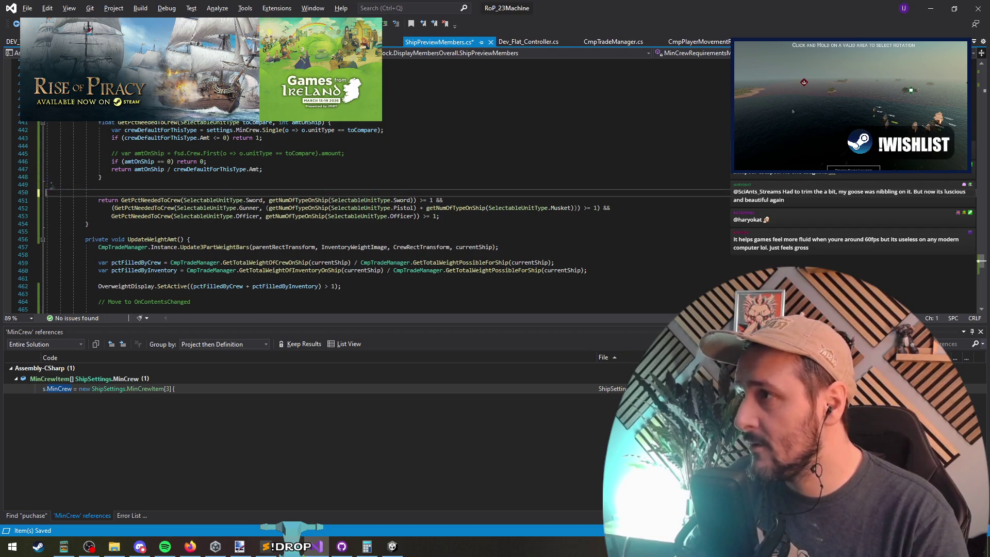
left_click(138, 231)
key("ctrl+v")
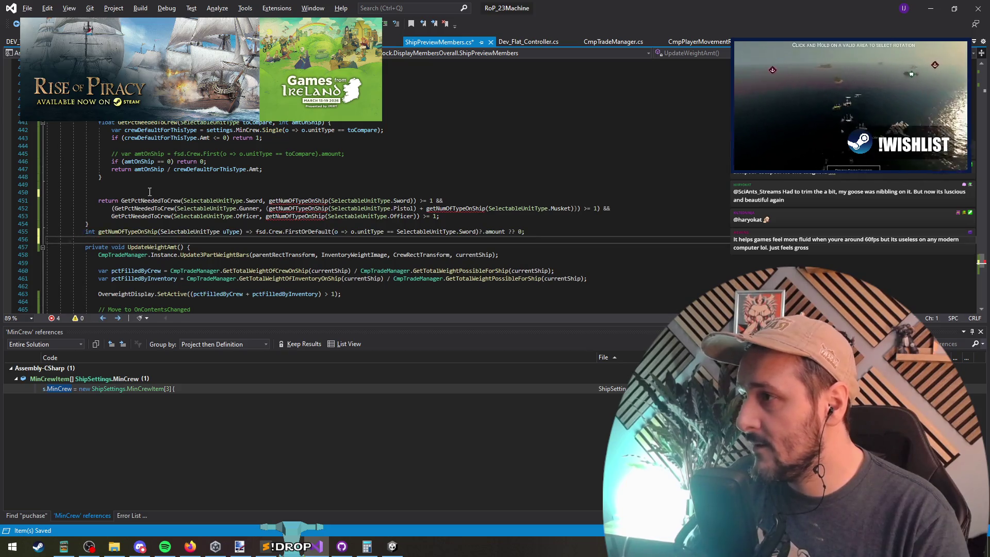
left_click(118, 193)
key("ctrl+shift+l")
left_click(138, 208)
left_click(144, 223)
key("Home")
key("Return")
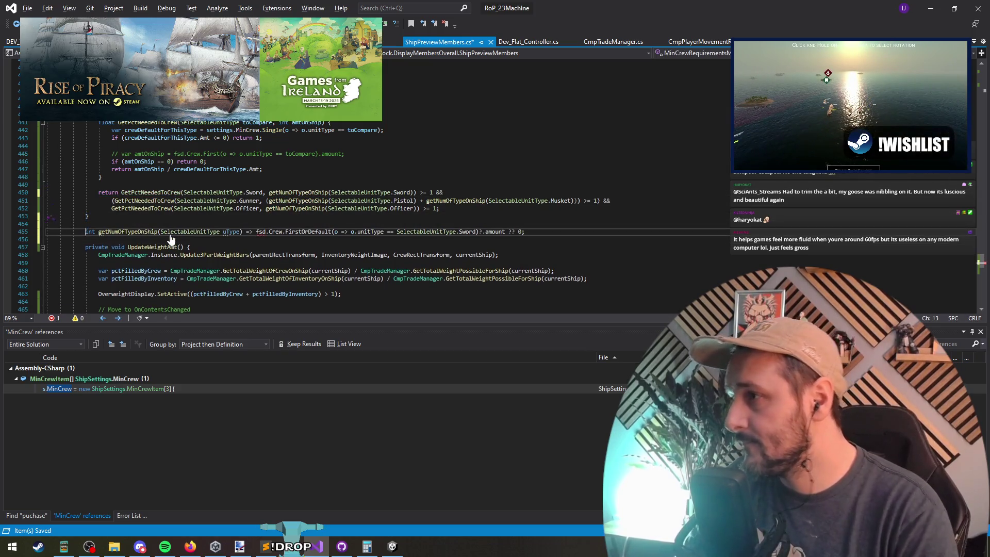
Rename the helper to getNumOfCrewTypeOnShip and save.
key("ctrl+r")
key("ctrl+r")
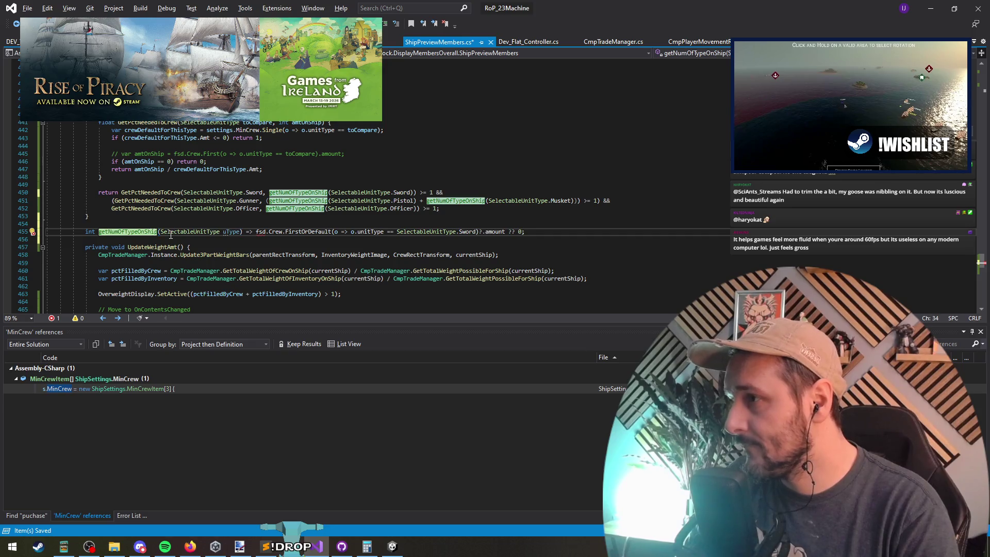
type("Crew")
key("Return")
key("ctrl+s")
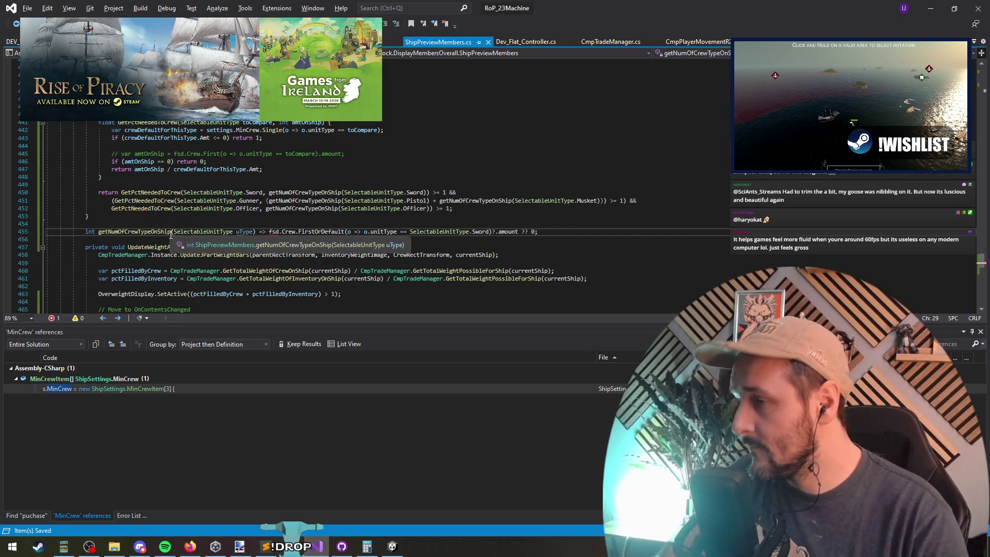
Add a FleetShipDetails fsd parameter to the helper, save, and review its references.
left_click(271, 232)
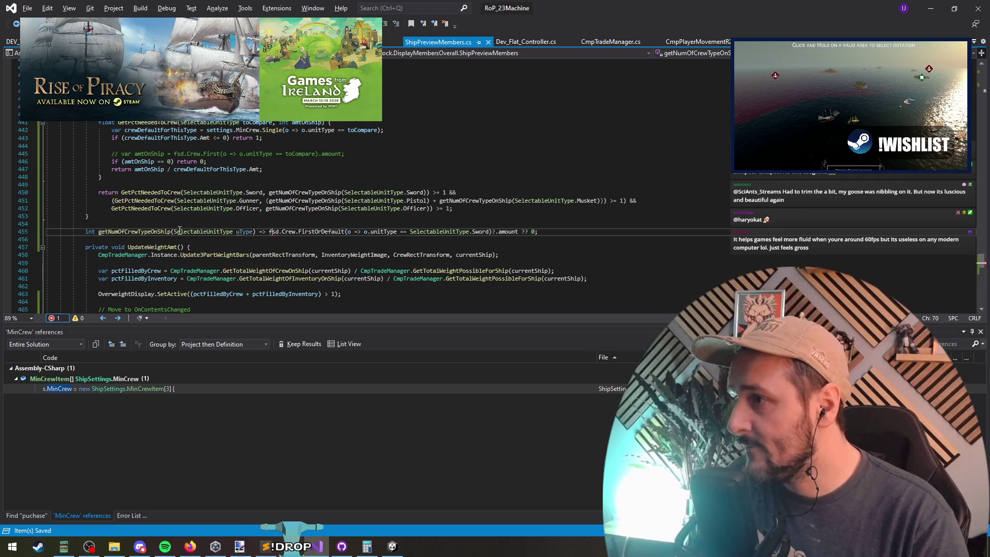
type("fsd, ")
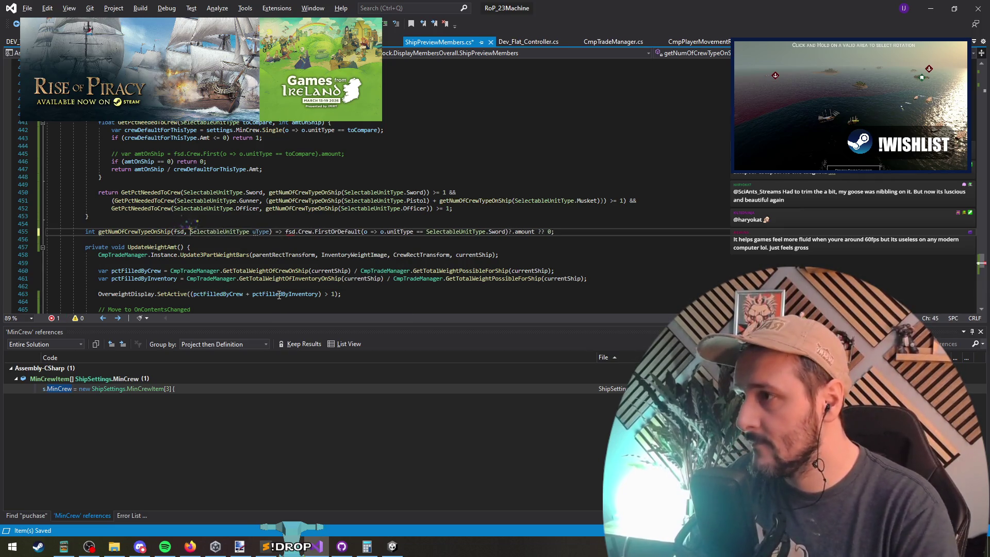
type("FleetShipDetails")
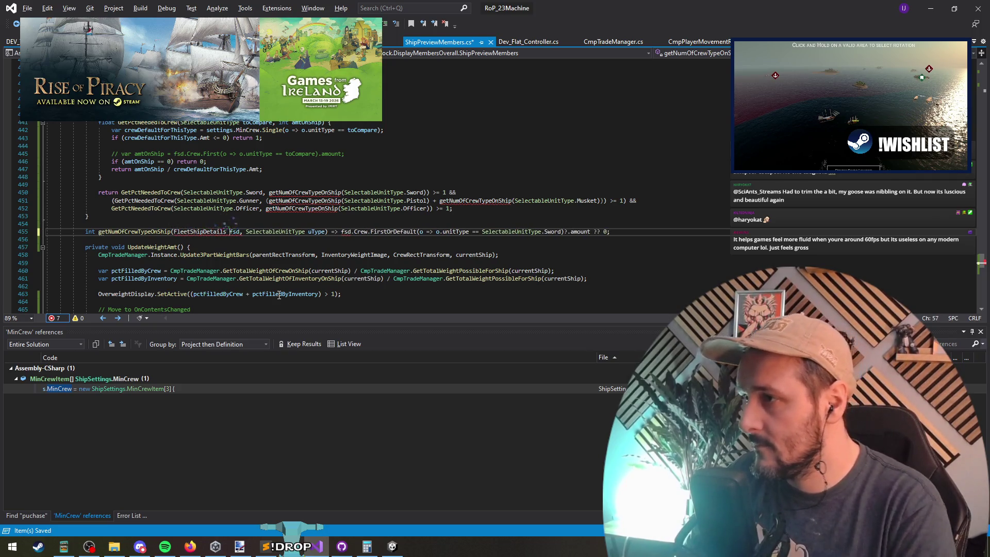
key("ctrl+Left")
key("ctrl+s")
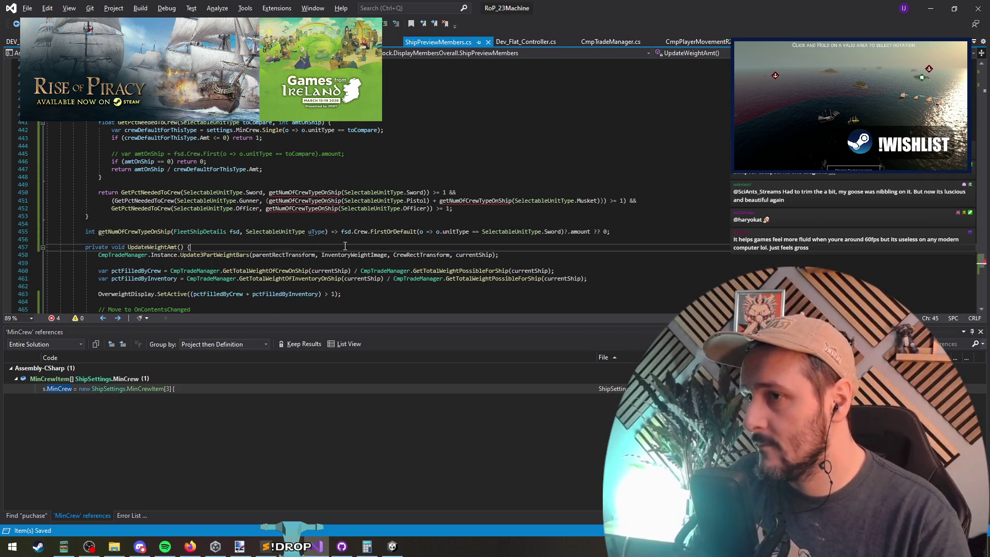
left_click(317, 233)
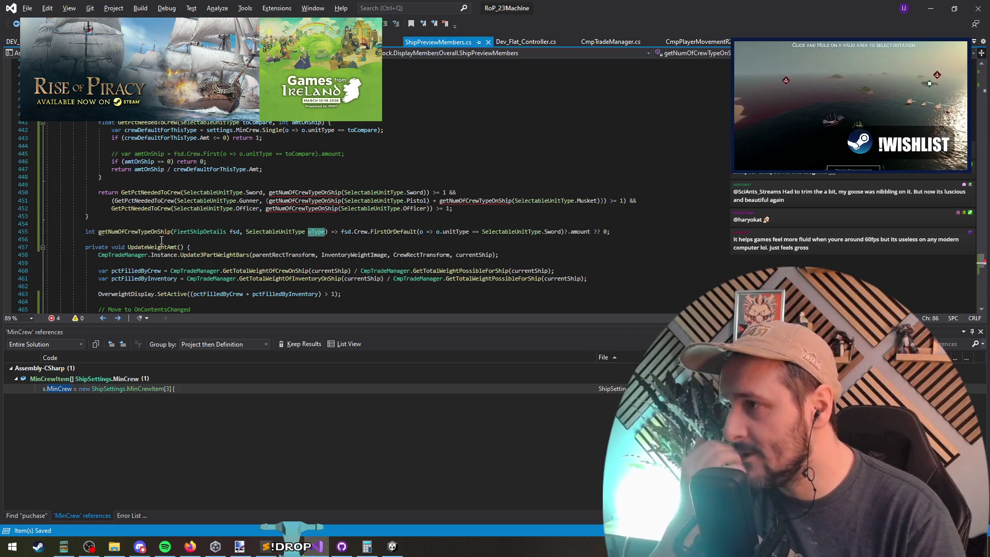
left_click(344, 232)
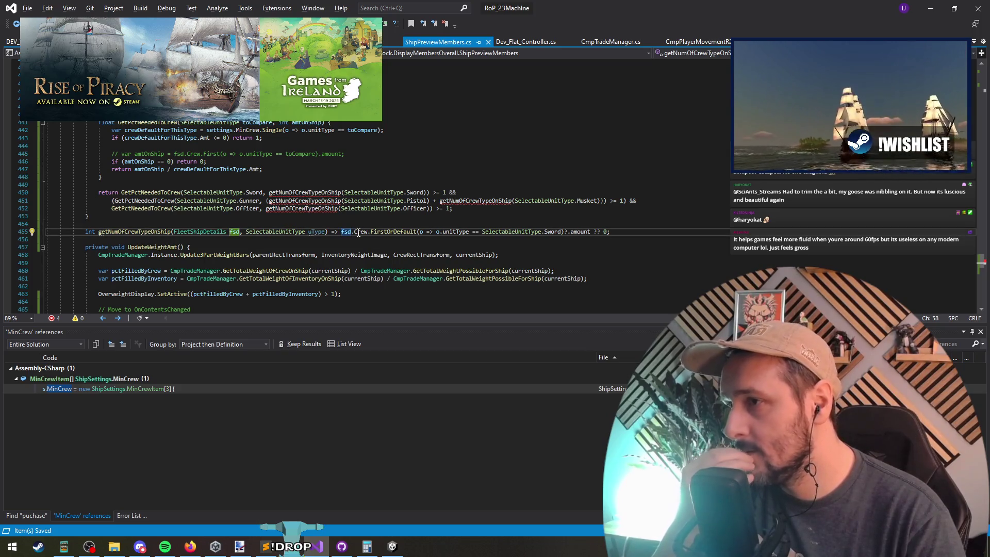
left_click(206, 232)
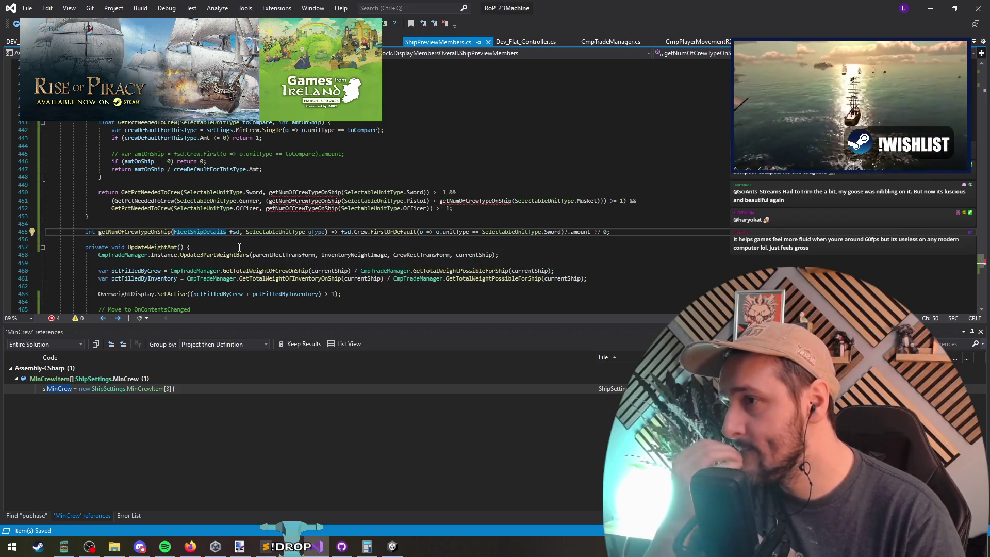
left_click(272, 193)
left_click(269, 193)
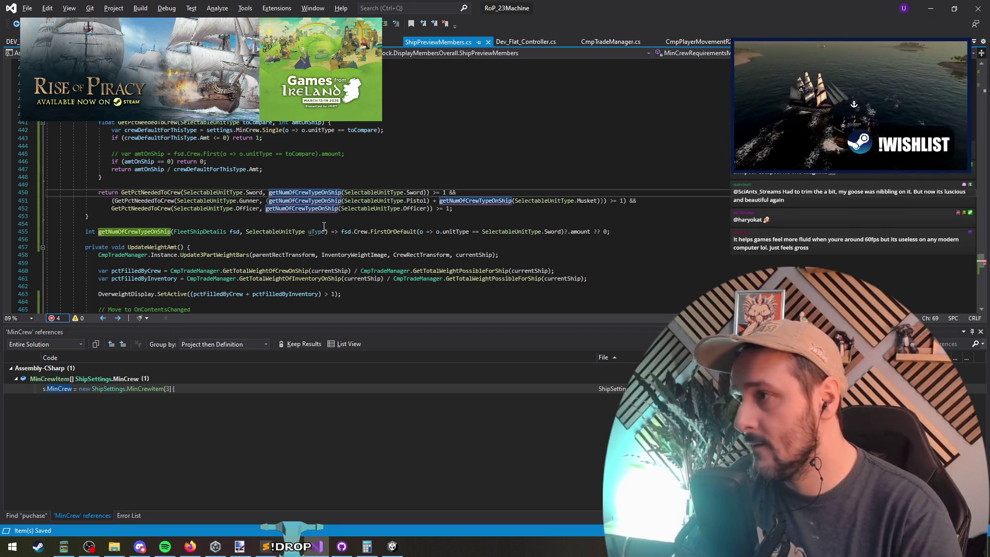
Pass fsd as the first argument in the sword, pistol and musket crew-check calls, and save.
key("ctrl+r")
key("ctrl+r")
key("Return")
key("Left")
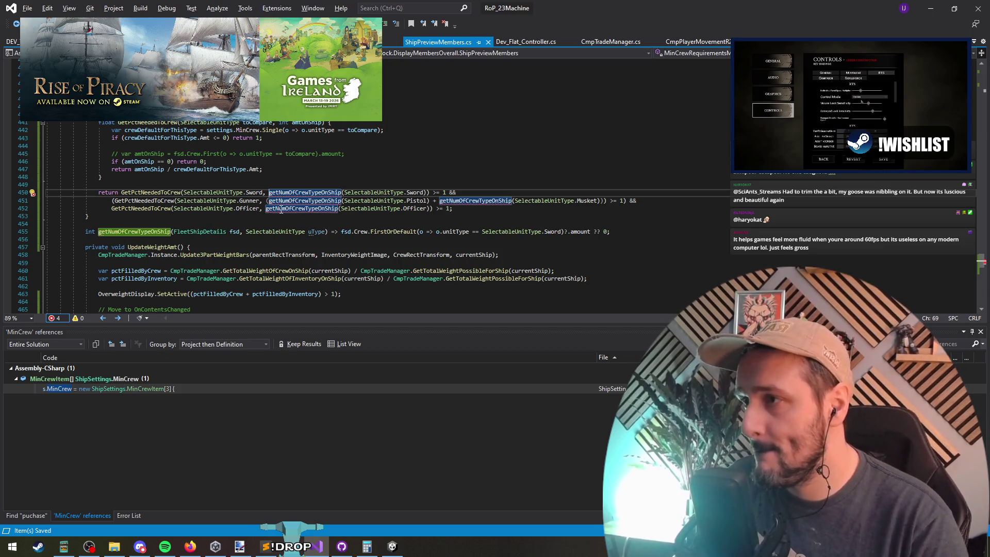
left_click(274, 193)
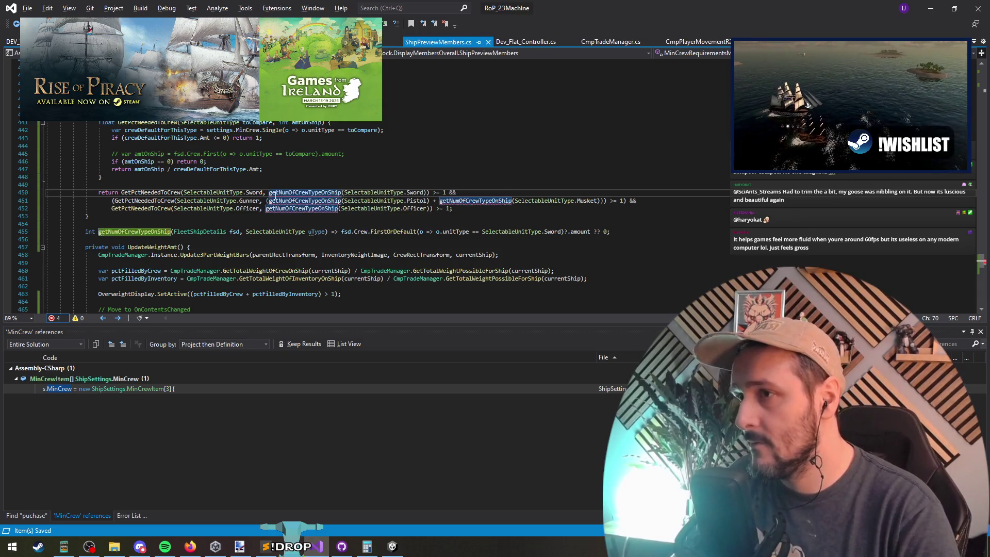
key("ctrl+Right")
key("ctrl+Right")
type("d,")
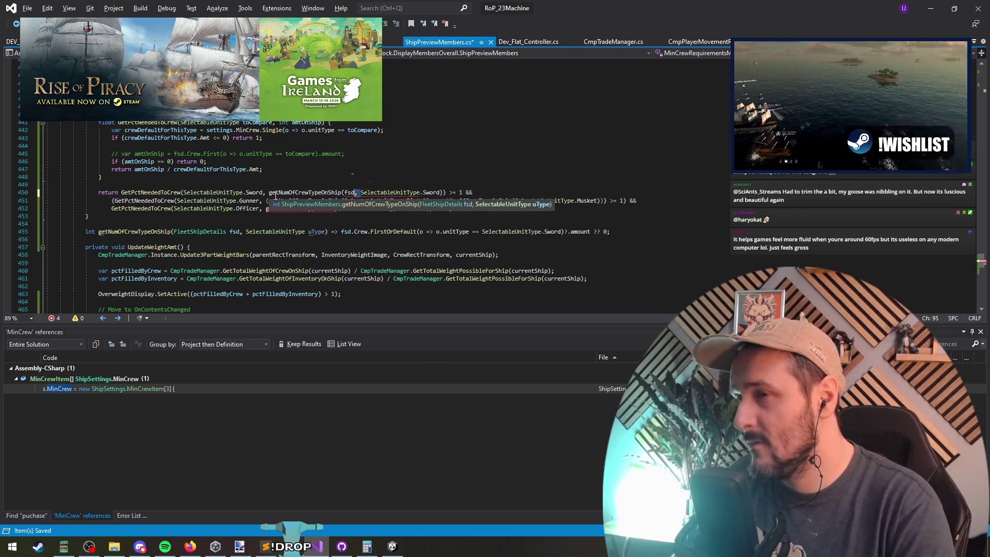
key("ctrl+Left")
key("ctrl+Left")
type("fsd,")
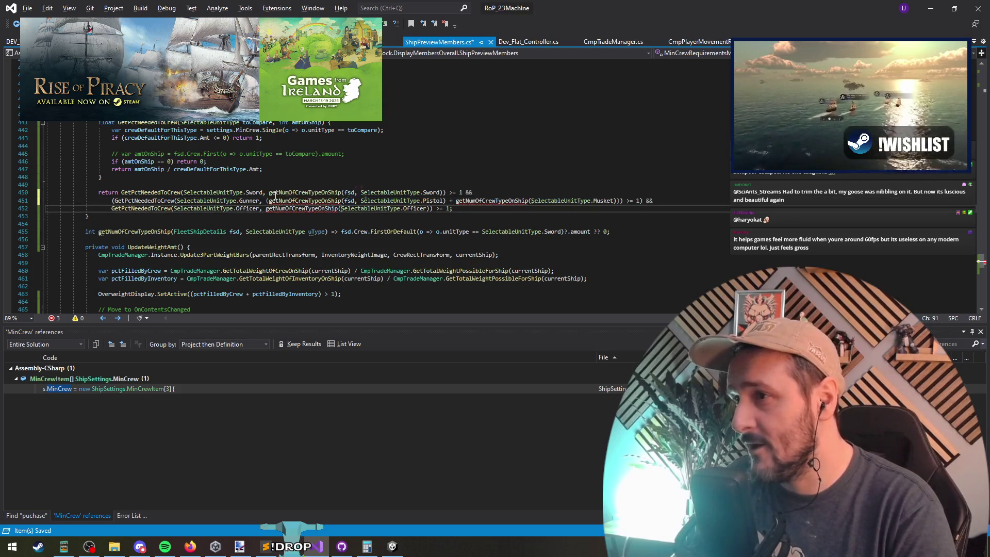
key("ctrl+Right")
key("ctrl+Right")
key("ctrl+Right")
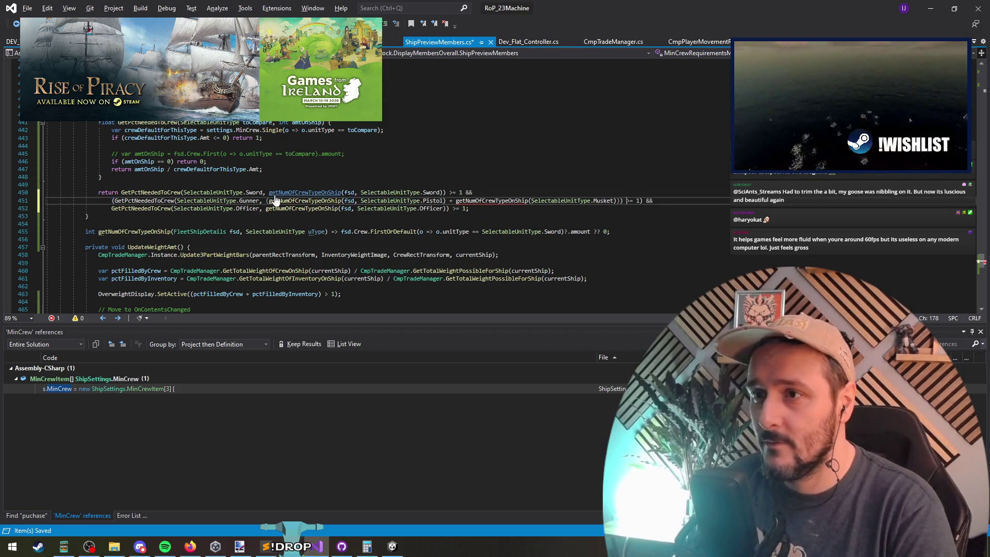
type("fsd,")
key("ctrl+s")
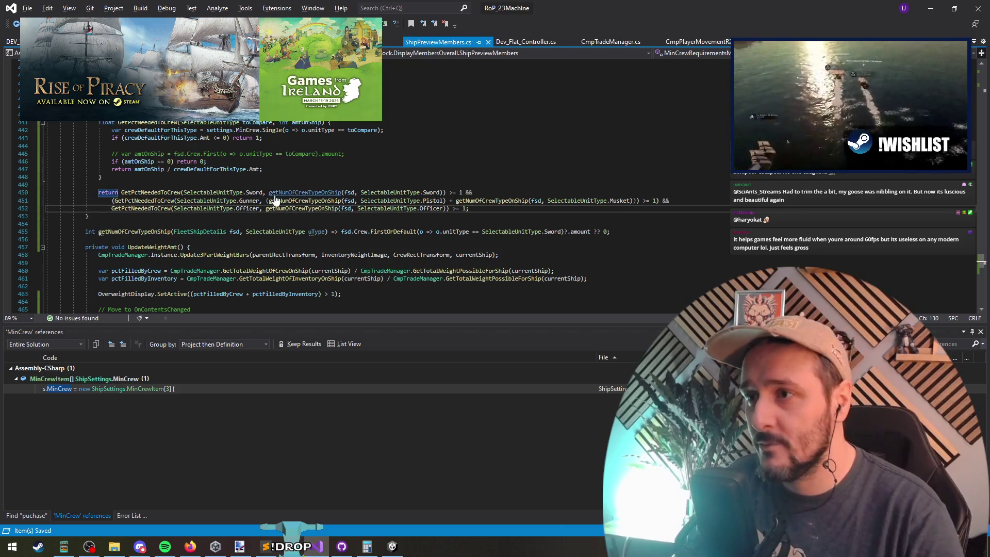
Fix the line break before UpdateWeightAmt and rename the helper to GetNumOfCrewTypeOnShip, removing the stray H.
left_click(183, 241)
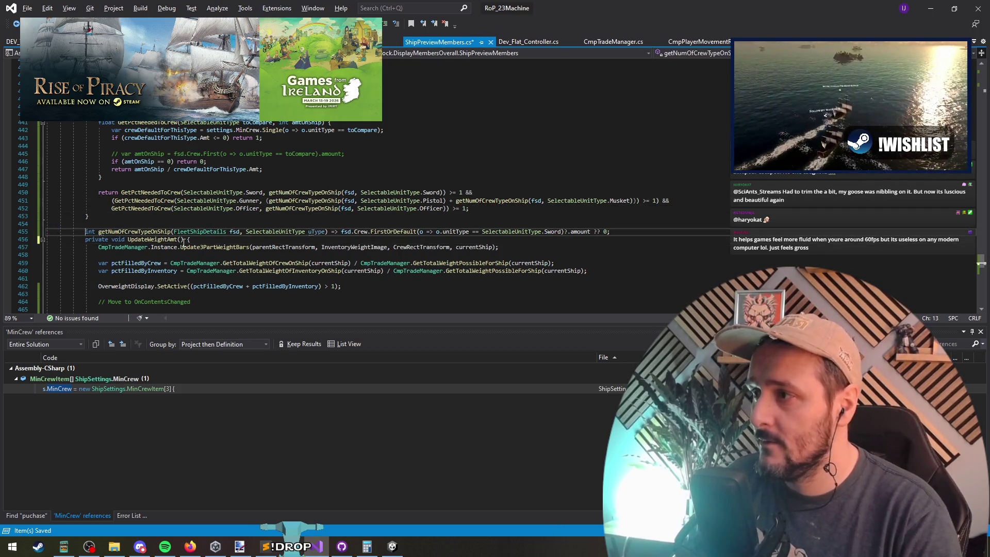
key("Delete")
key("Return")
key("Up")
key("Up")
key("ctrl+Right")
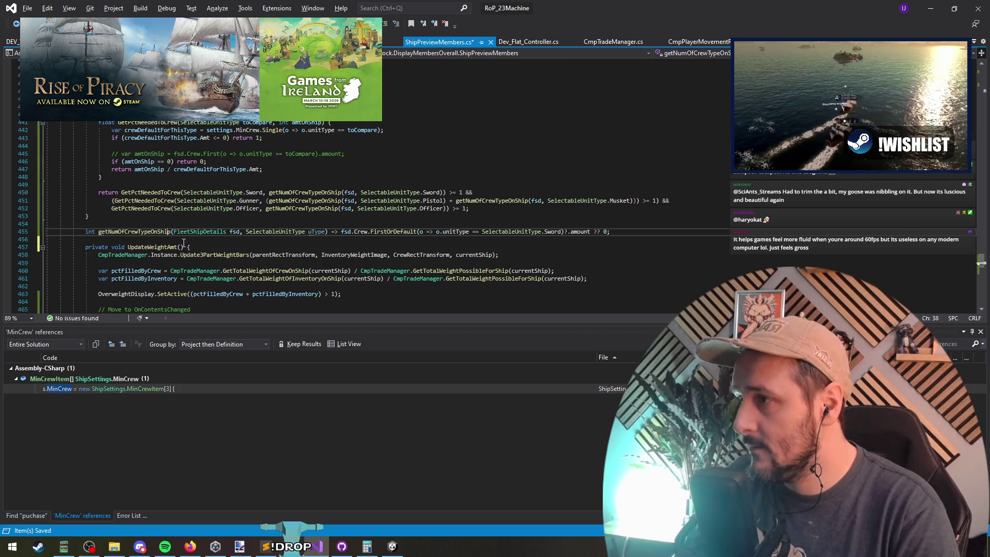
key("ctrl+r")
key("ctrl+r")
type("GH")
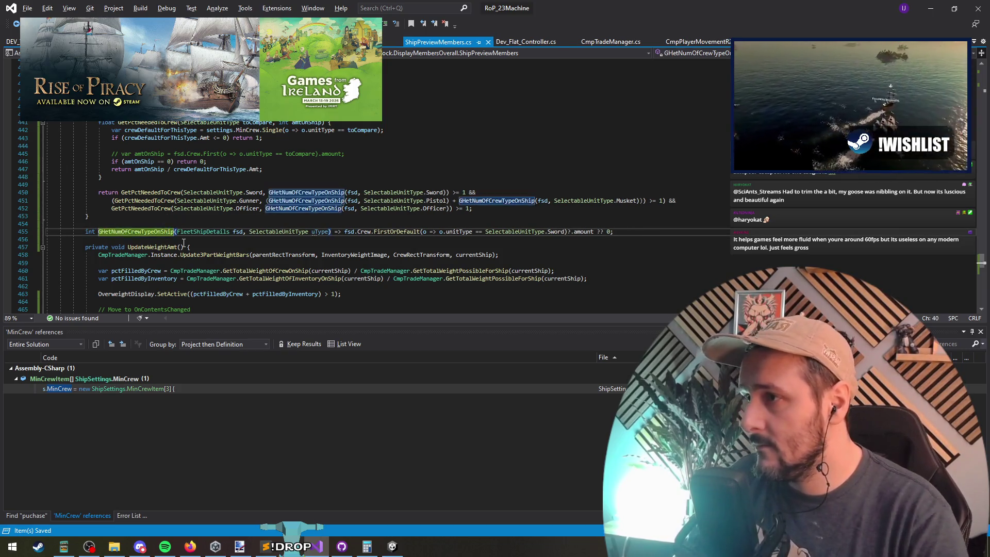
key("Return")
key("Delete")
key("Return")
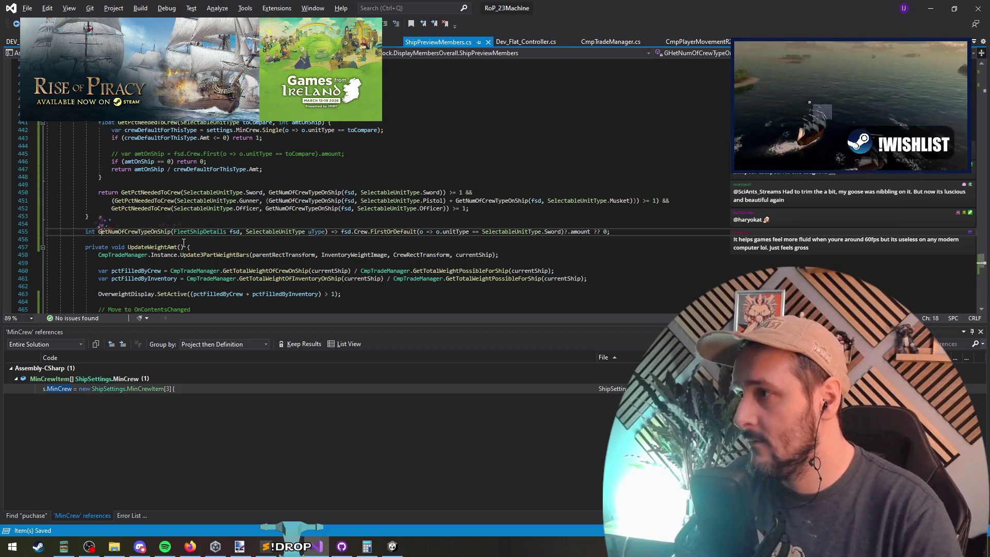
scroll(305, 189, "down", 6)
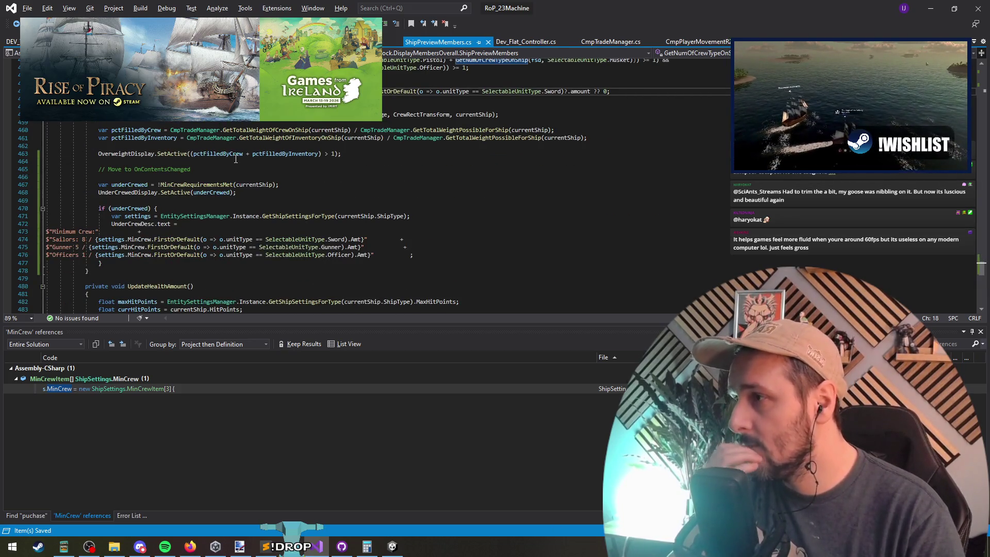
Replace the Gunner requirement 5 with the interpolated Pistol plus Musket crew count.
scroll(236, 159, "up", 2)
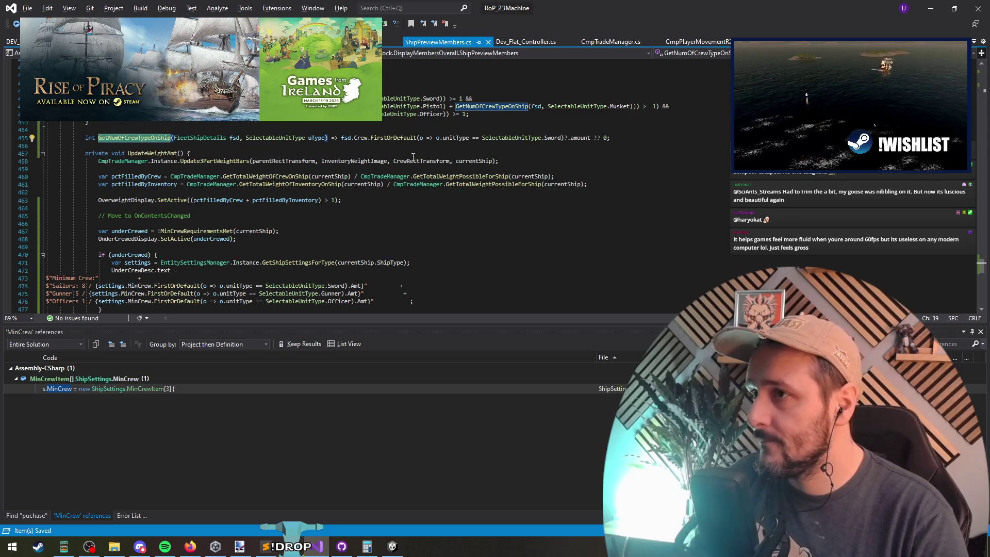
left_click(635, 106)
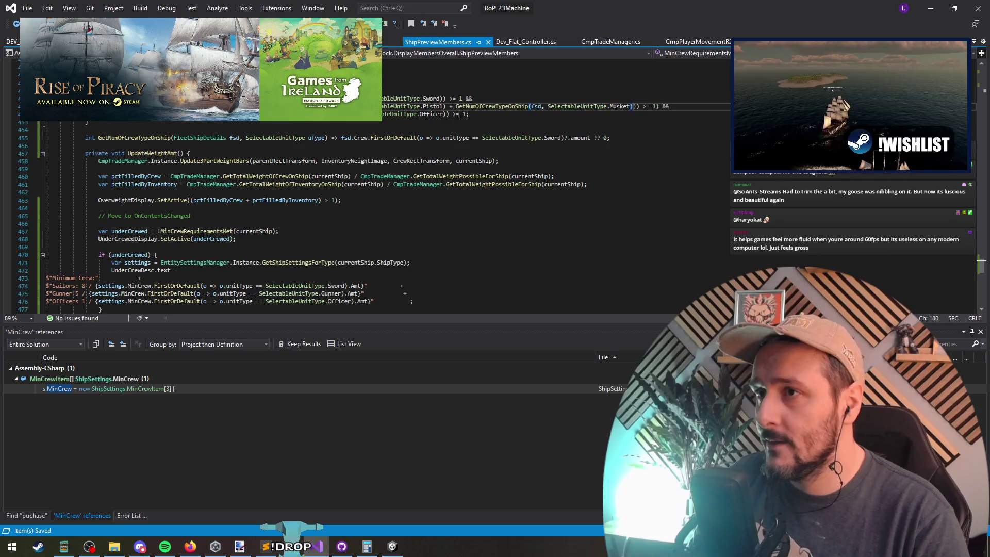
left_click(636, 107)
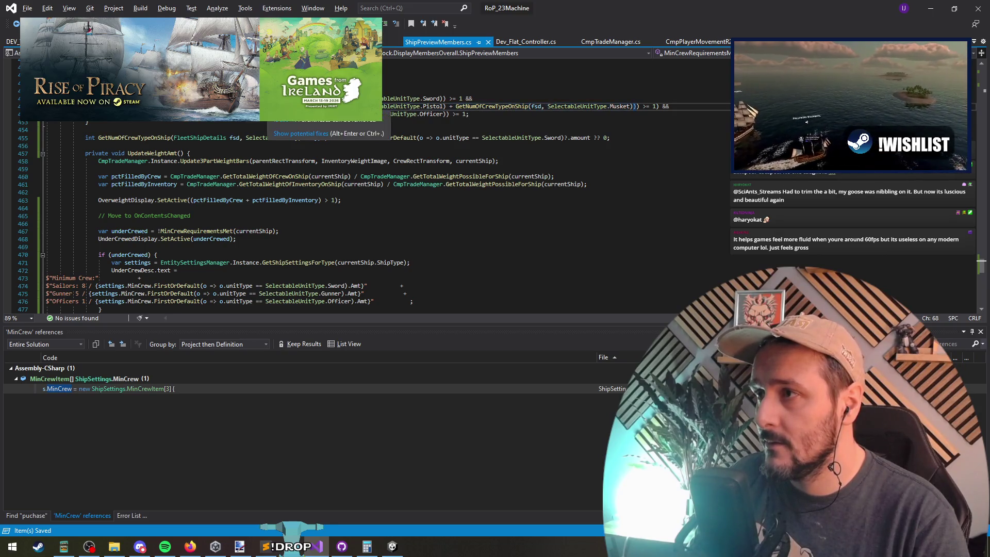
key("shift+alt+equal")
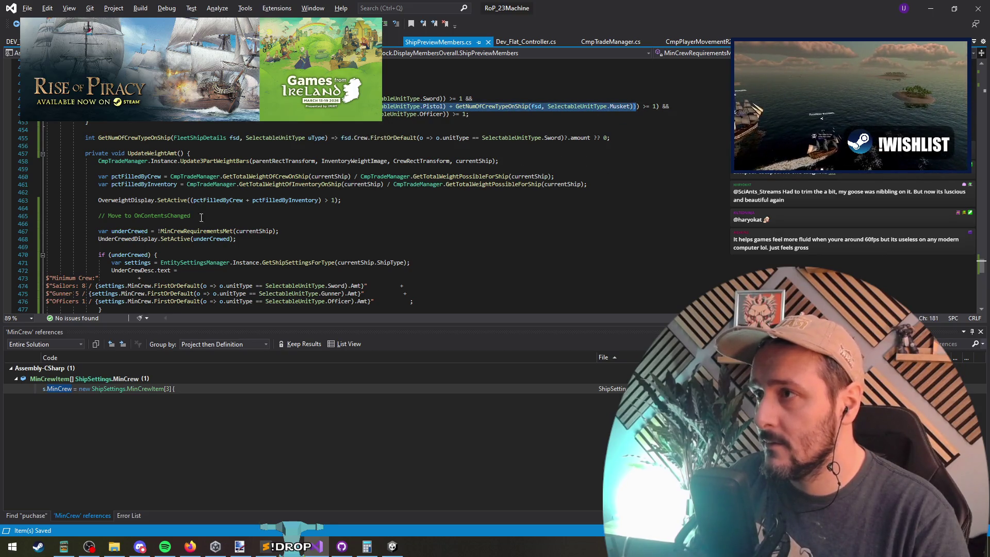
double_click(77, 293)
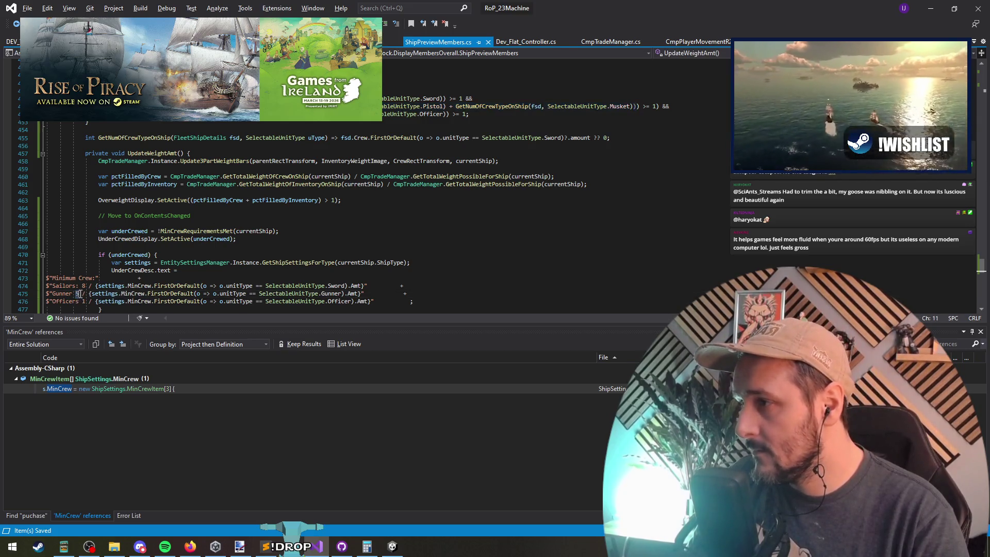
type("(GetNumOfCrewTypeOnShip(fsd, SelectableUnitType.Pistol) + GetNumOfCrewTypeOnShip(fsd, SelectableUnitType.Musket))")
key("shift+alt+equal")
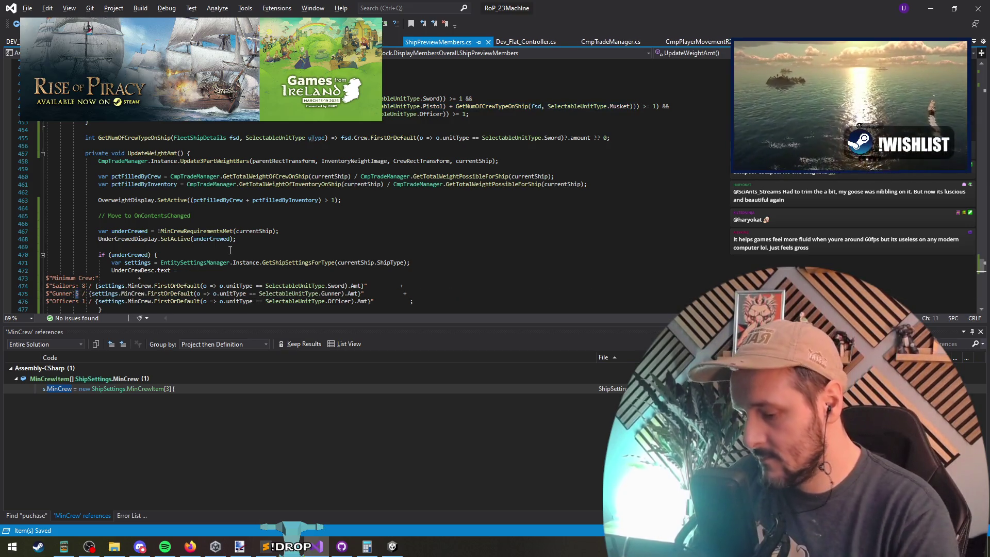
type("{")
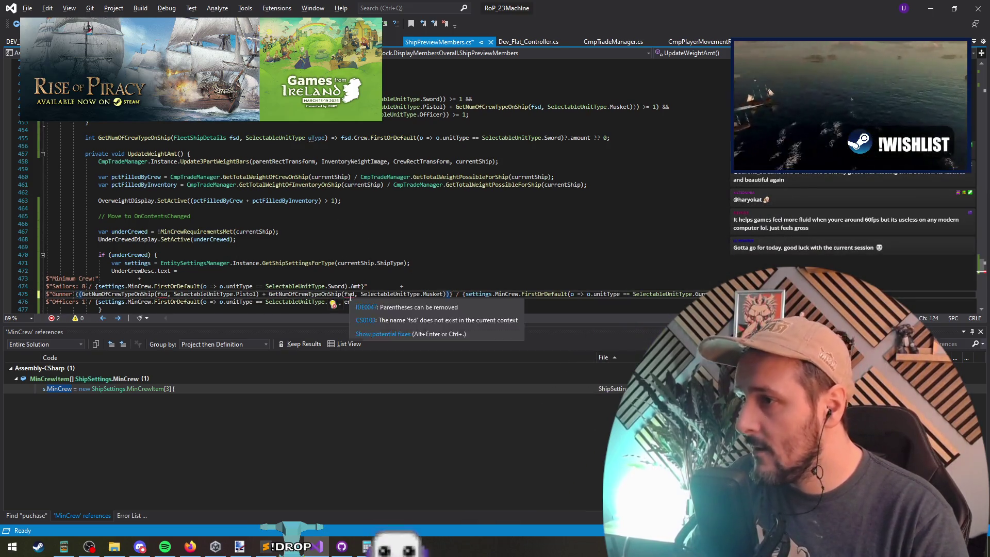
Change both fsd arguments in the Gunner line to currentShip.
left_click(354, 296)
double_click(350, 294)
type("currentShip")
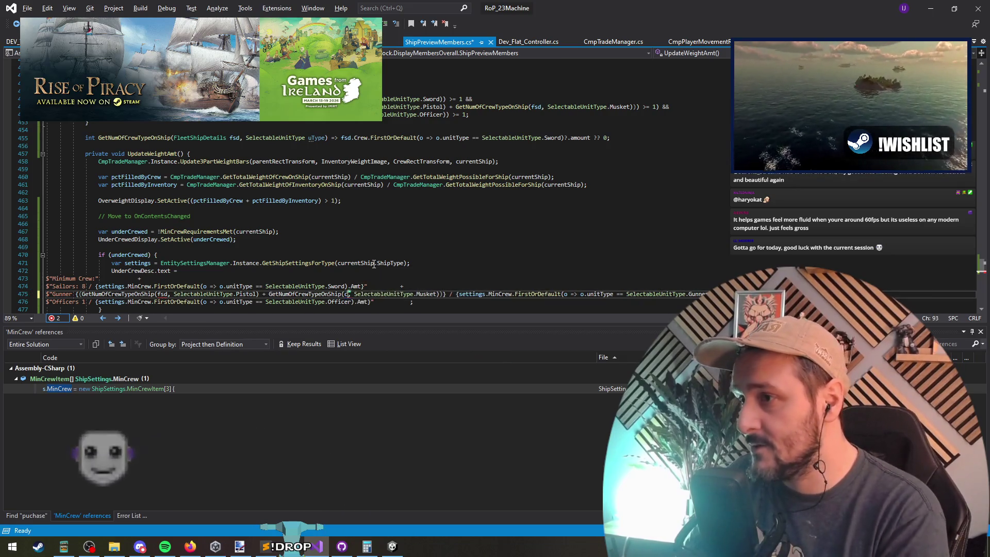
key("Left")
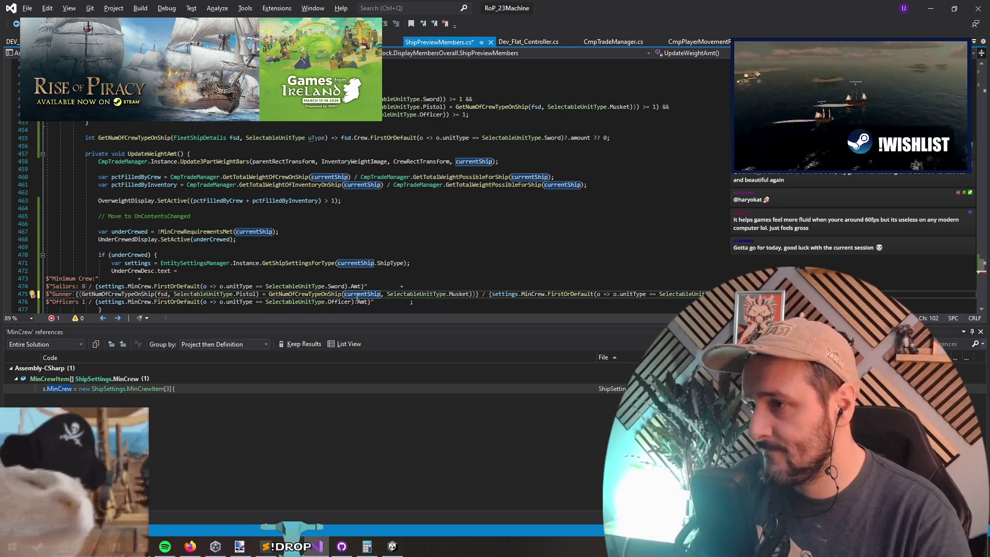
double_click(163, 294)
type("currentShip")
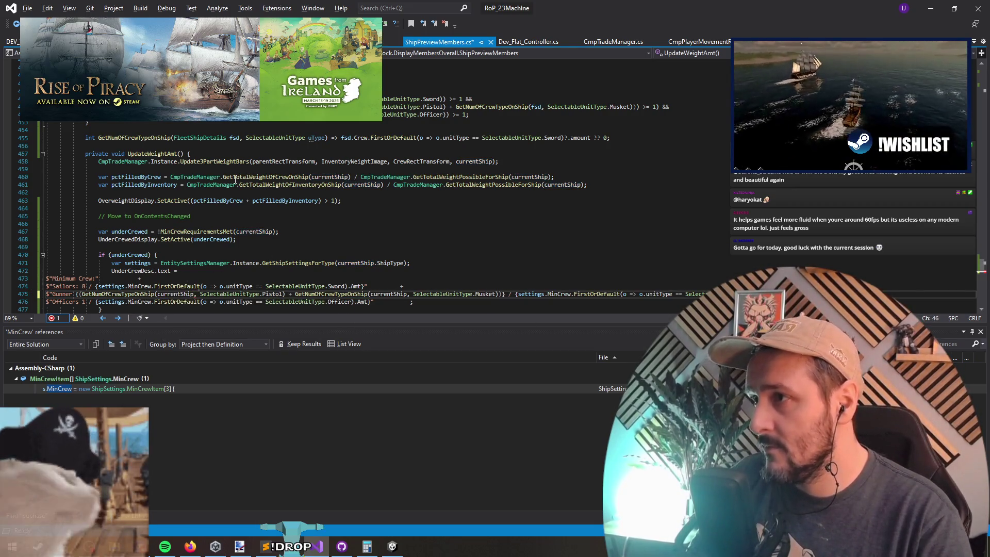
Replace the Sailors requirement 8 with the interpolated Sword crew count call.
left_click_drag(474, 99, 309, 99)
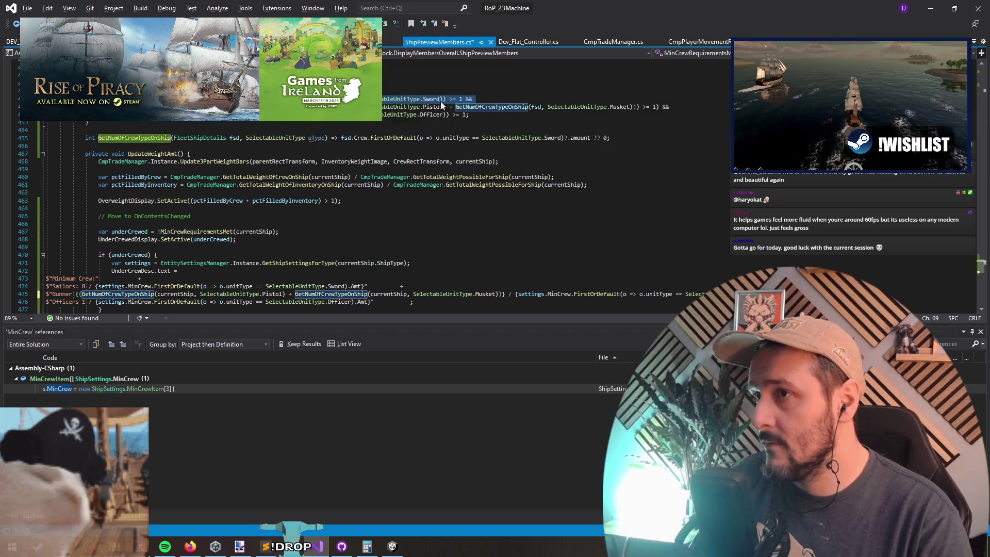
left_click(308, 98)
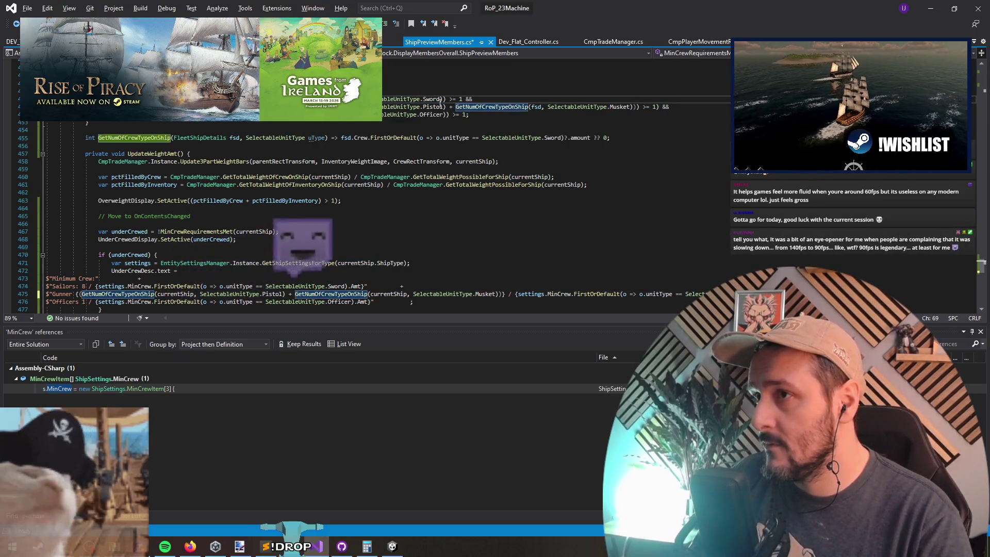
left_click(86, 286)
key("BackSpace")
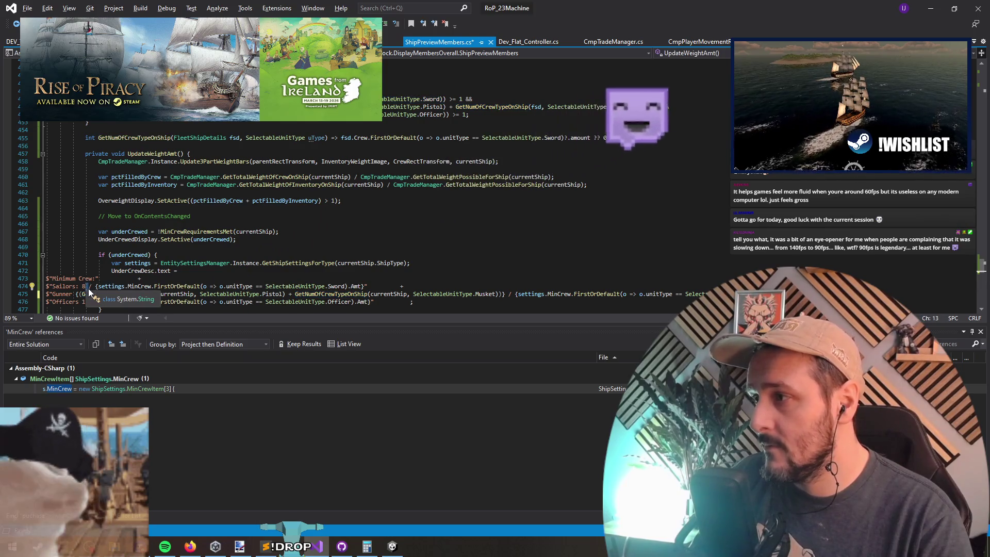
type("GetNumOfCrewTypeOnShip(fsd, SelectableUnitType.Sword)")
scroll(253, 253, "down", 2)
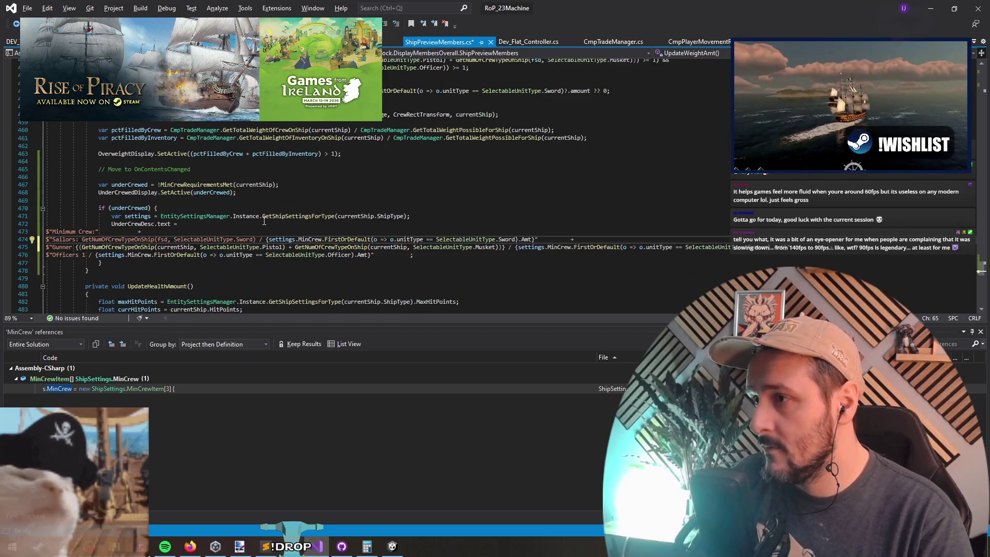
key("ctrl+z")
type("{")
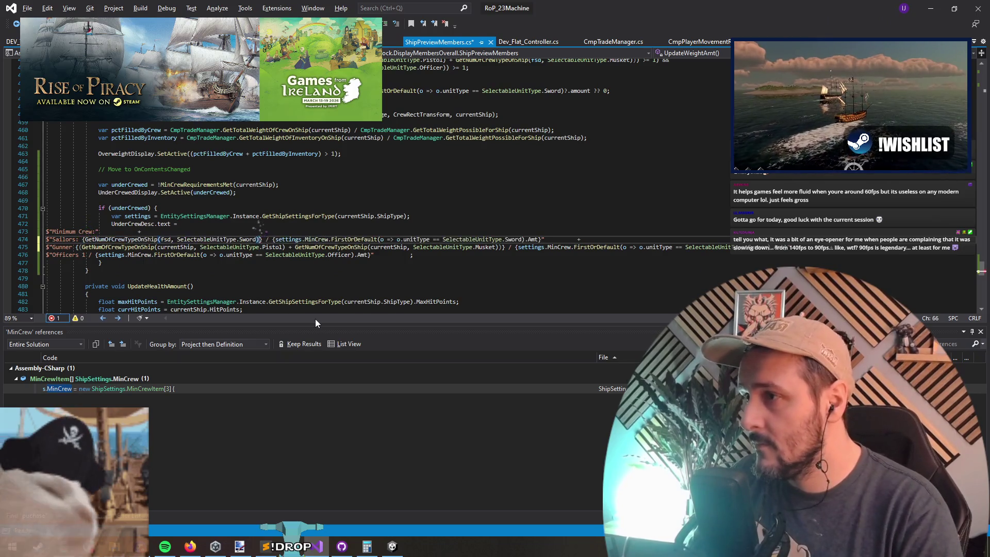
key("ctrl+v")
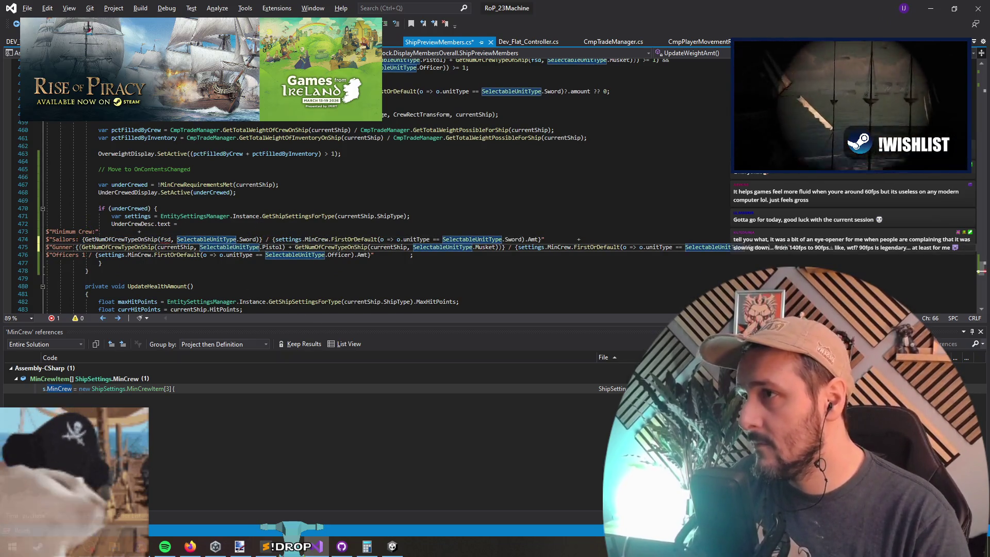
scroll(361, 217, "up", 1)
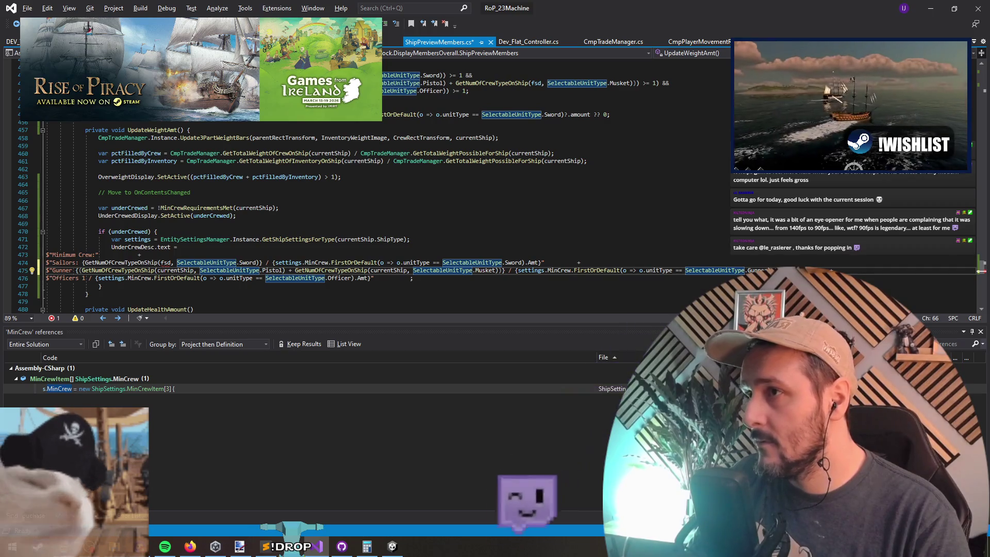
Put the interpolated Officer crew count call into the Officers line.
left_click_drag(304, 91, 447, 91)
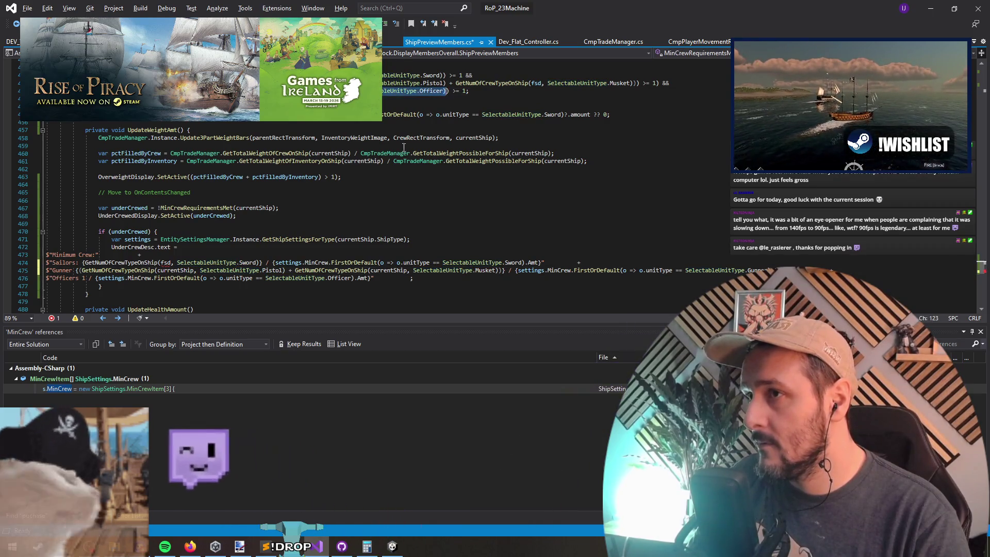
key("ctrl+c")
left_click(85, 279)
key("ctrl+v")
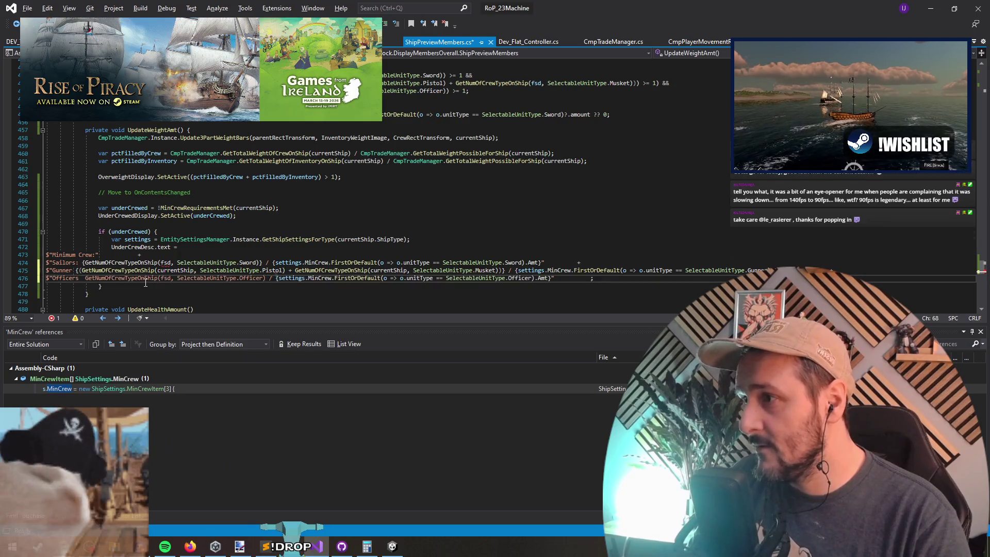
key("ctrl+shift+Left")
key("ctrl+shift+Left")
key("ctrl+shift+Left")
type("{")
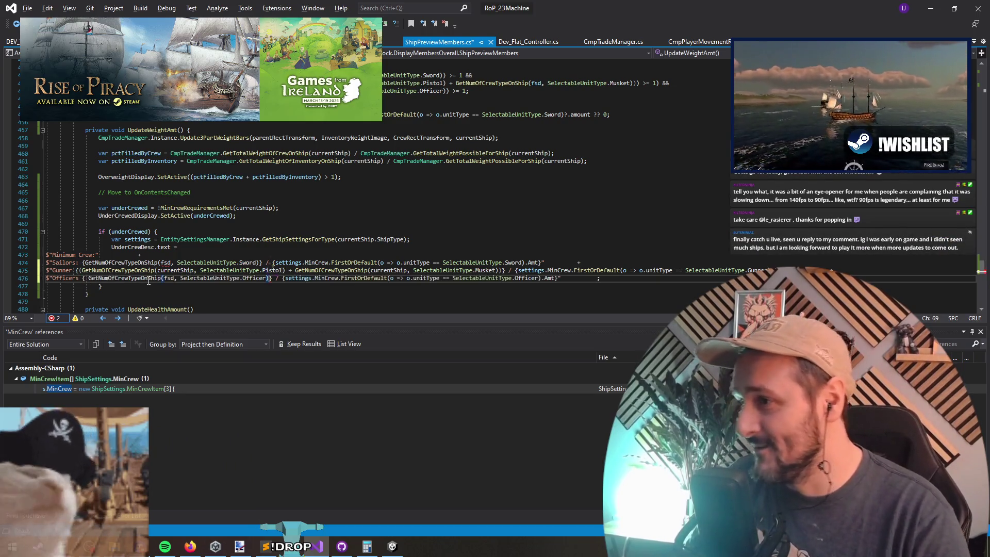
Switch the Sailors and Officers crew calls from fsd to currentShip and save.
left_click(166, 264)
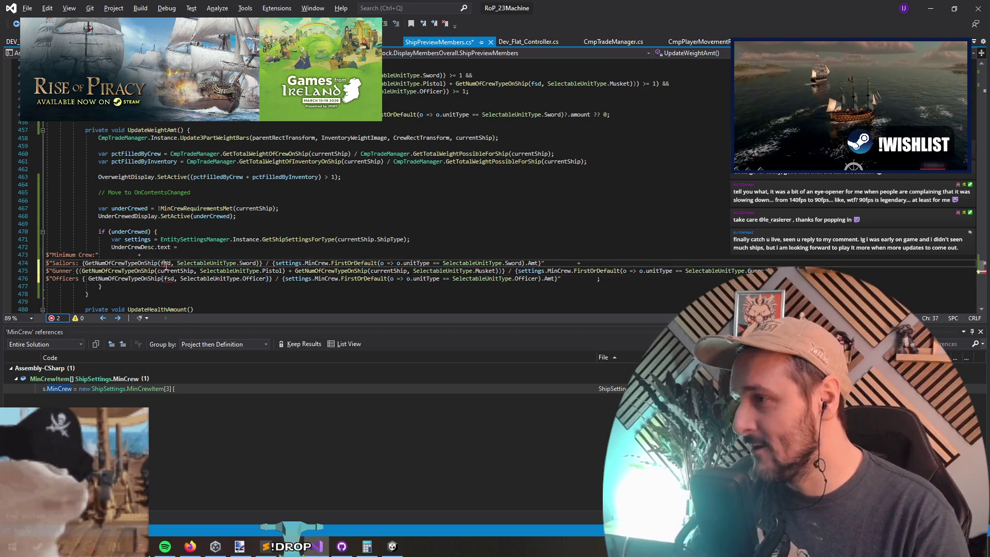
double_click(166, 263)
type("currentShip")
double_click(168, 278)
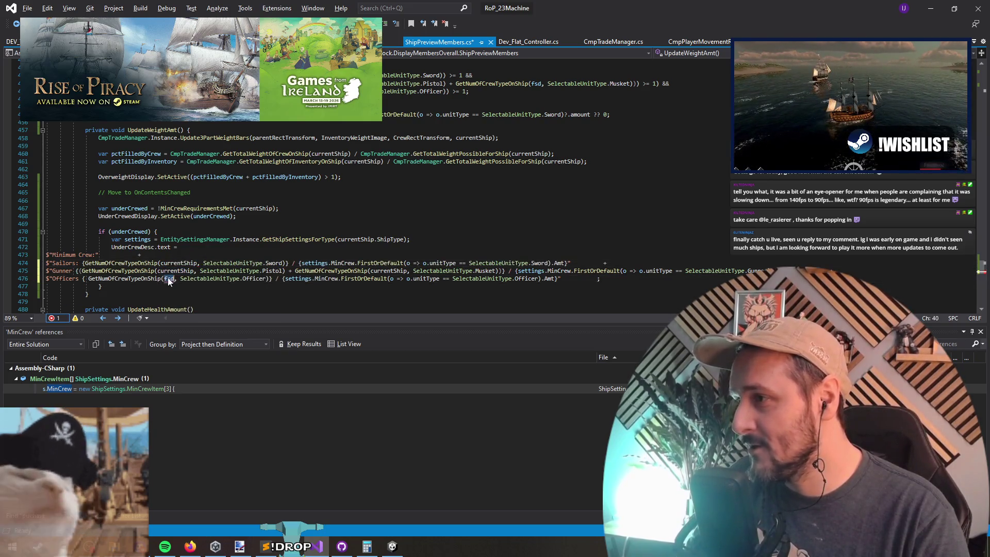
type("currentShip")
left_click(139, 255)
key("ctrl+s")
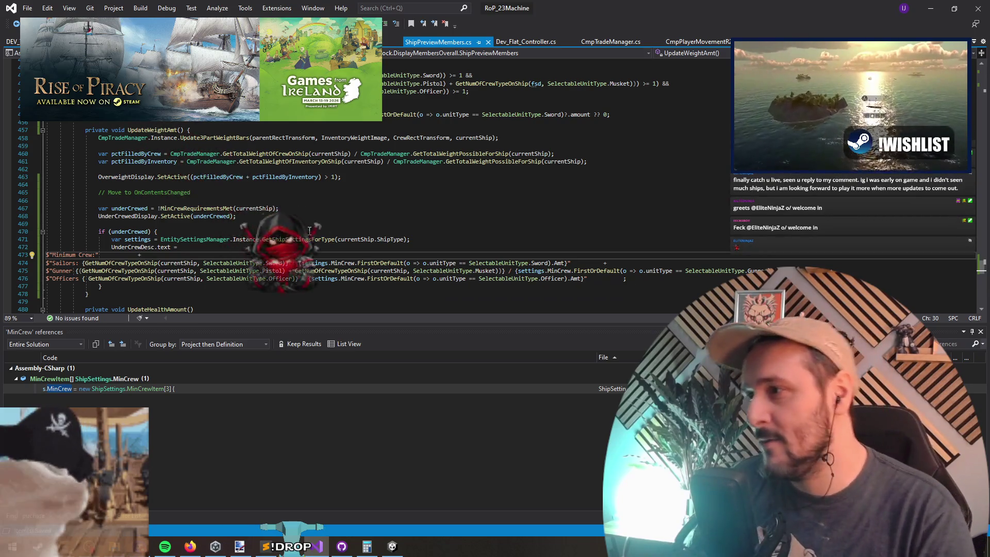
Remove stray spaces before the plus signs and semicolon, save, and return to Unity.
double_click(119, 256)
key("BackSpace")
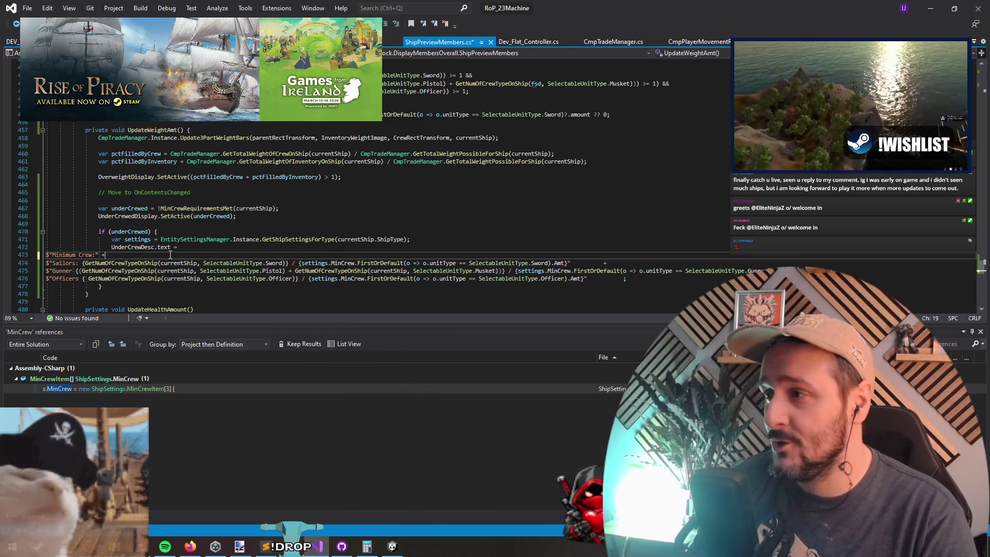
double_click(588, 263)
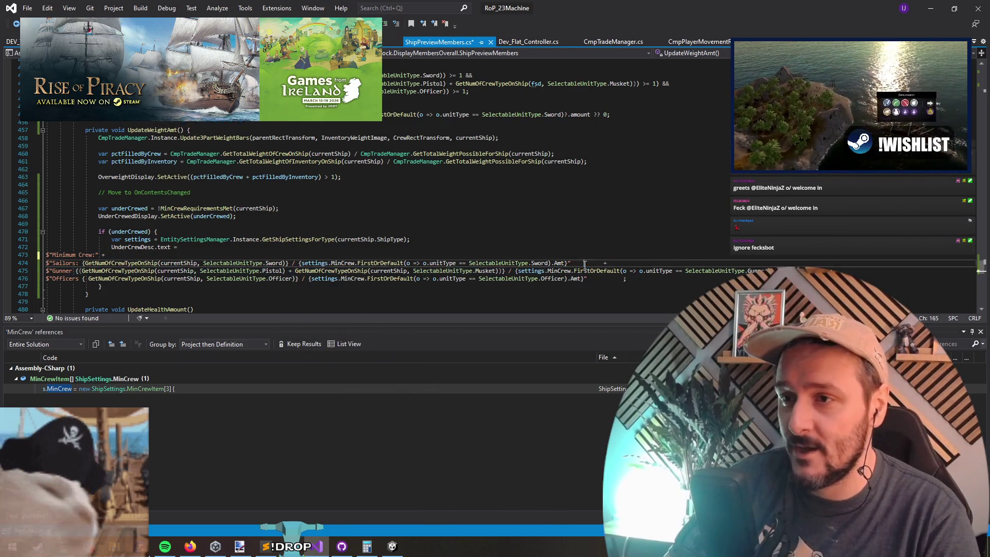
key("BackSpace")
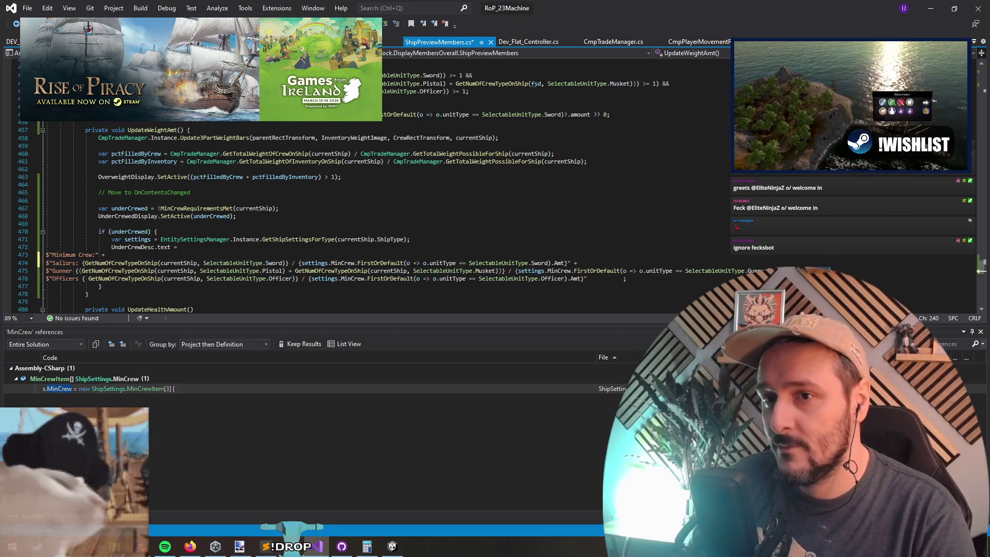
double_click(605, 279)
key("BackSpace")
left_click(626, 256)
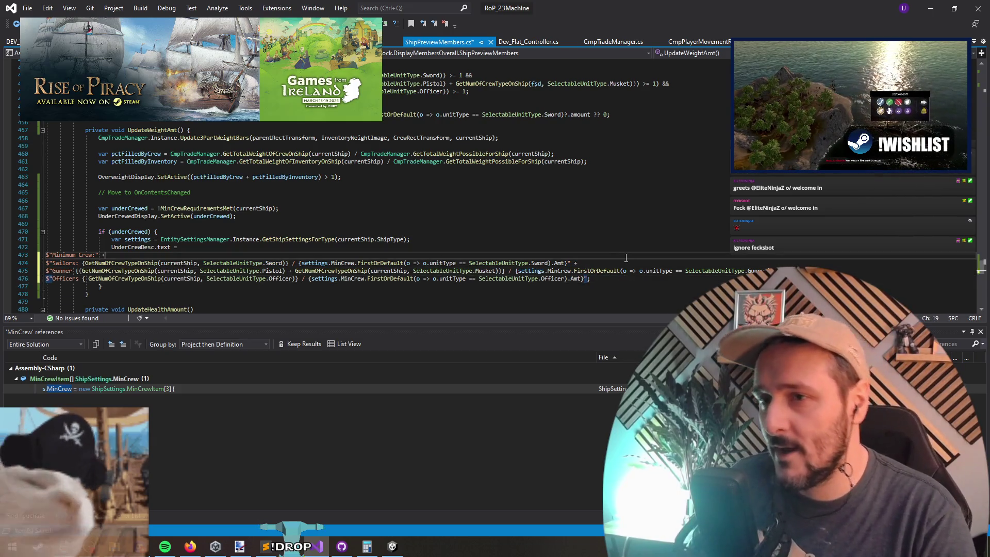
key("ctrl+s")
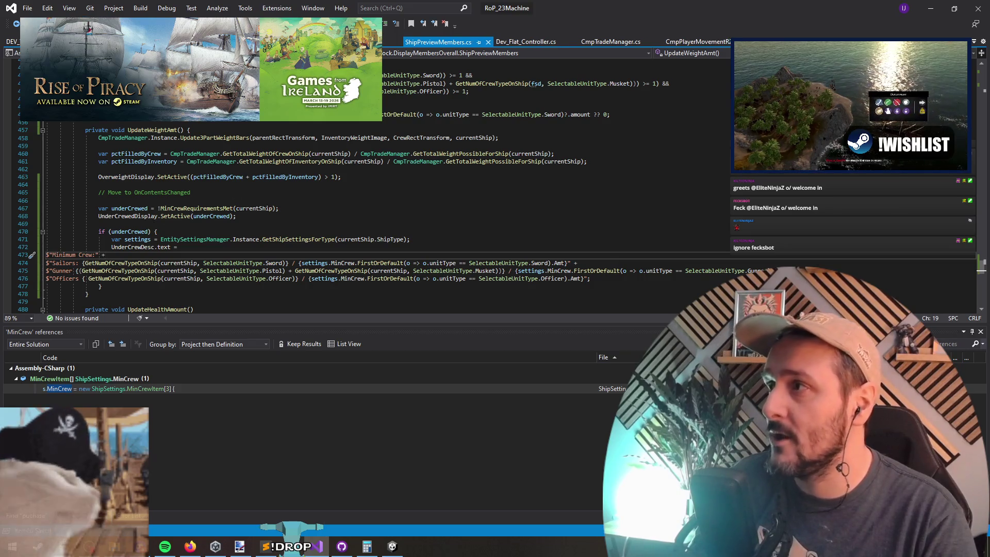
left_click(930, 8)
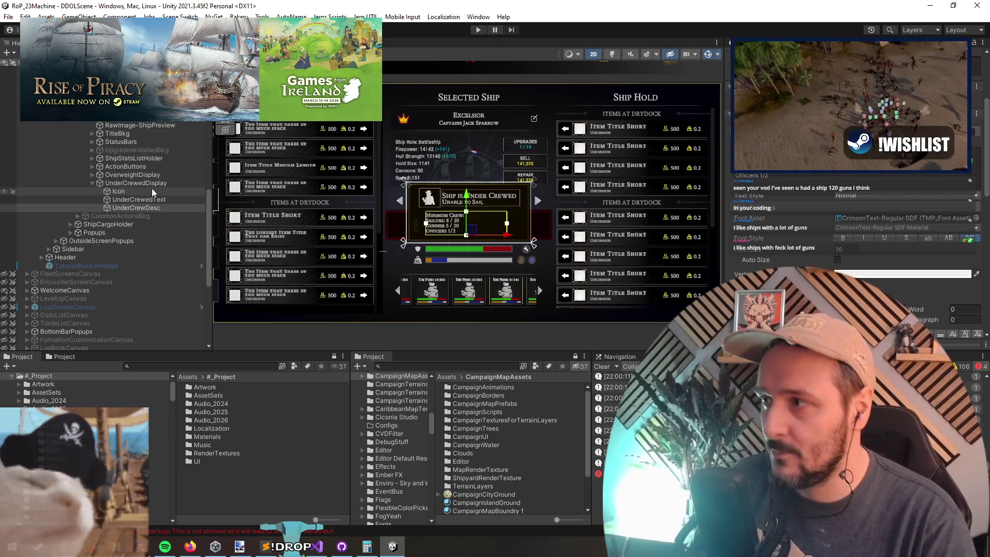
Select UnderCrewDesc in the Hierarchy to check its crew text, then go back to the script.
left_click(158, 207)
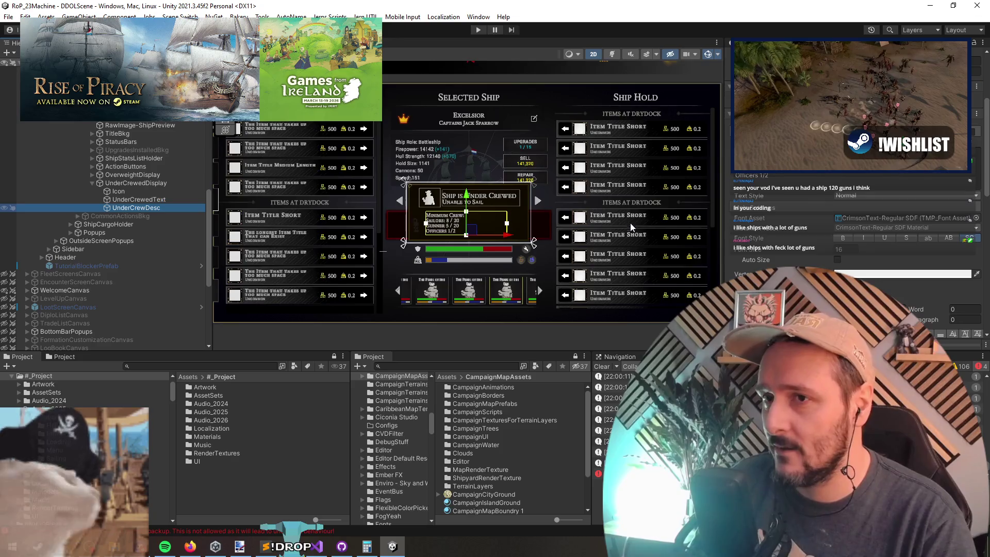
key("alt+Tab")
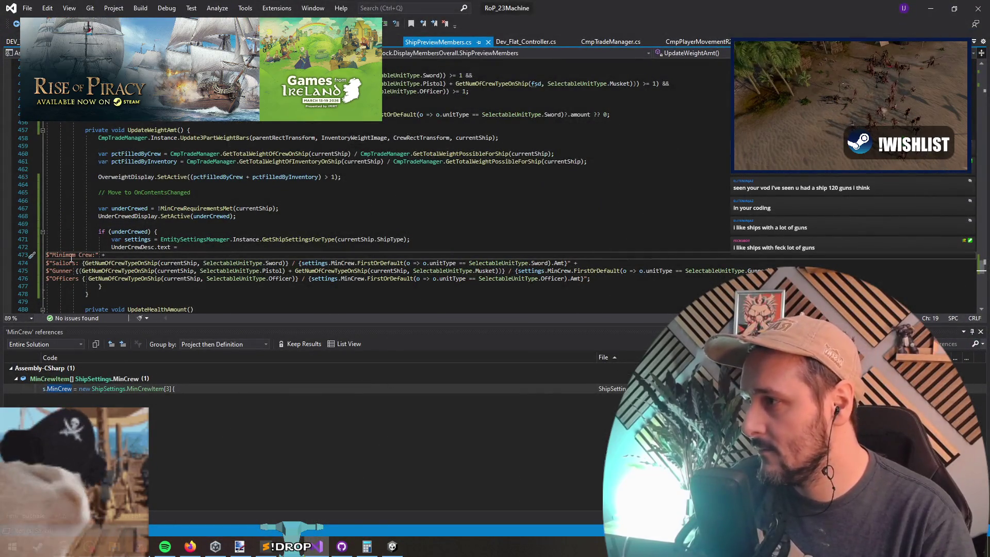
Add a \n line break after 'Minimum Crew:' and each crew line, then save.
left_click(103, 256)
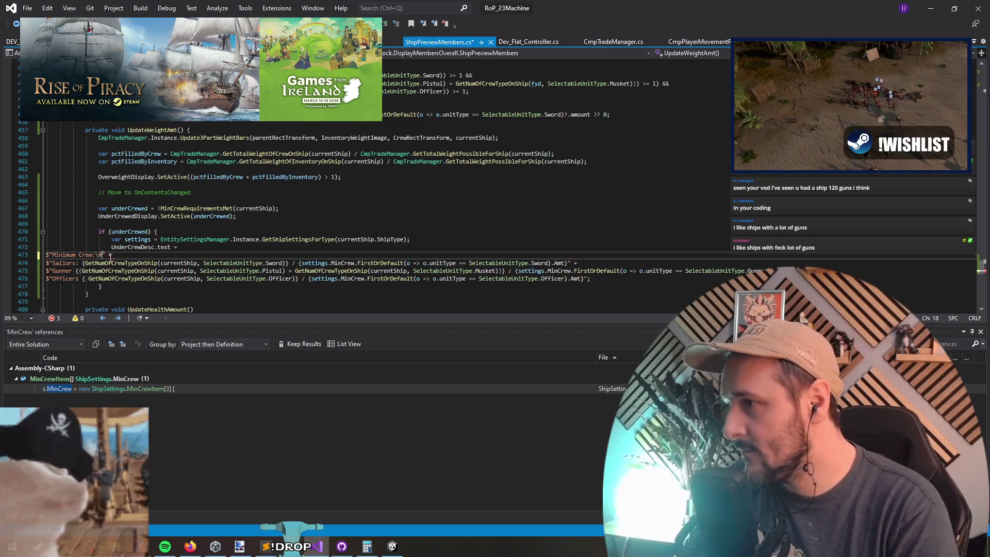
left_click(569, 263)
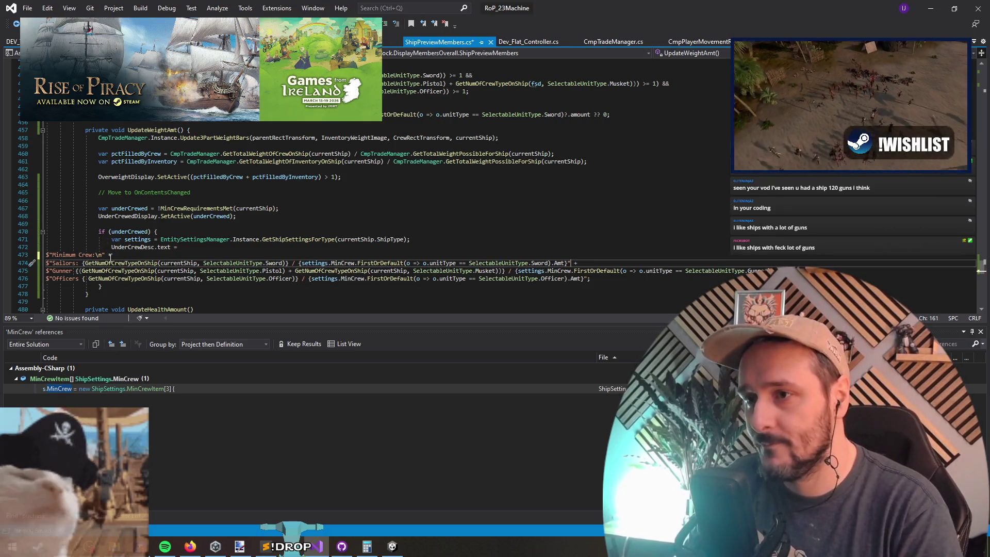
key("BackSpace")
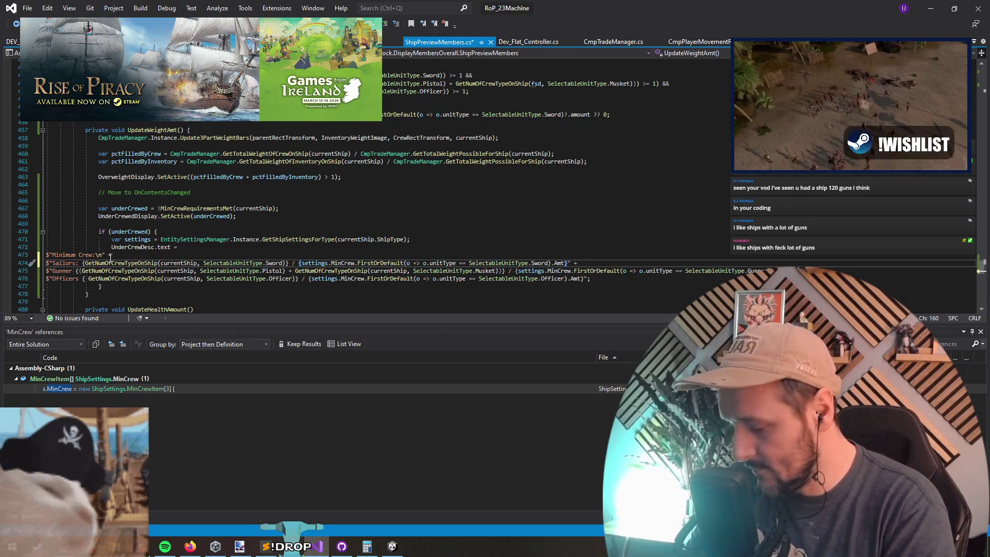
type("\\n")
key("Down")
key("End")
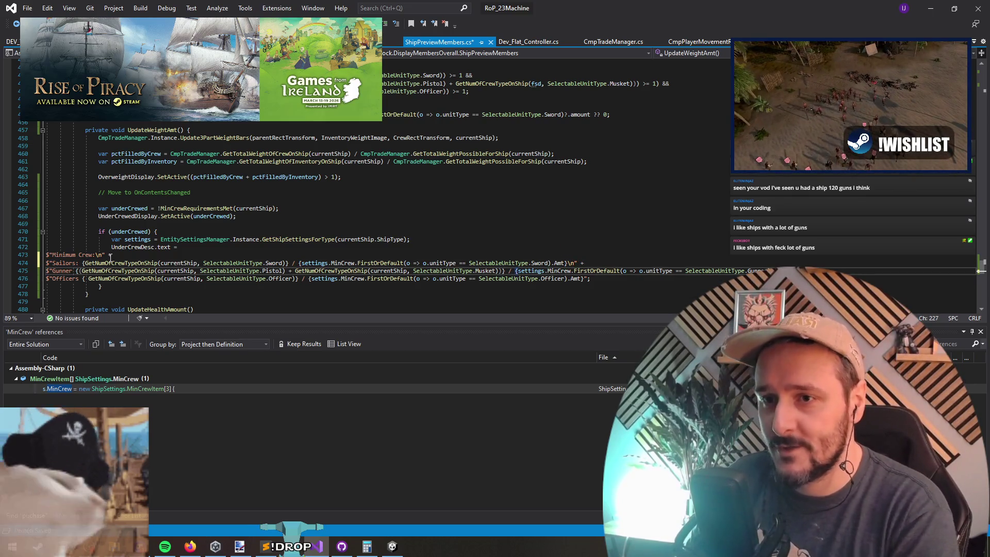
key("Down")
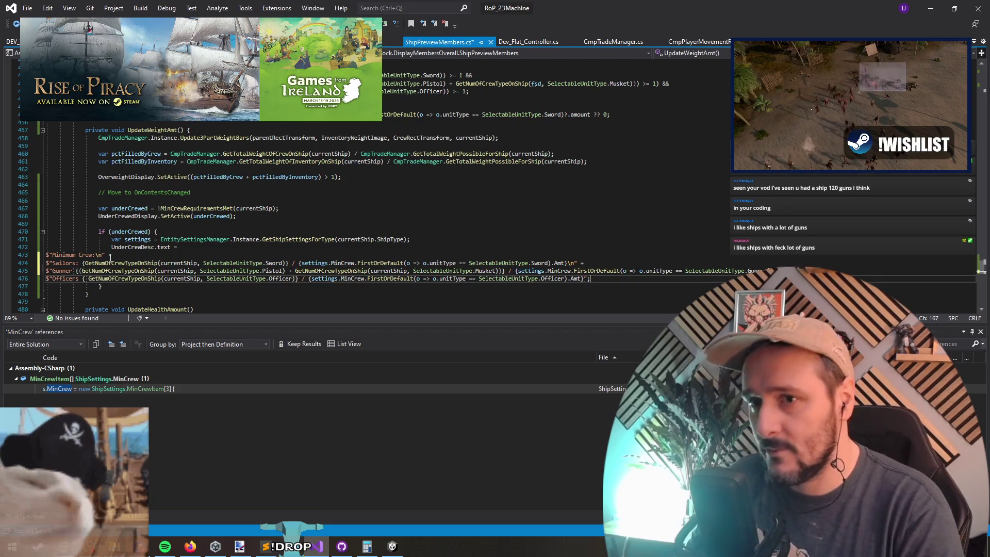
key("Down")
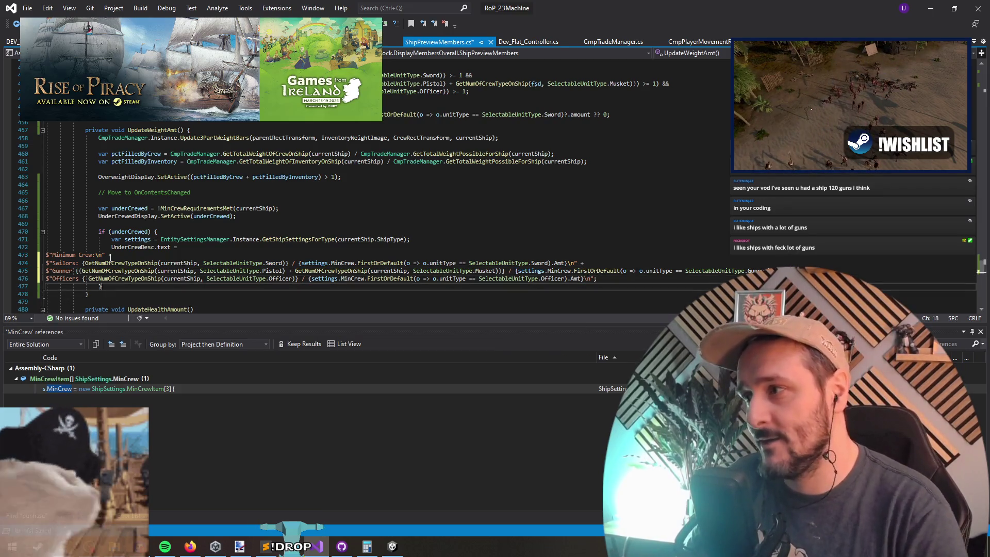
key("ctrl+s")
Indent the minimum-crew text lines, move the semicolon to its own line, save, and switch to Unity.
key("Home")
key("Home")
key("shift+Up")
key("shift+Up")
key("shift+Up")
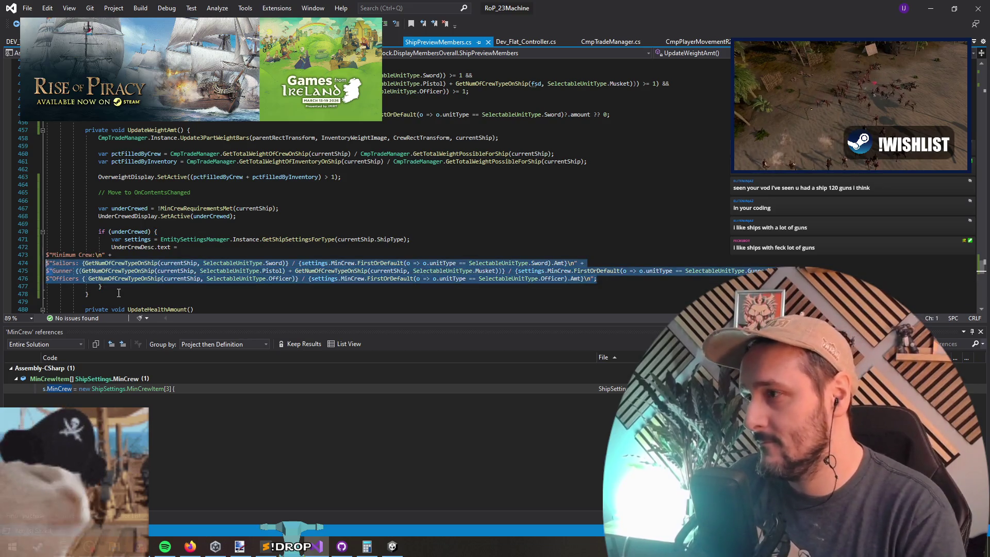
key("Tab")
key("Tab")
key("Tab")
key("Tab")
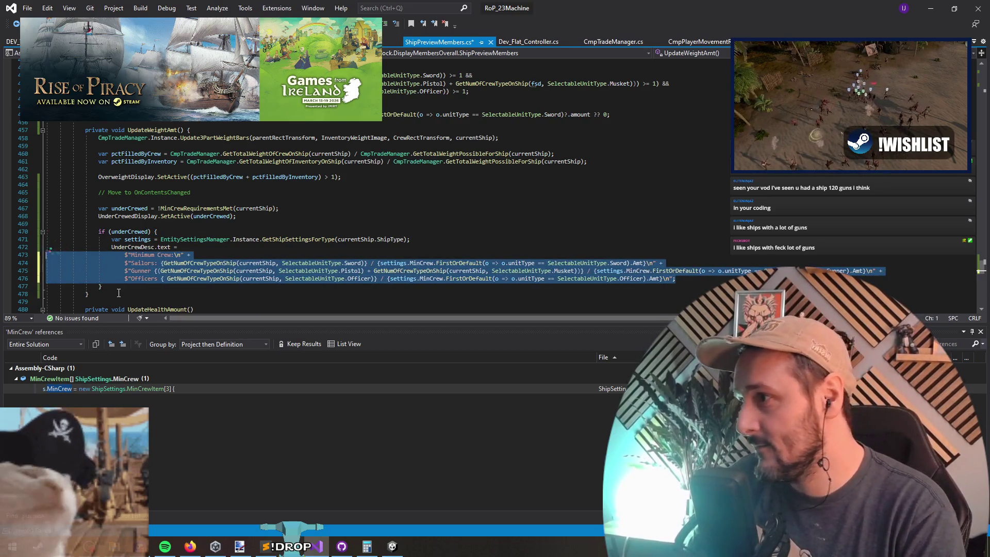
key("End")
key("Left")
key("Return")
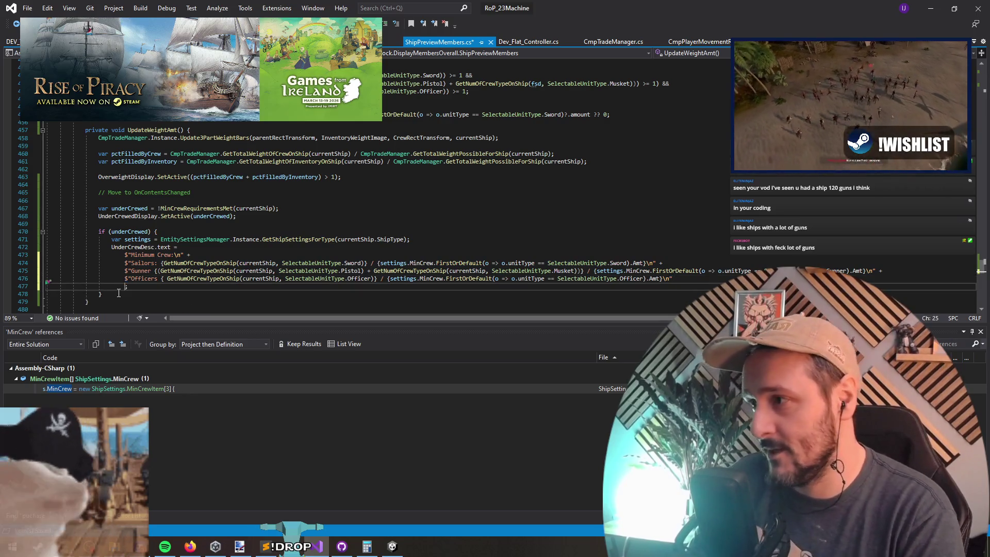
key("ctrl+s")
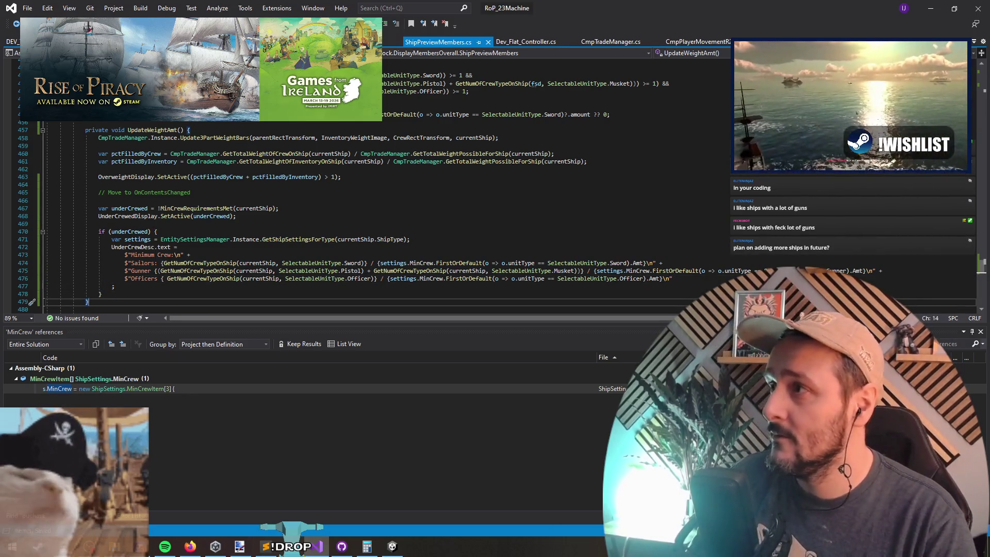
left_click(930, 9)
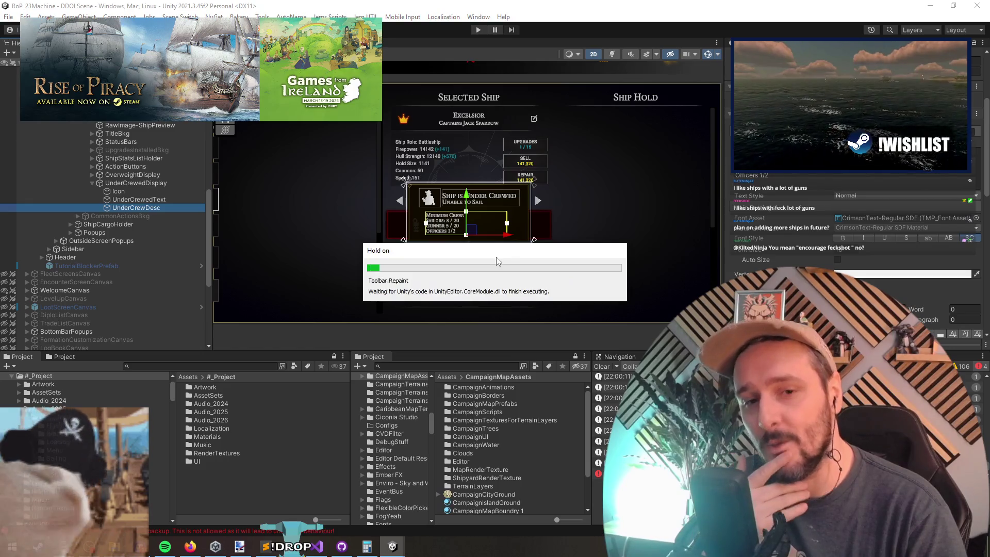
Inspect UnderCrewedDisplay, Drydock, Background and IslandScreensCanvas canvas settings in the Hierarchy.
left_click(103, 182)
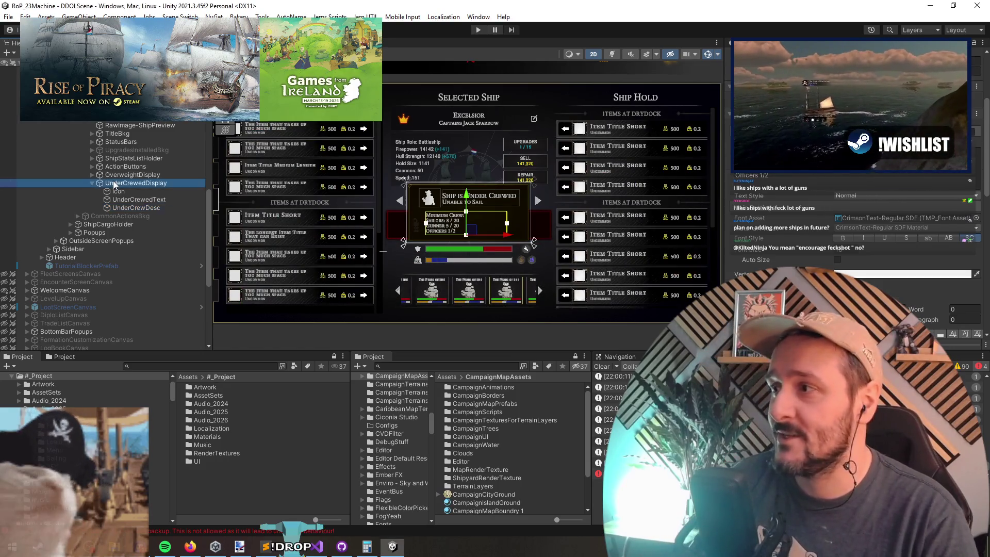
scroll(162, 194, "up", 5)
left_click(117, 150)
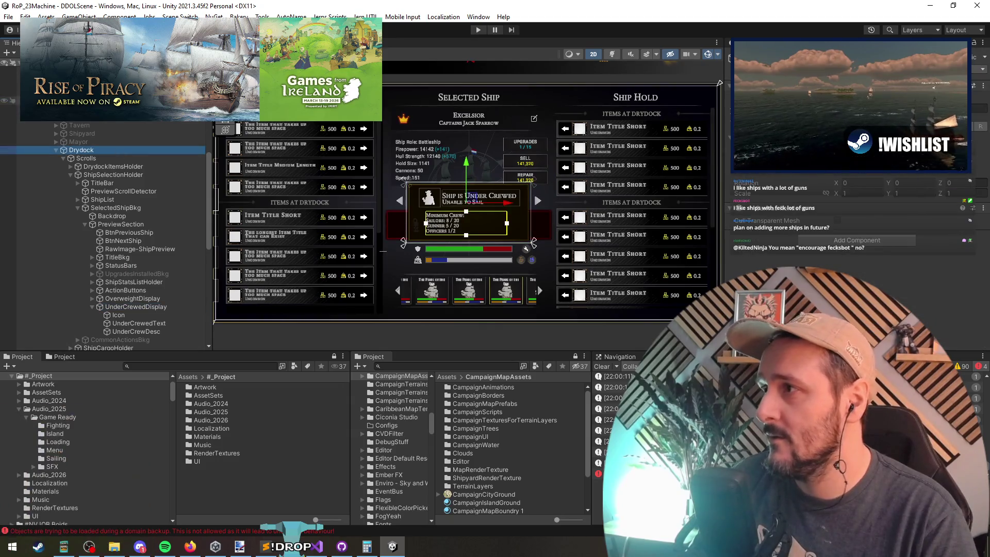
left_click(217, 196)
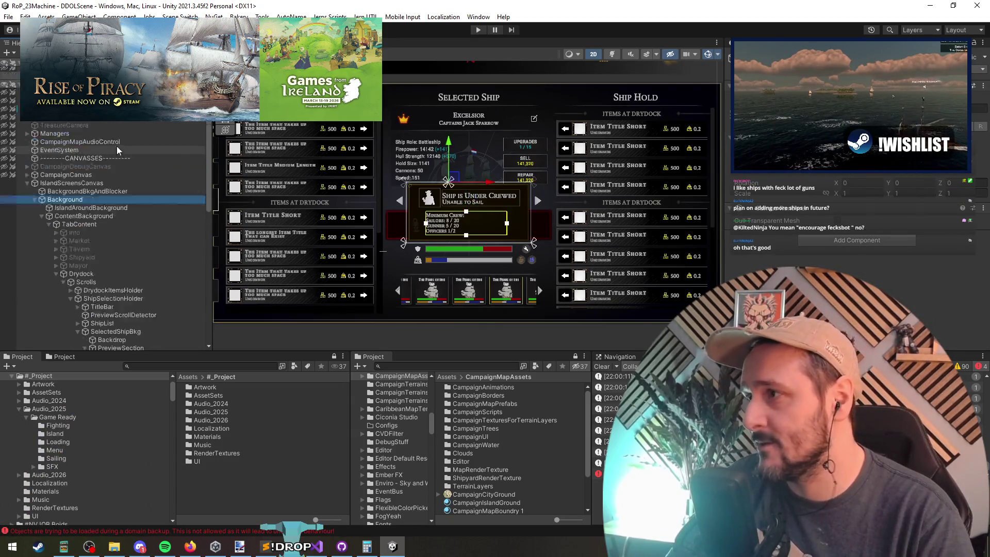
left_click(77, 214)
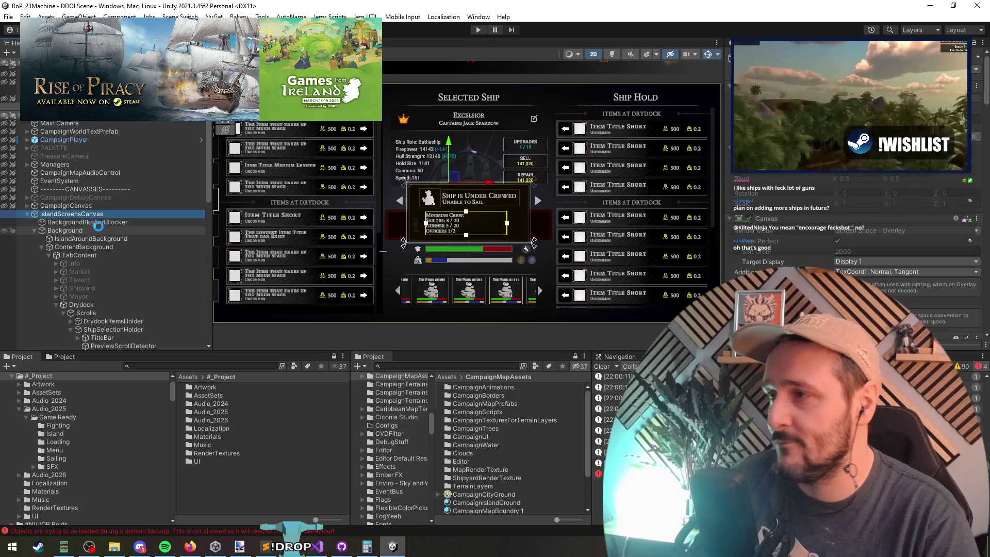
scroll(514, 218, "down", 3)
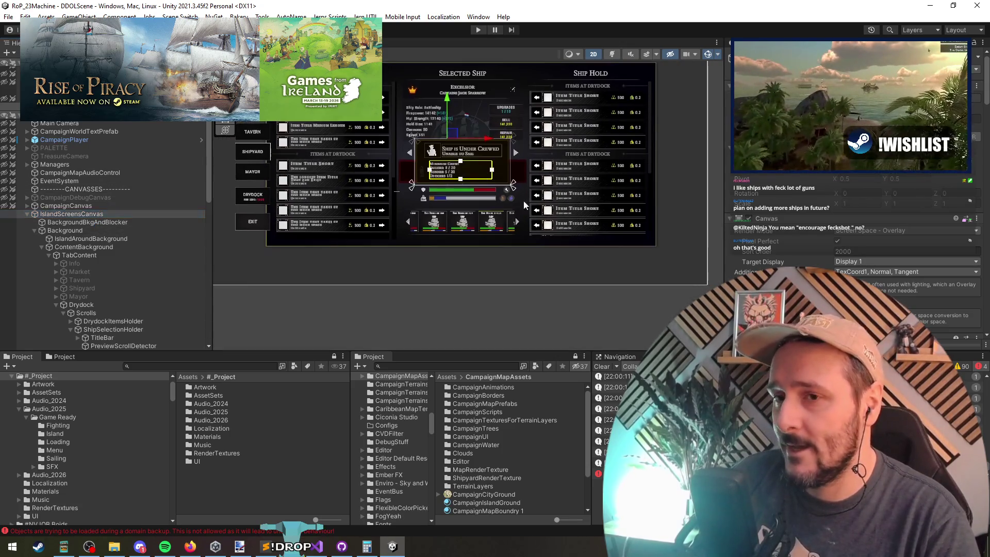
scroll(794, 237, "down", 3)
scroll(794, 226, "up", 3)
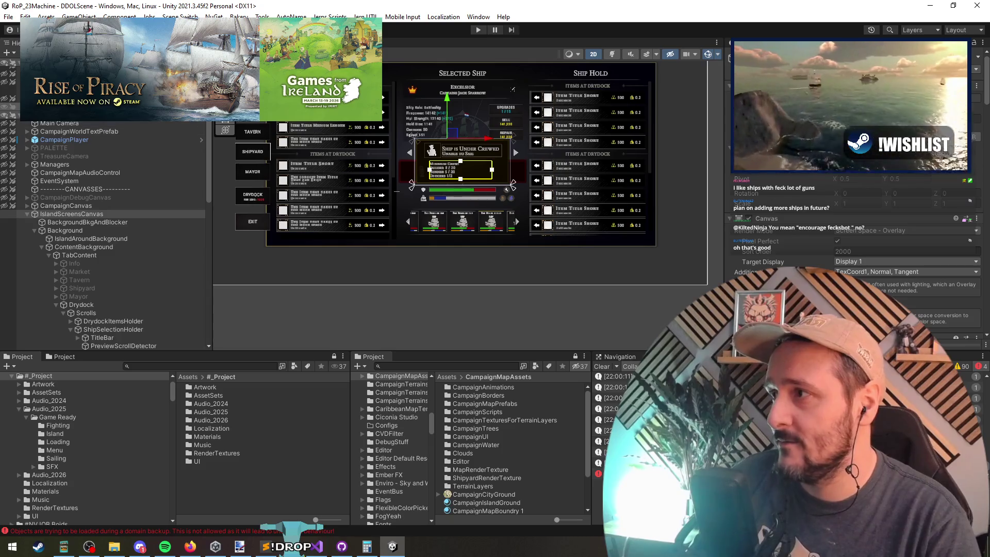
Unload the campaign scene, check a console error and TooltipCanvas, then clear the console.
right_click(69, 122)
left_click(103, 173)
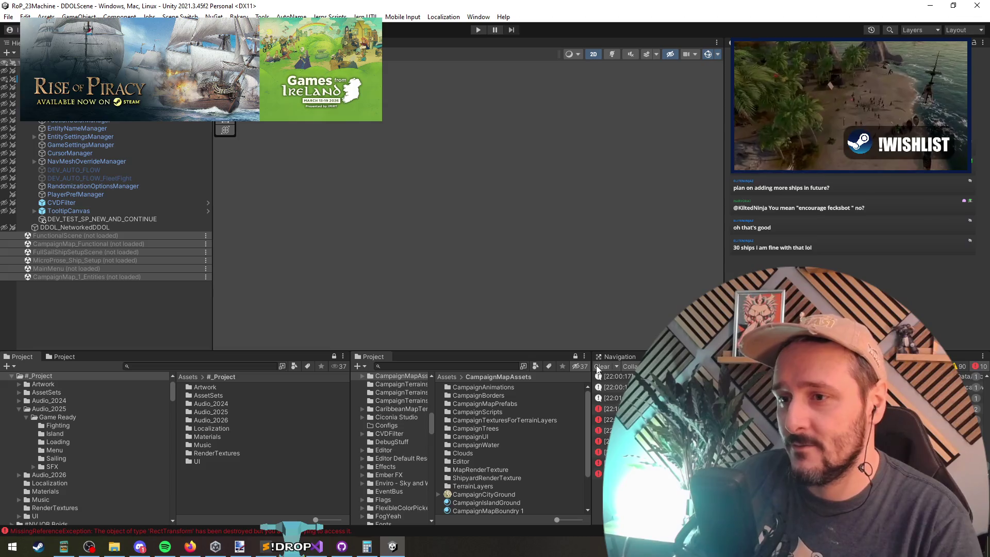
left_click(721, 398)
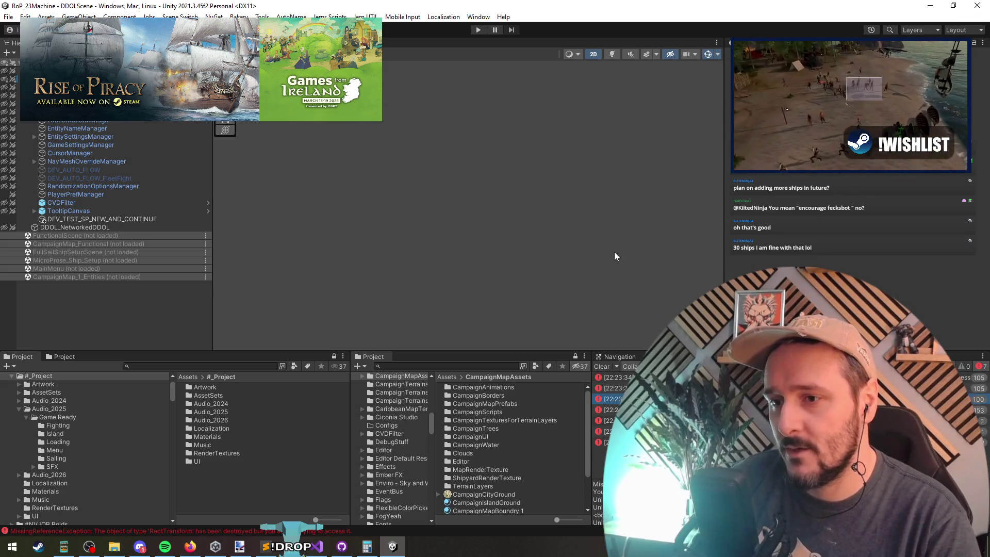
left_click(54, 211)
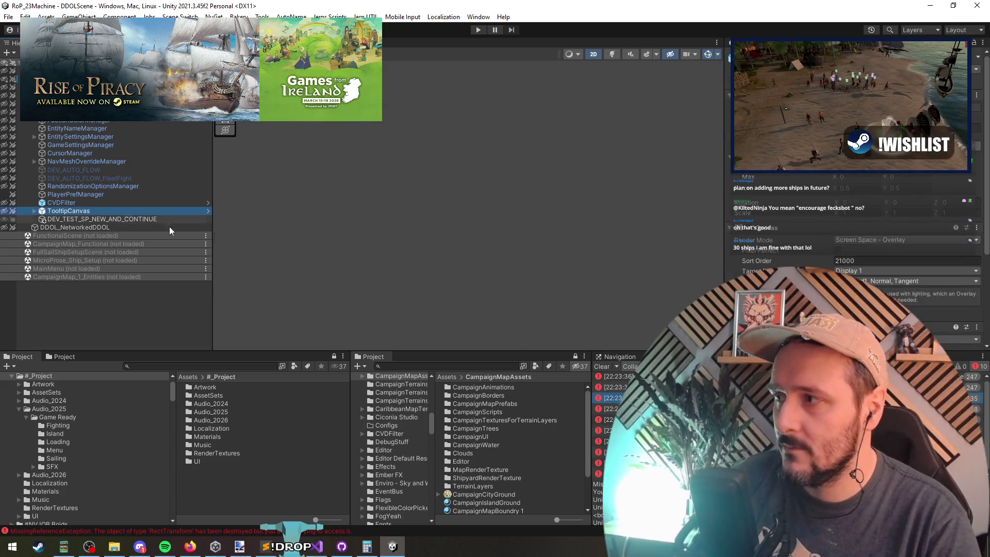
left_click(599, 366)
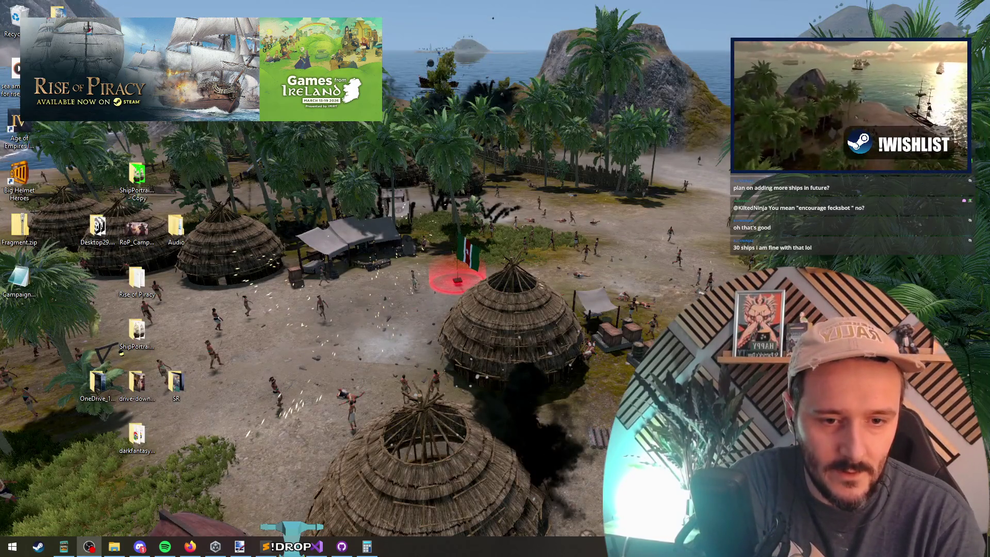
Bring ShipPreviewMembers.cs in Visual Studio back to the front from the taskbar.
left_click(215, 546)
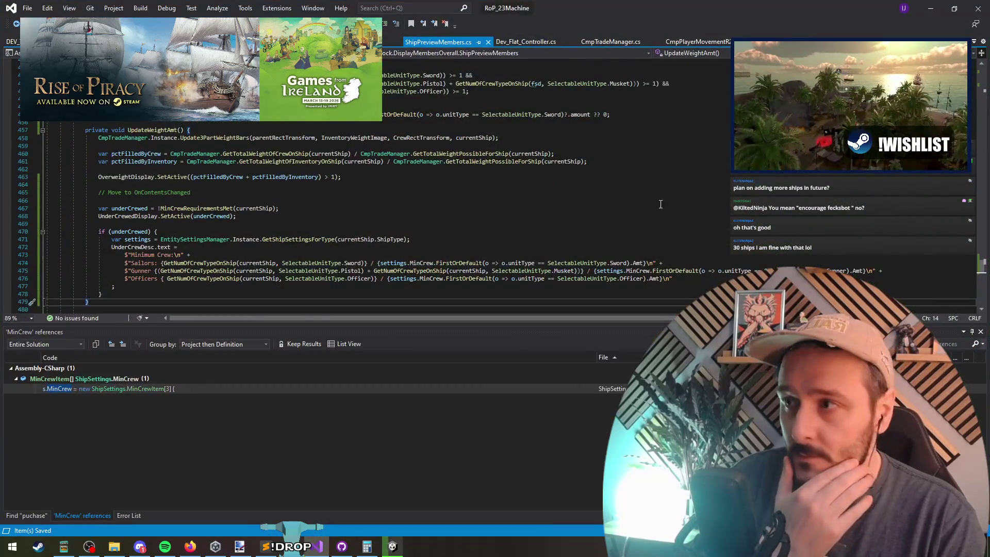
left_click(99, 200)
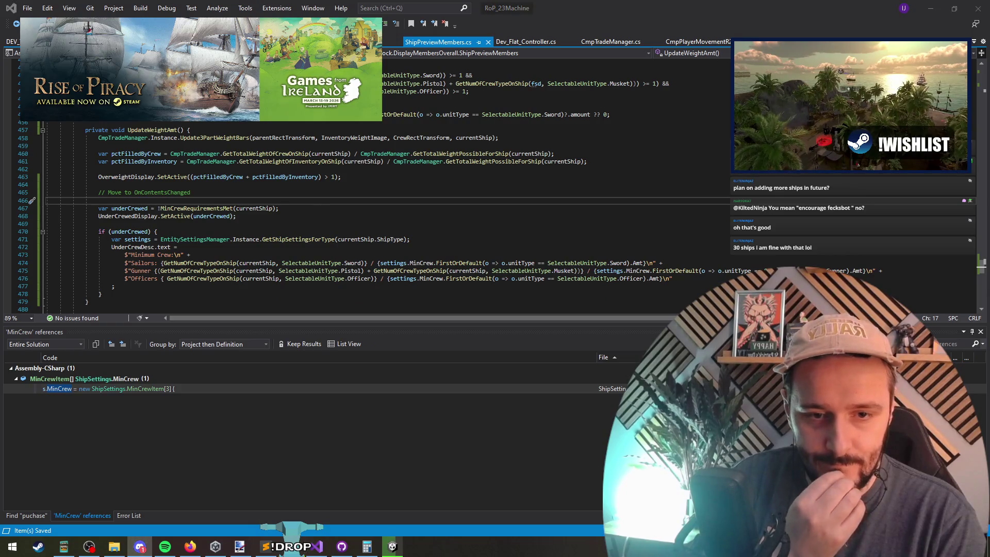
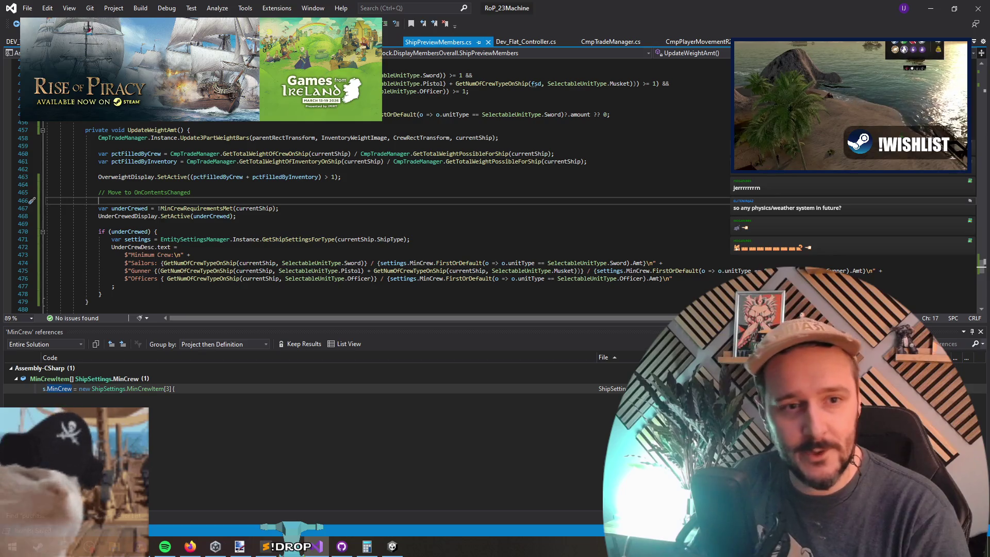
Leave the under-crewed check code as is and switch to the Unity editor on DDOLScene.
key("alt+Tab")
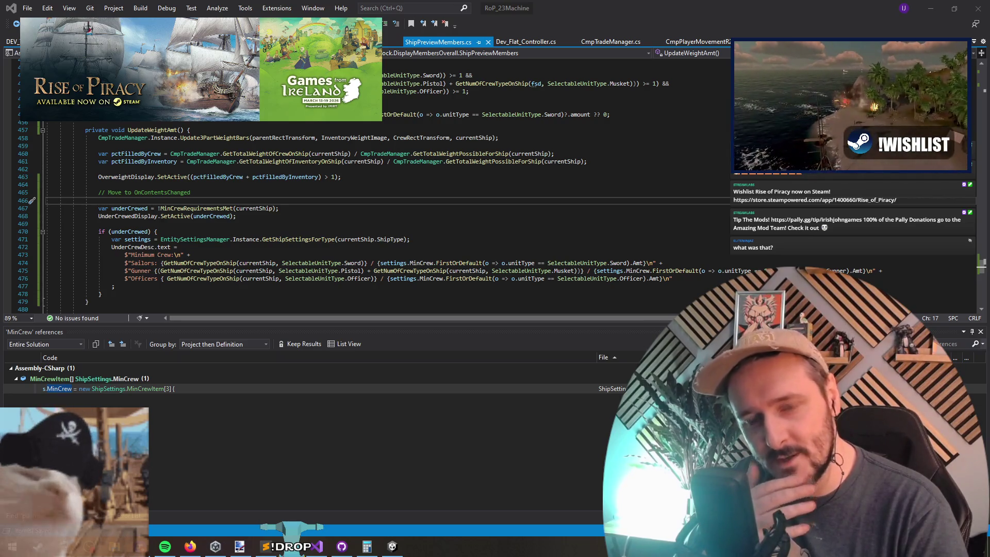
left_click(346, 204)
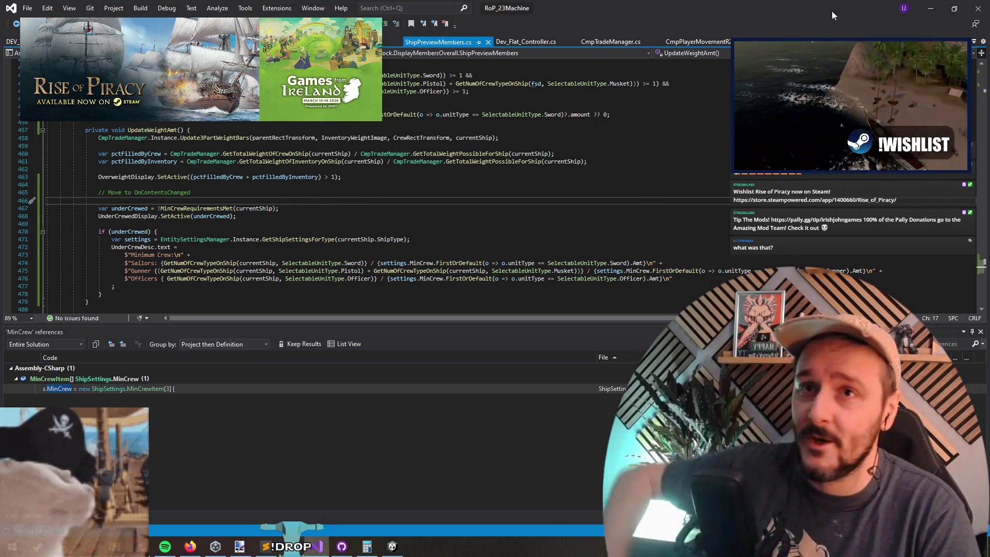
key("alt+Tab")
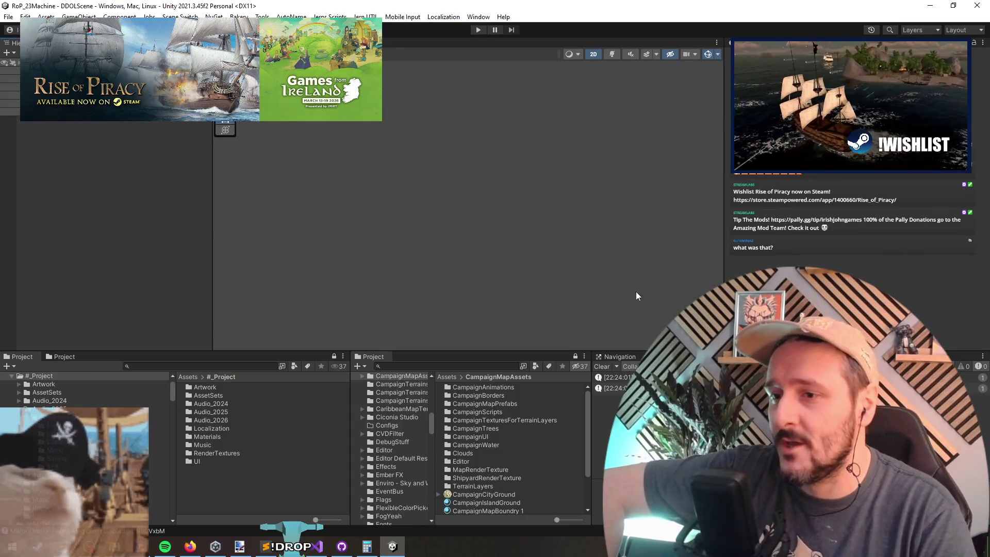
Play-test the game, view the drydock's 'Ship is Under Crewed' panel, then return to the script.
left_click(478, 30)
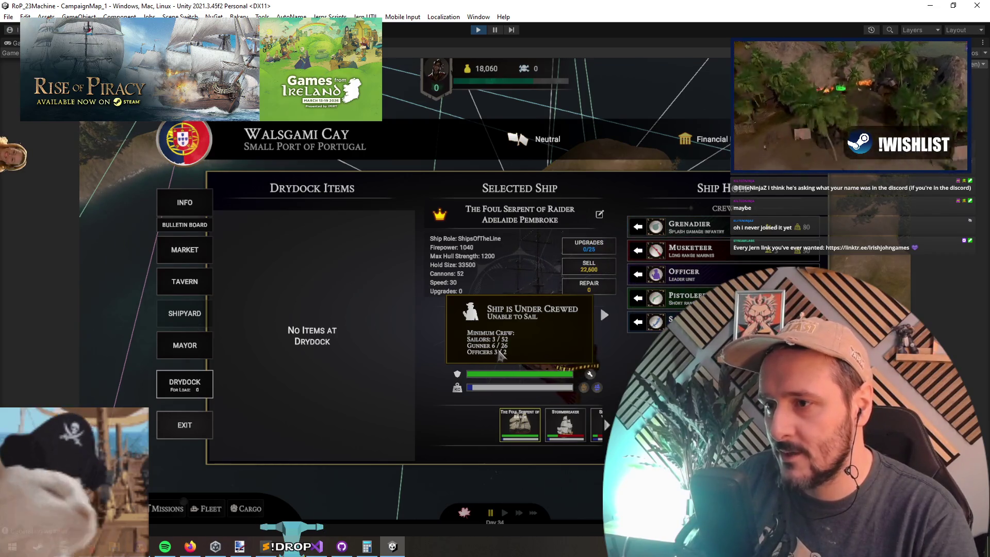
left_click(316, 546)
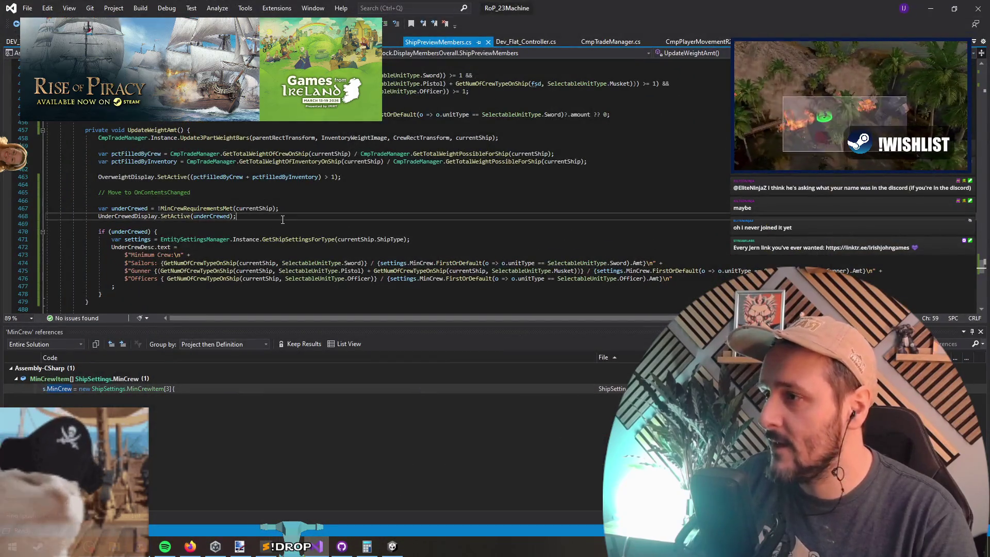
Append a second GetNumOfCrewTypeOnShip count to the Gunner display line and save.
left_click(340, 263)
left_click(351, 270)
left_click(573, 272)
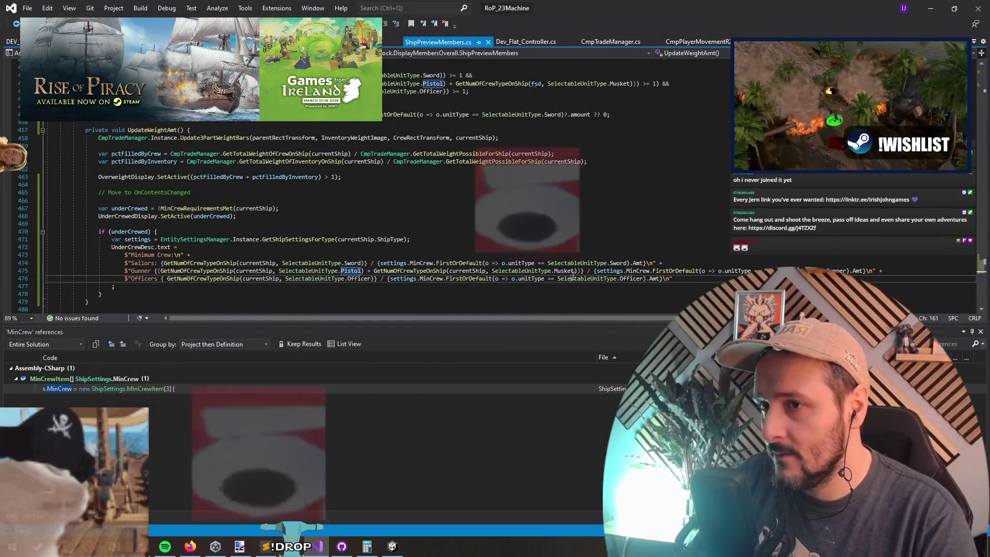
key("Right")
key("Right")
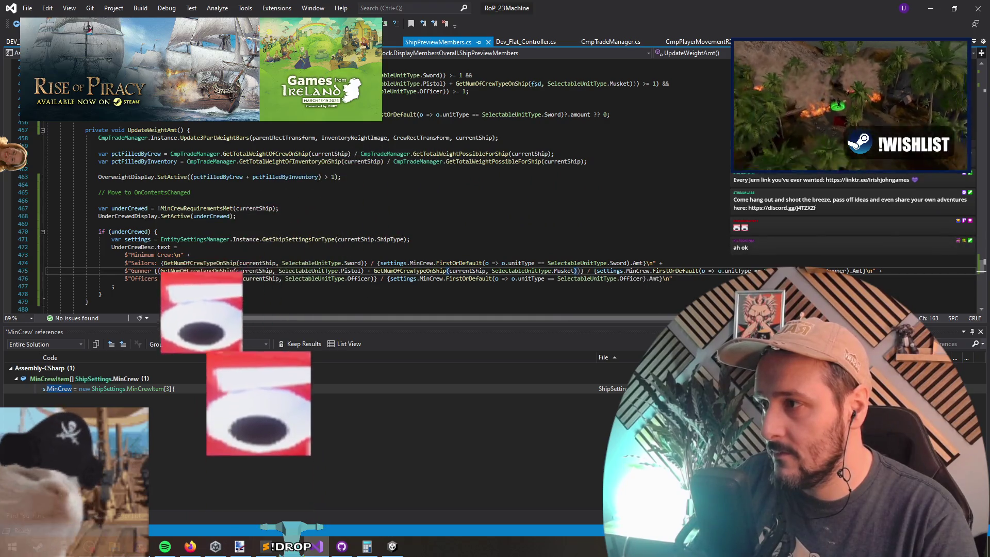
left_click(368, 272)
left_click(578, 272, "shift")
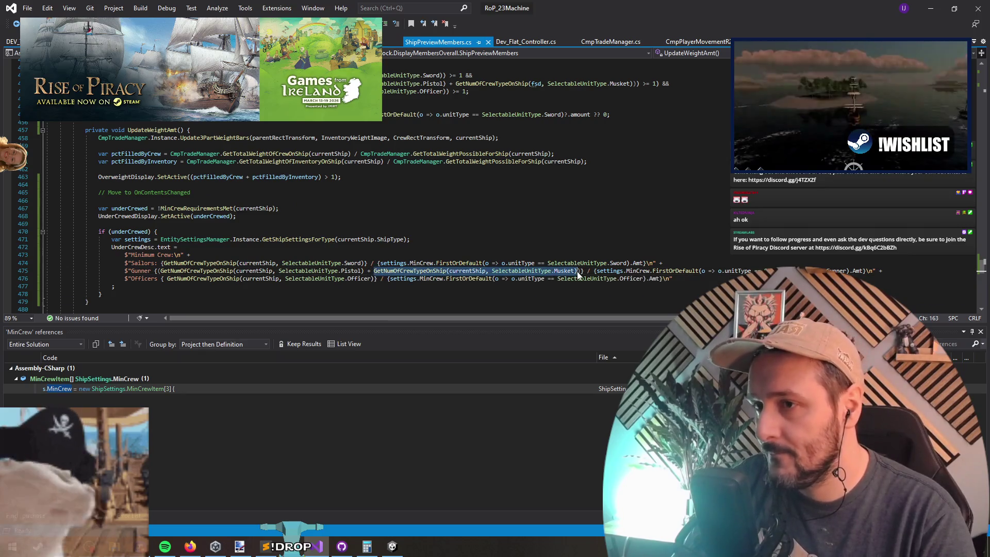
key("Right")
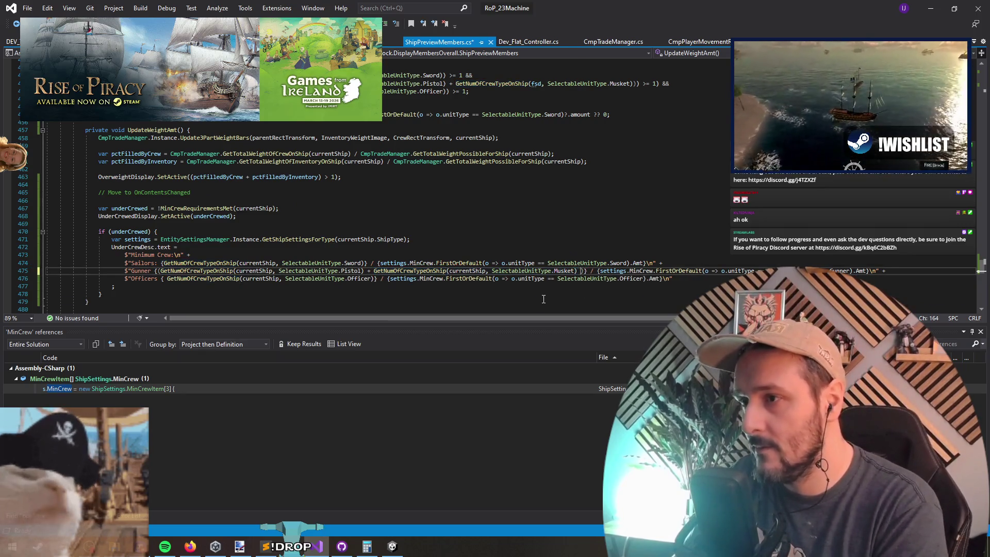
type("+")
key("ctrl+v")
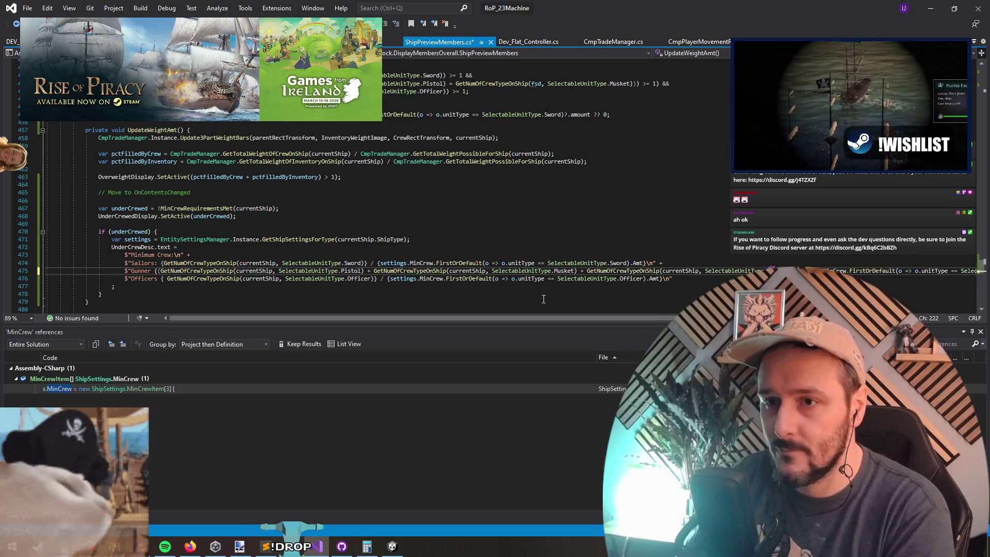
type(".Ca")
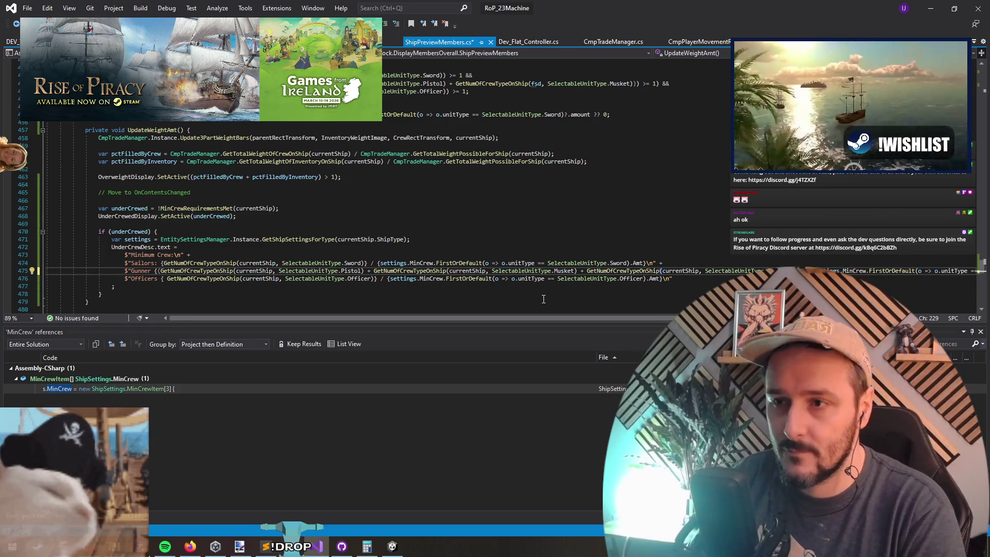
key("Left")
key("ctrl+s")
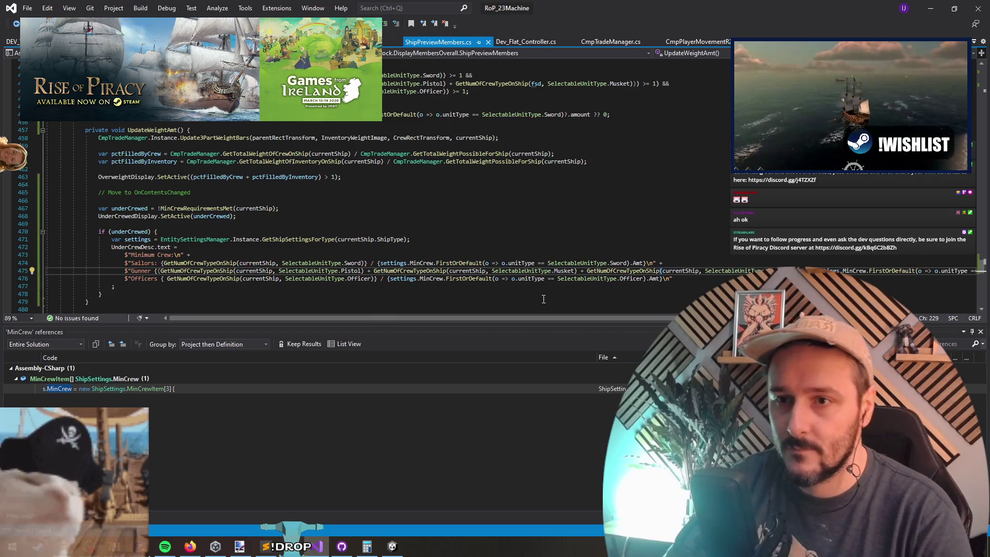
Add colons after the Gunner and Officers labels and save the script.
key("Home")
key("Home")
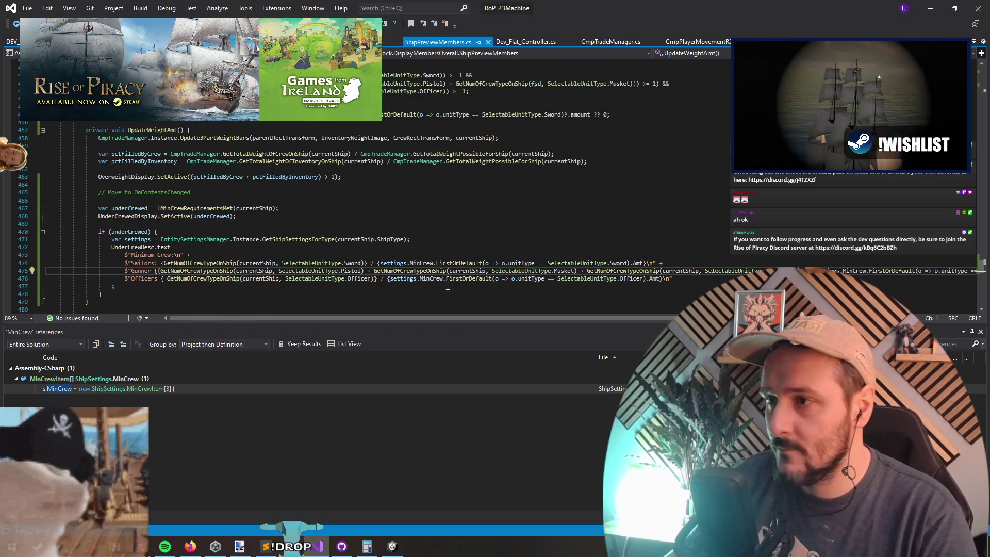
type(":")
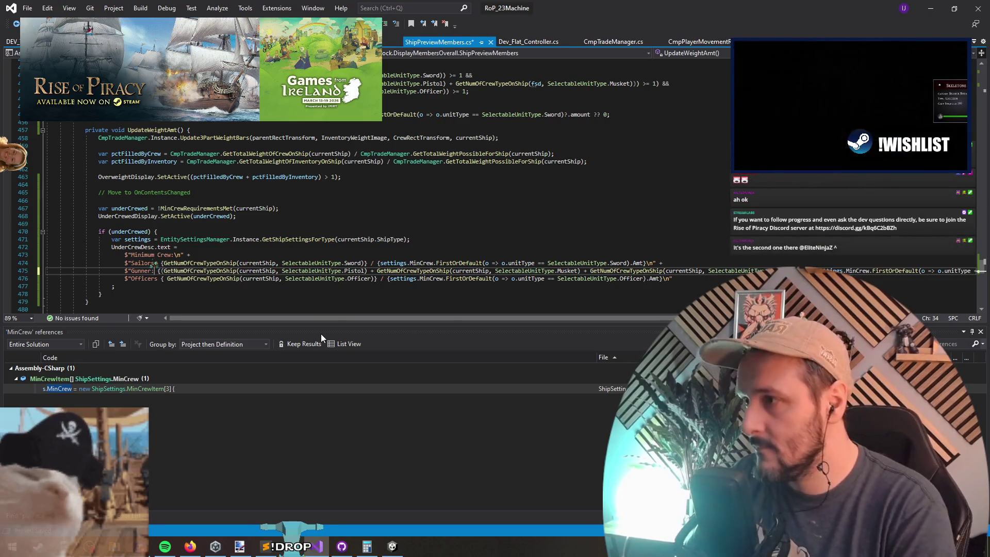
key("Down")
key("Right")
type(":")
key("Up")
key("Up")
key("Up")
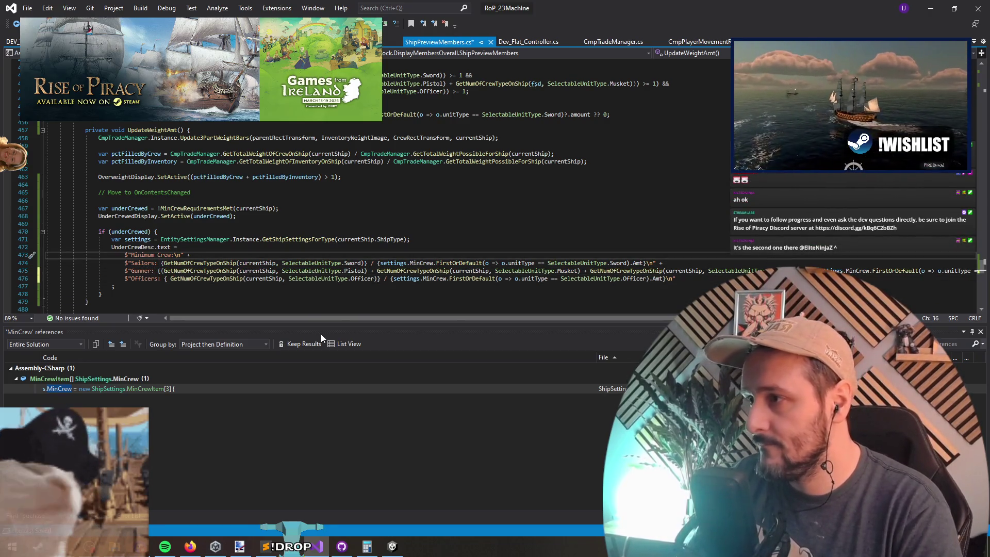
key("ctrl+s")
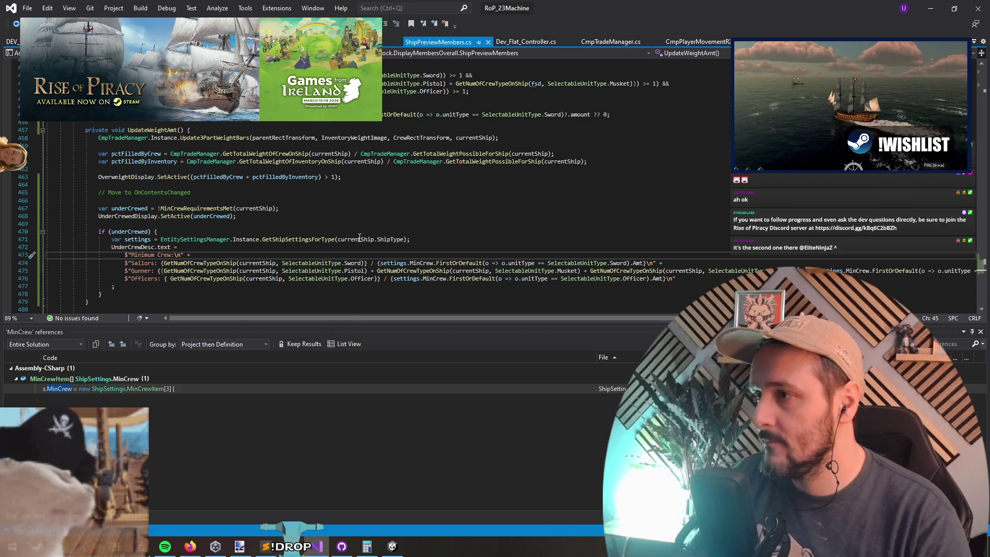
Add '+ GetNumOfCrewTypeOnShip(fsd, SelectableUnitType.Grenade)' to the gunner requirement in MinCrewRequirementsMet.
scroll(218, 250, "down", 2)
left_click(219, 249)
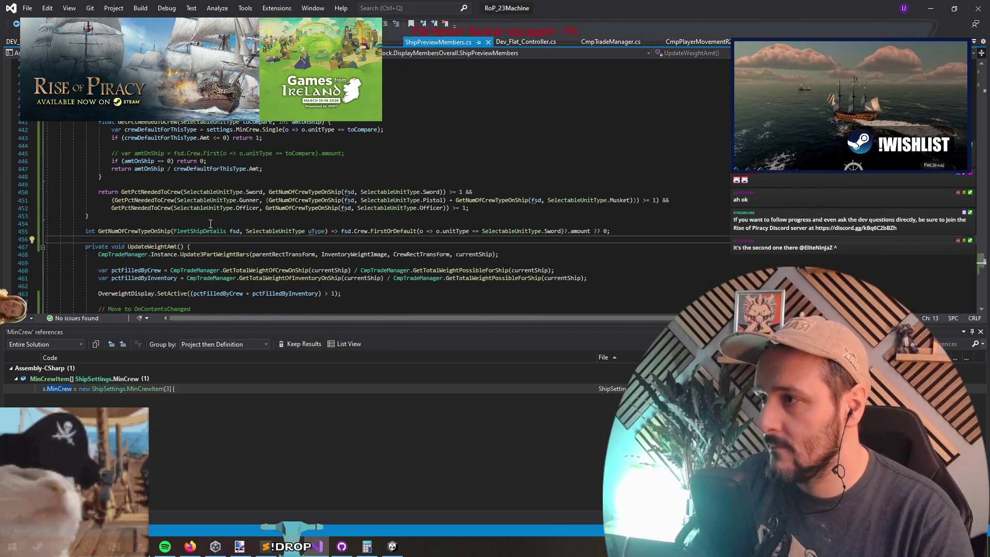
scroll(218, 250, "up", 9)
left_click(503, 258)
left_click(503, 255)
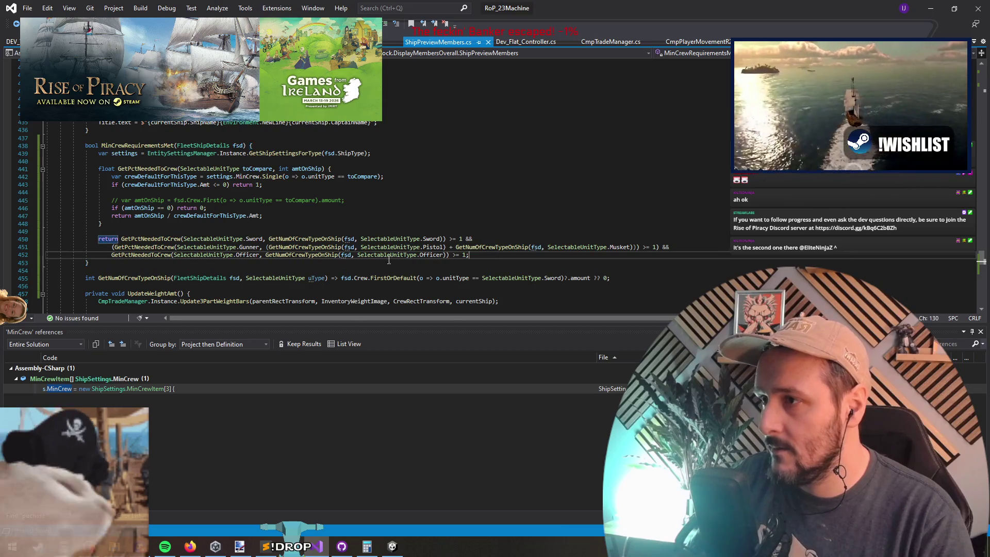
mouse_move(320, 248)
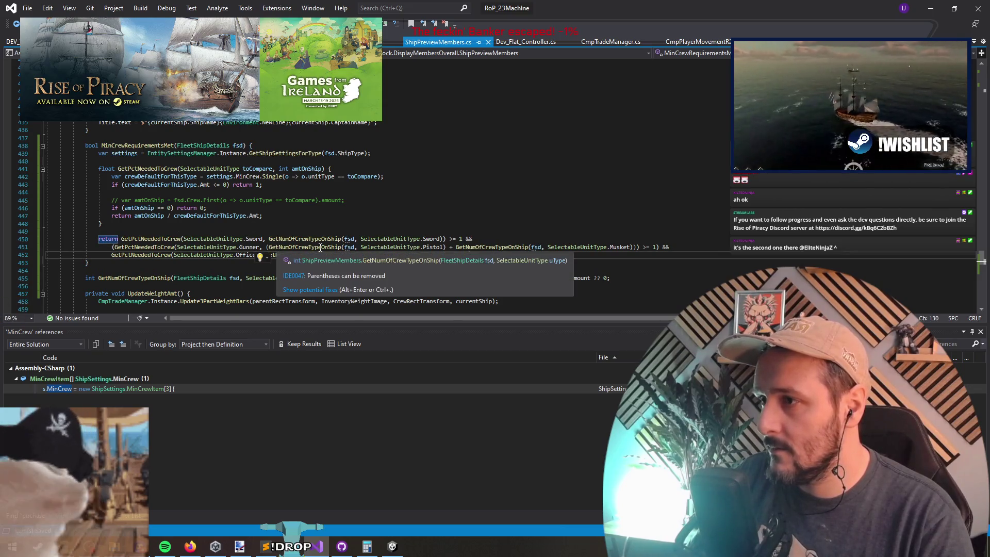
left_click(267, 247)
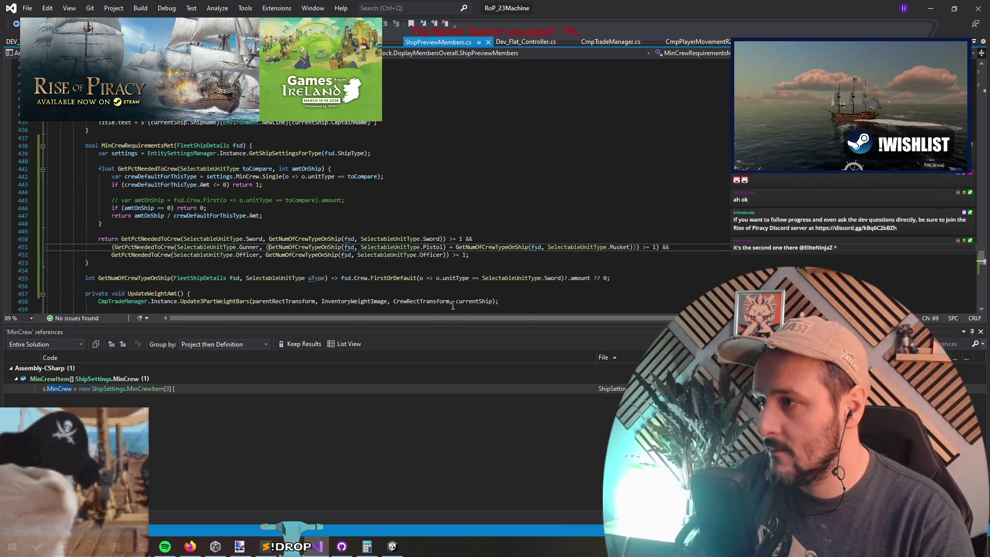
left_click(636, 249)
type("+")
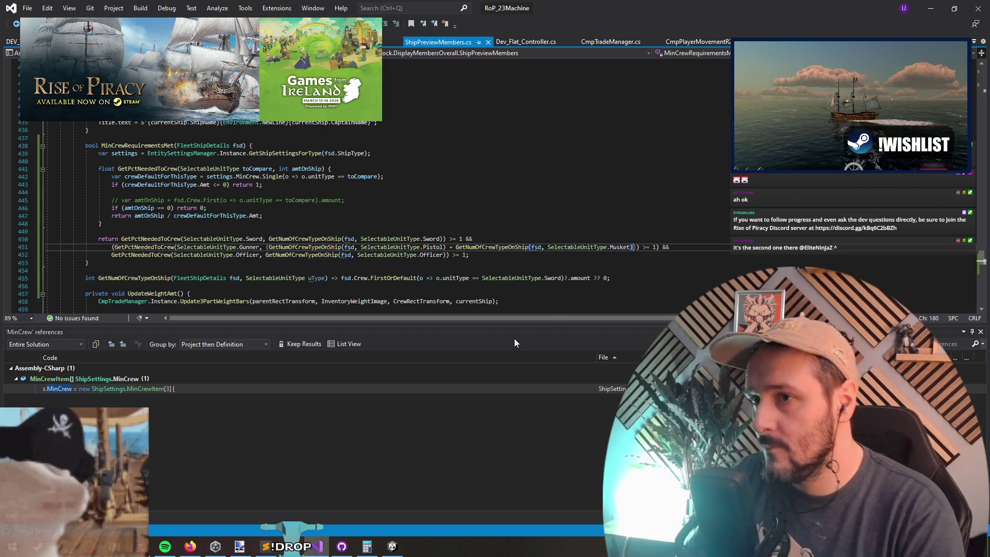
type(" GetNumOfCrewTypeOnShip(fsd,")
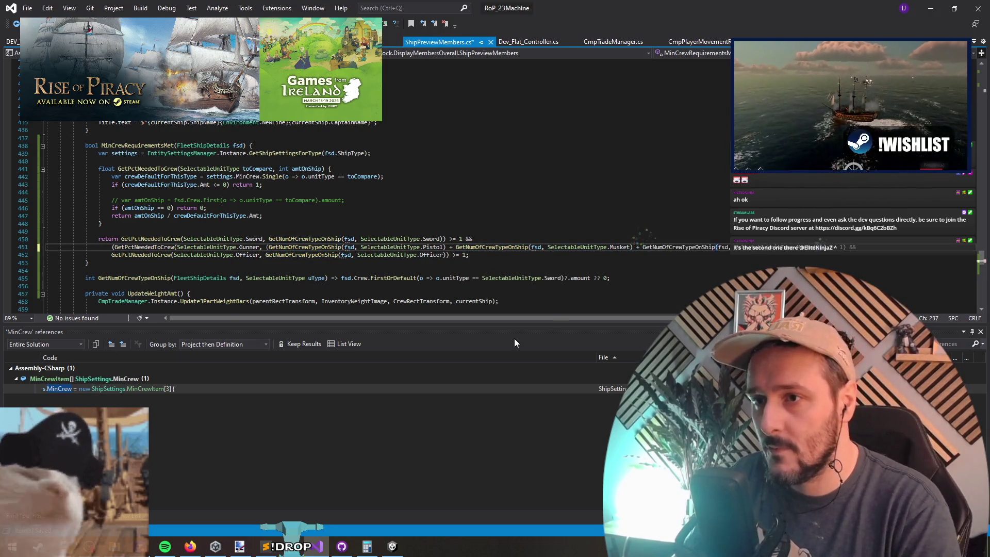
type(" SelectableUnitType.Grenade)")
key("Down")
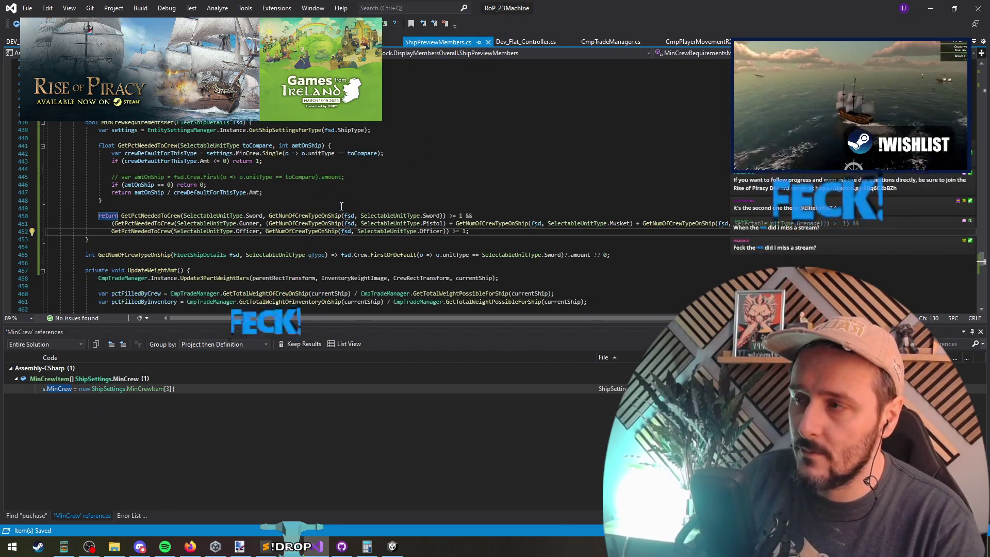
key("alt+Tab")
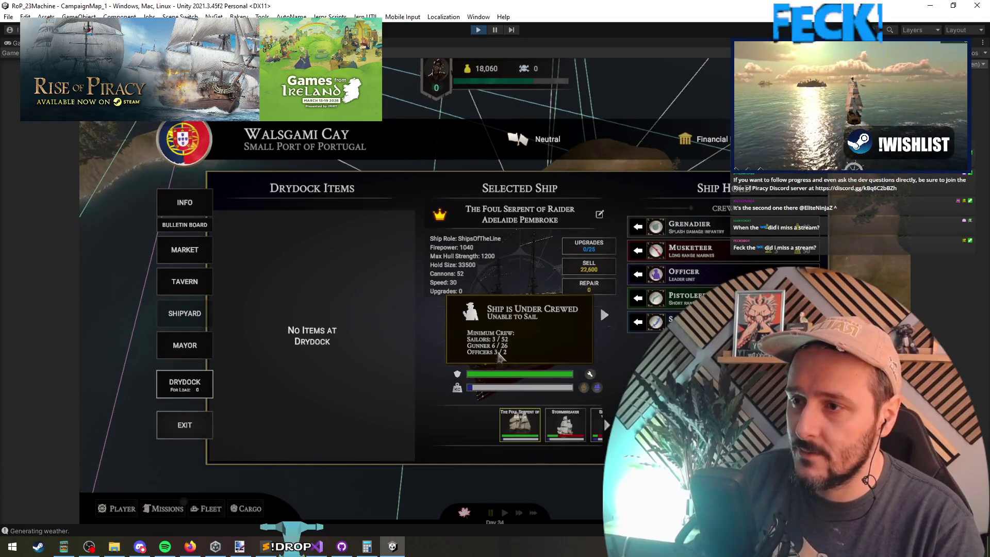
Select Stormbreaker and move a Musketeer and an Officer into the drydock.
left_click(604, 315)
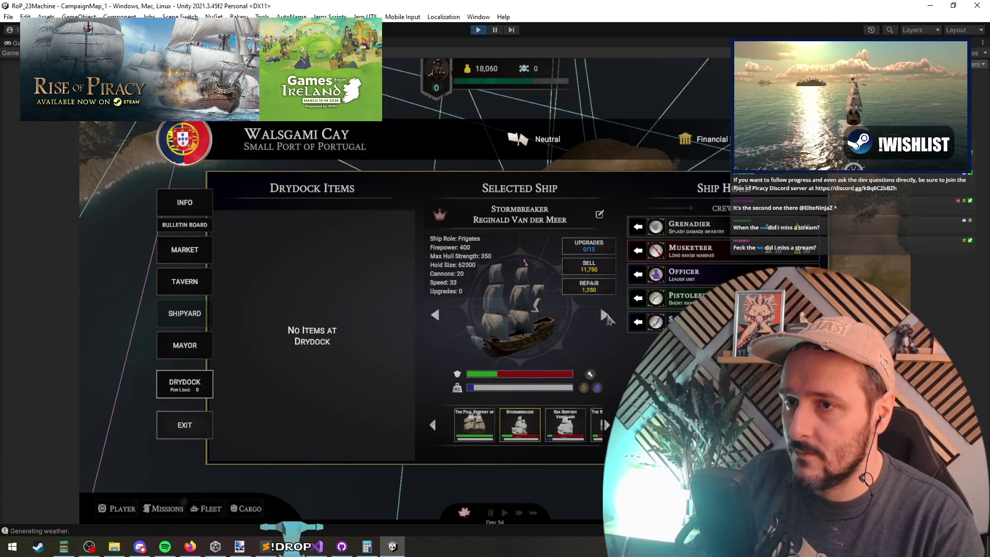
left_click(638, 252)
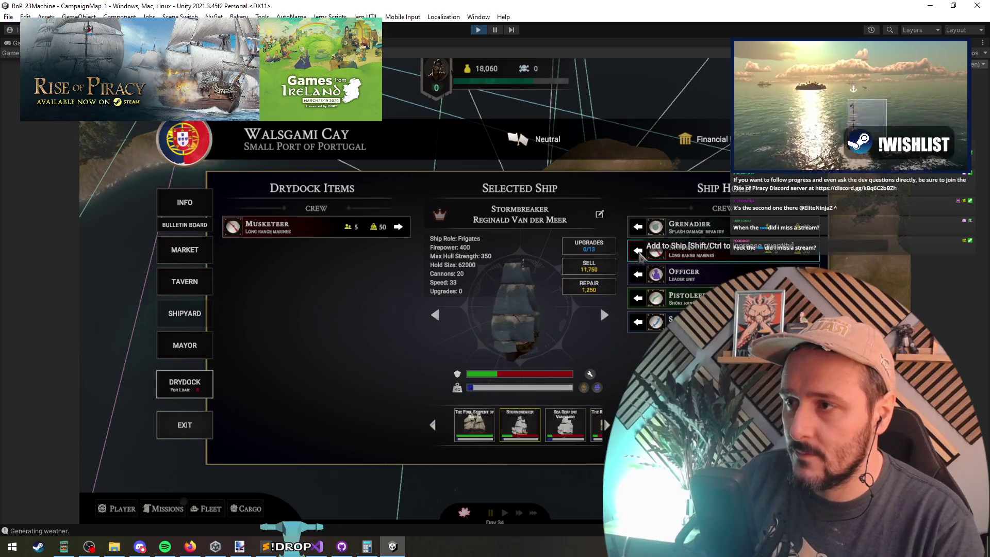
left_click(639, 252)
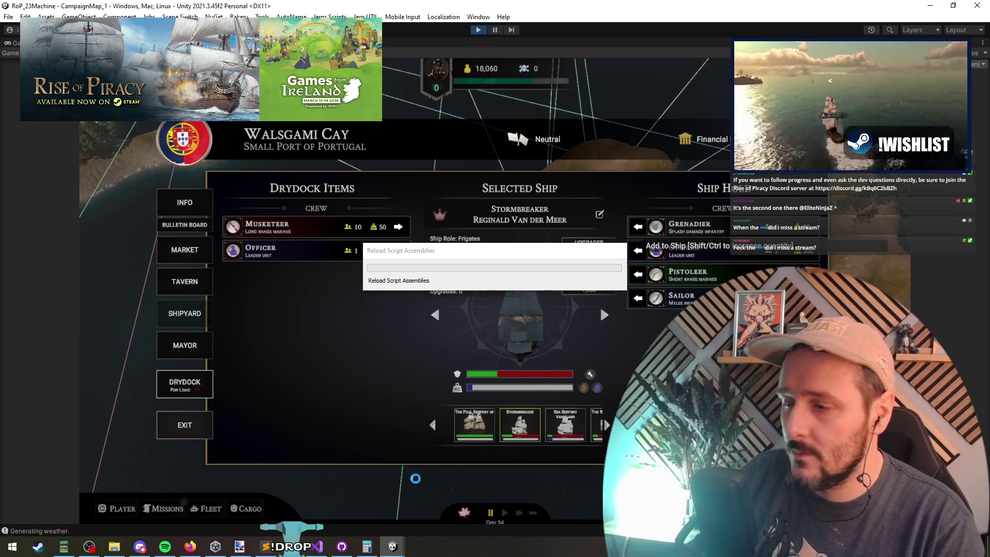
key("alt+Tab")
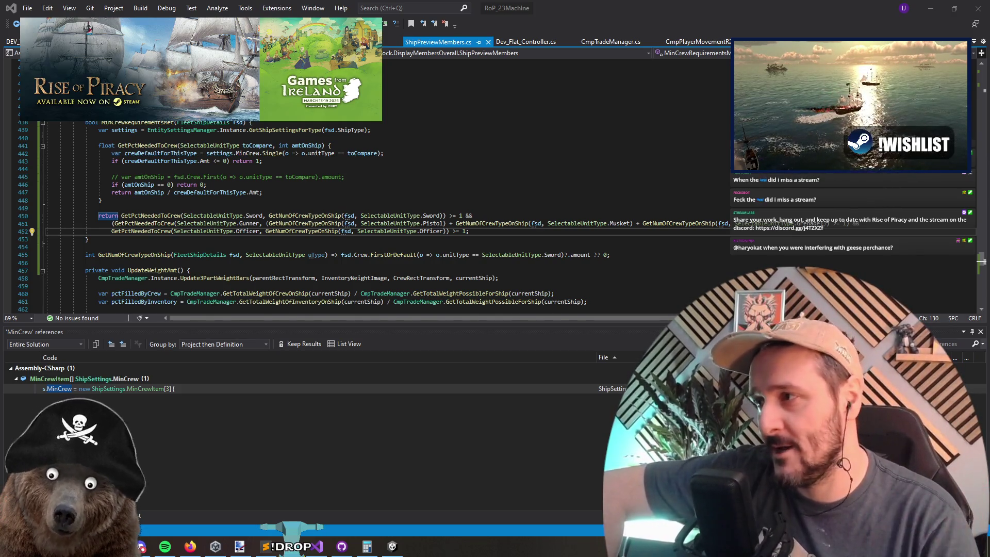
Review MinCrewRequirementsMet, dismiss the parentheses suggestion, and switch to Unity to reload scripts.
left_click(483, 238)
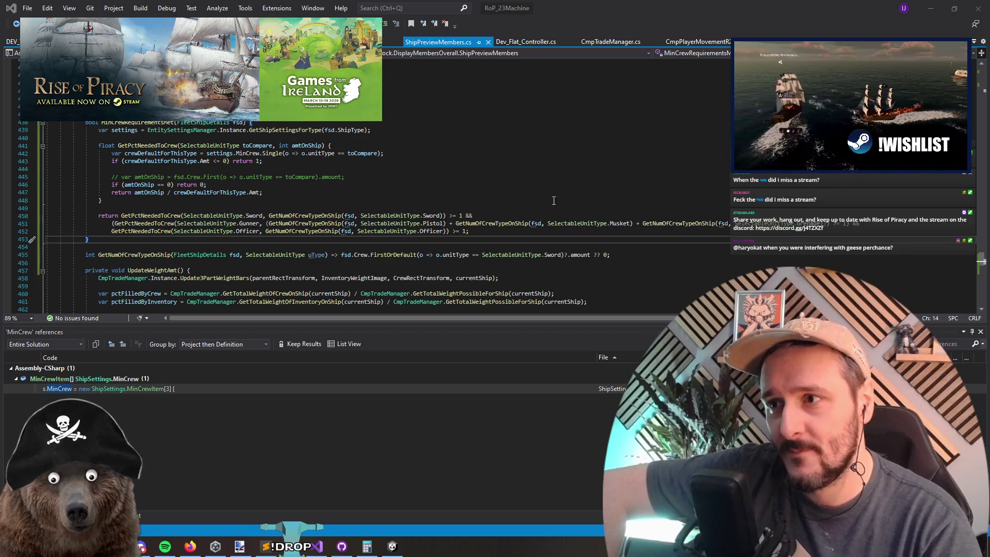
left_click(527, 235)
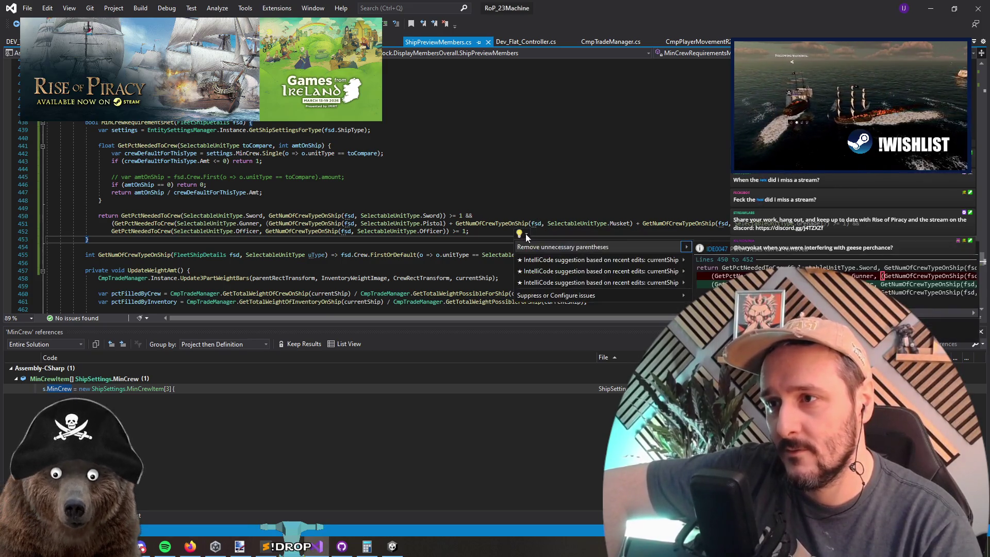
left_click(572, 204)
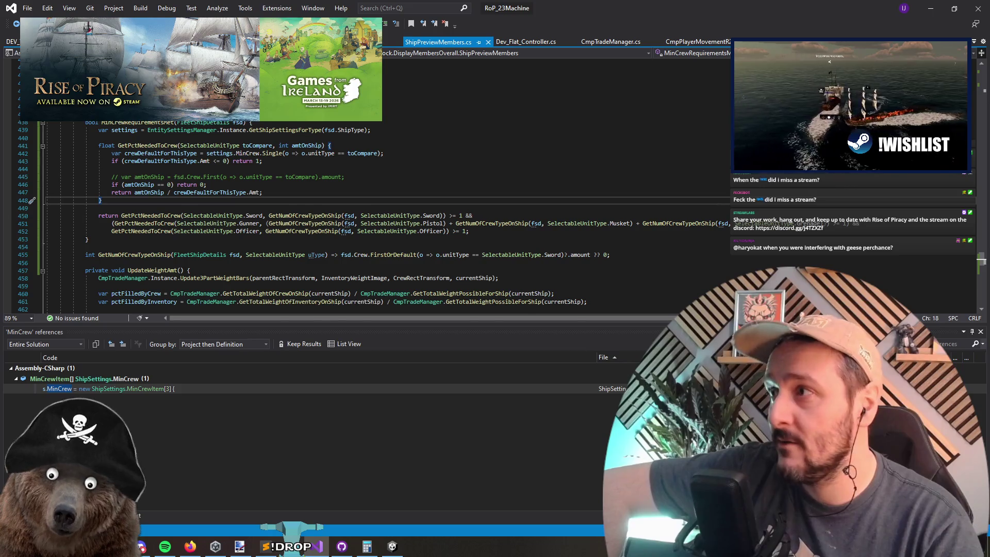
left_click(931, 7)
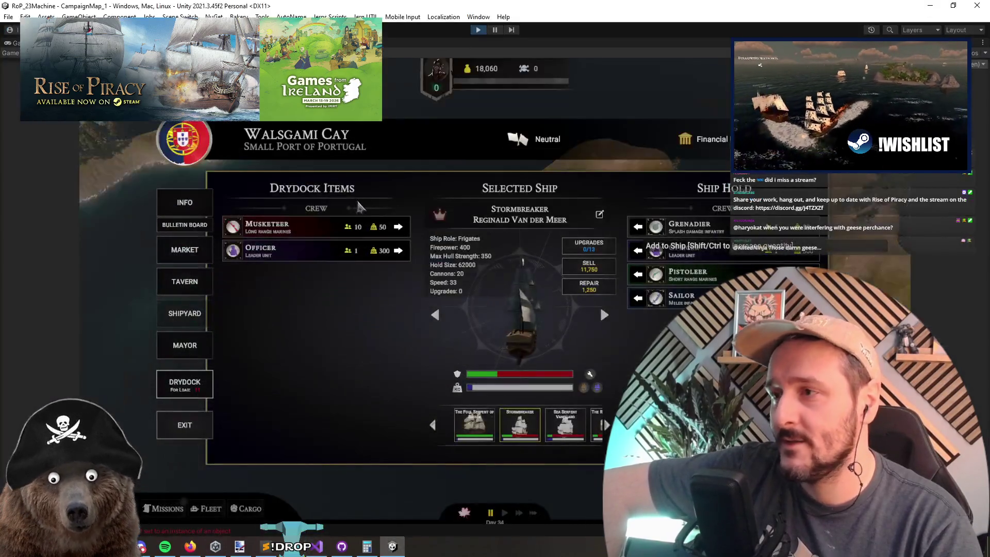
left_click(317, 546)
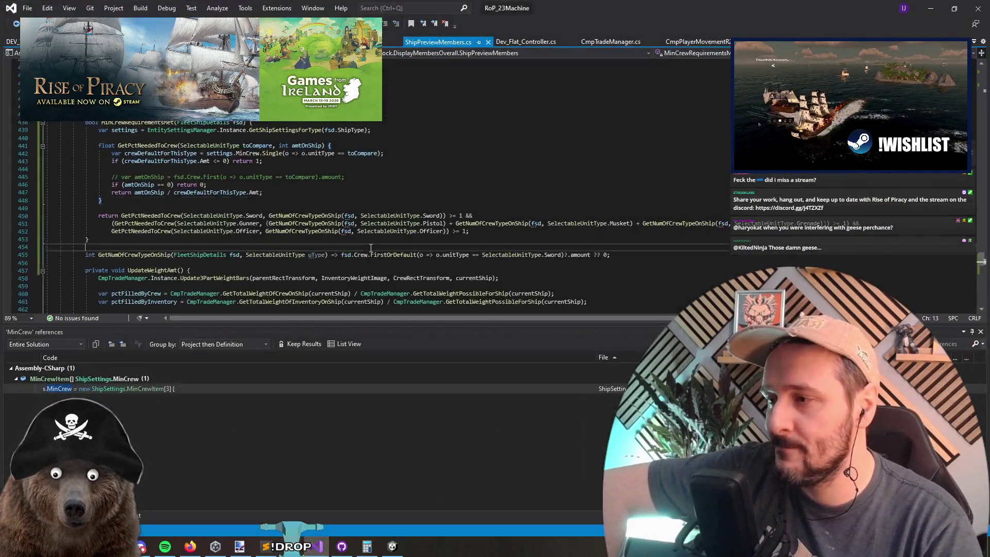
key("Up")
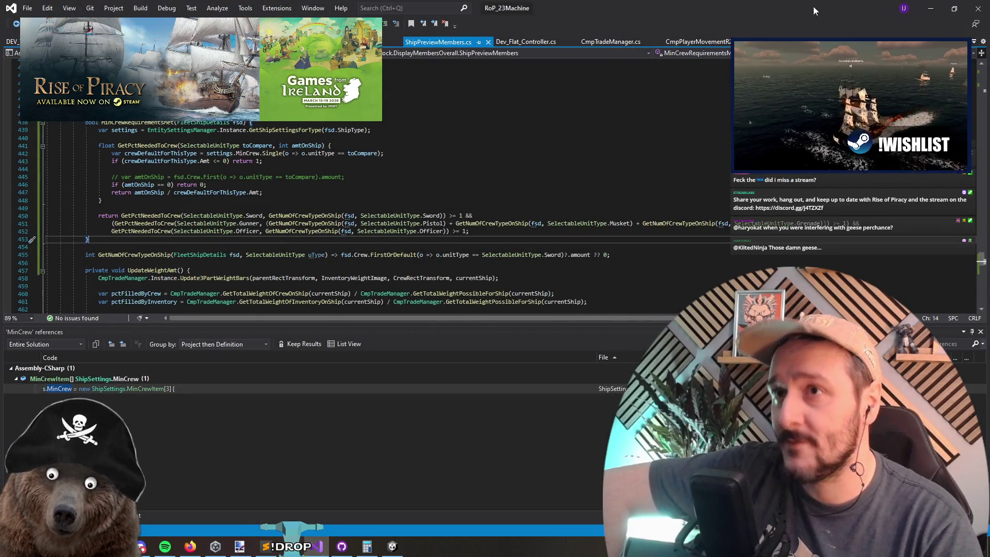
left_click(930, 8)
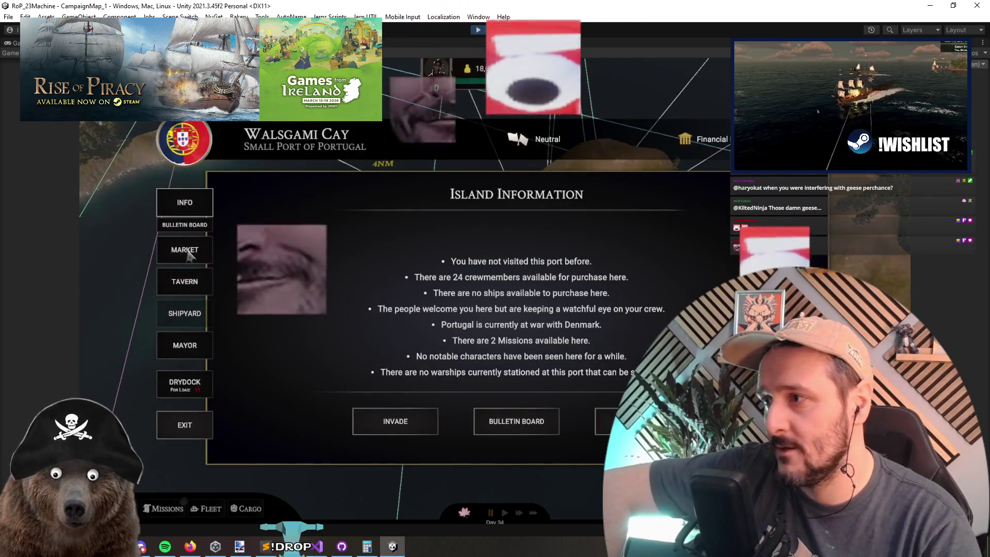
Open the port's drydock and select the Stormbreaker ship.
left_click(184, 250)
left_click(184, 345)
left_click(194, 382)
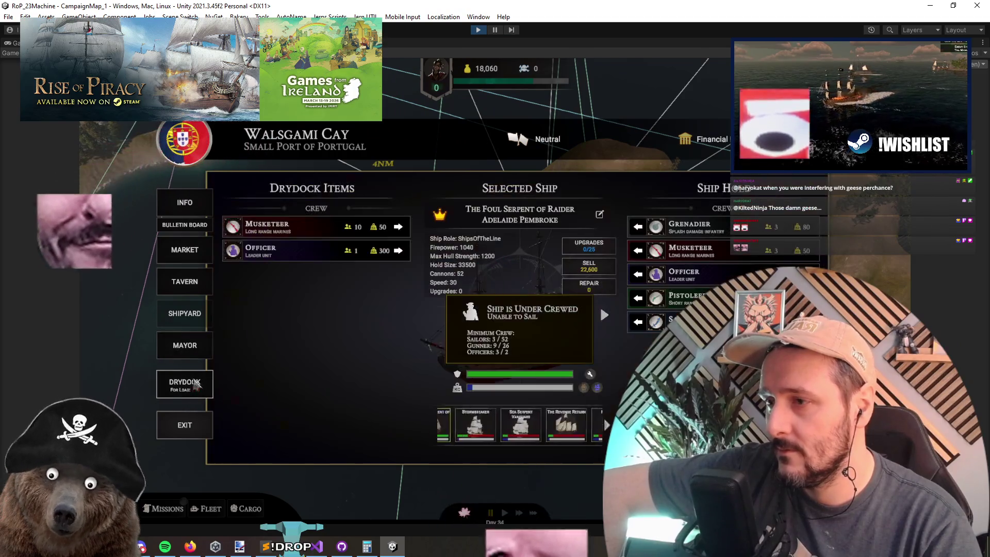
left_click(604, 315)
left_click(604, 314)
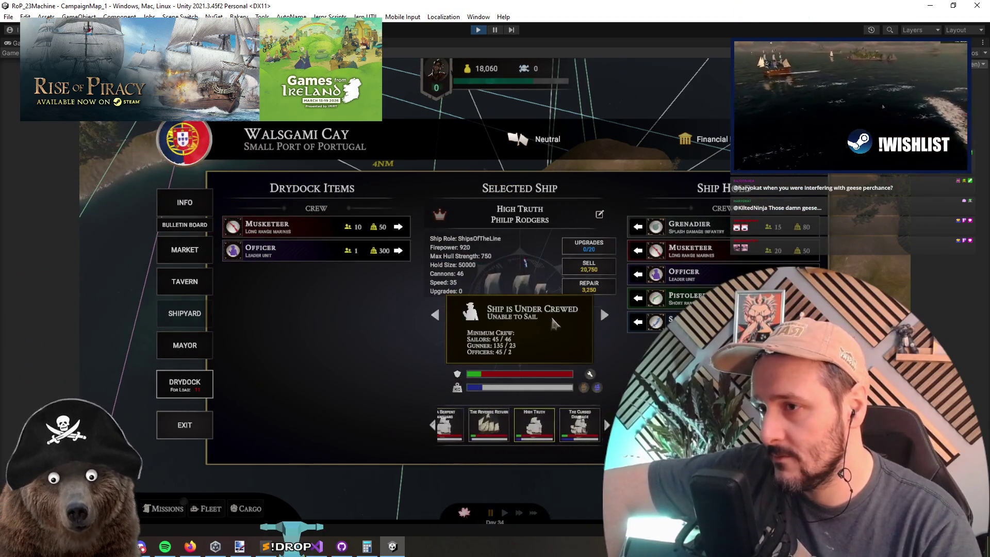
left_click(434, 315)
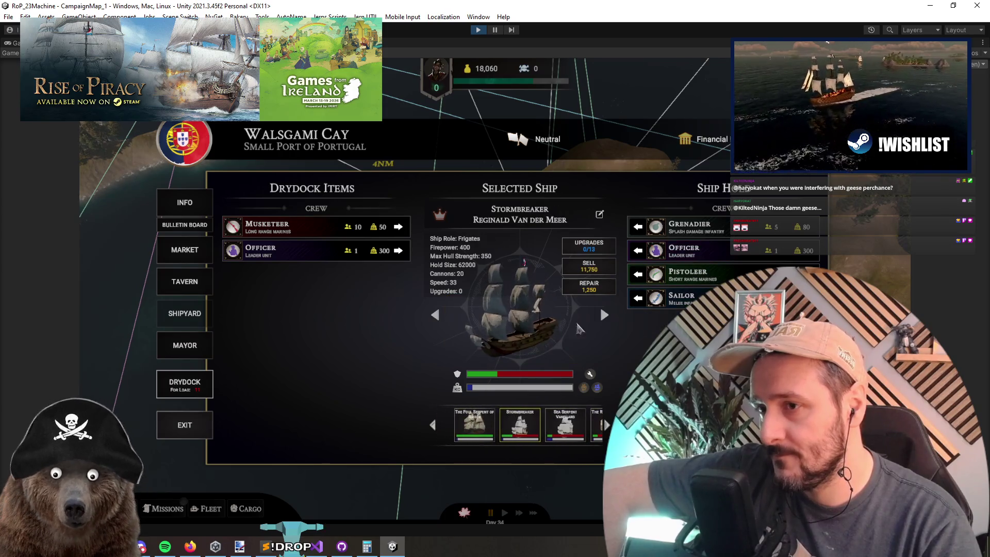
Unload Stormbreaker's Pistoleers, Grenadiers, Officer and Sailors into the drydock.
left_click(636, 276)
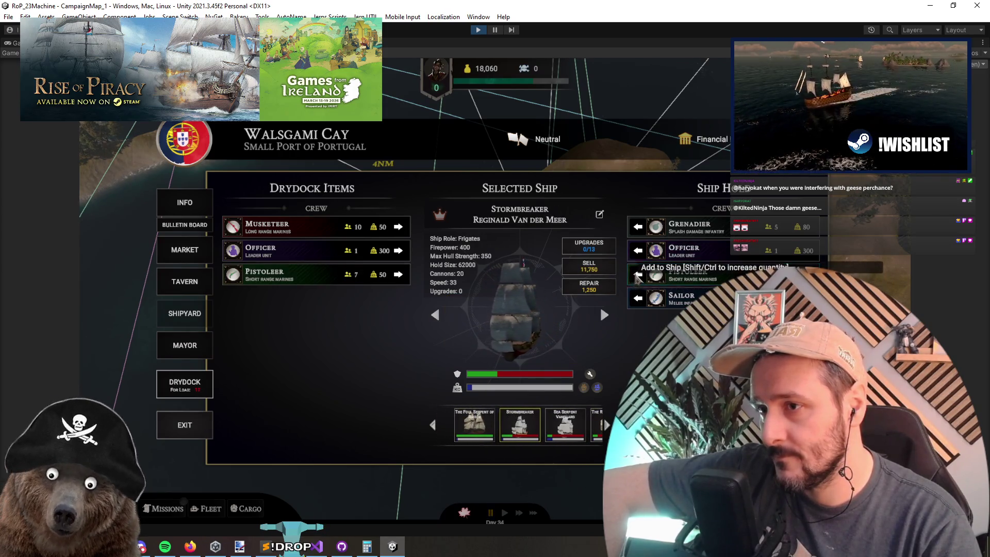
left_click(637, 277)
left_click(638, 277)
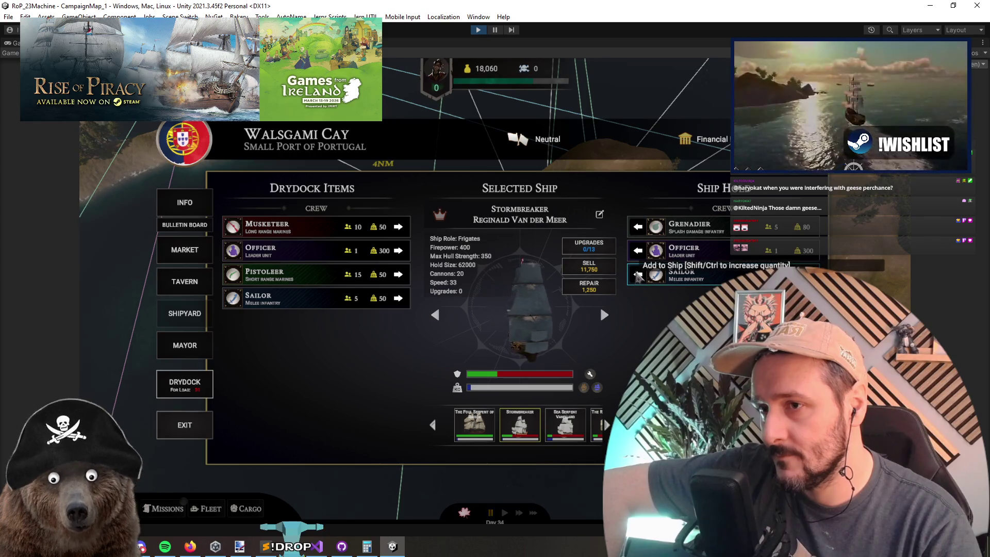
left_click(642, 230)
left_click(637, 227)
left_click(638, 227)
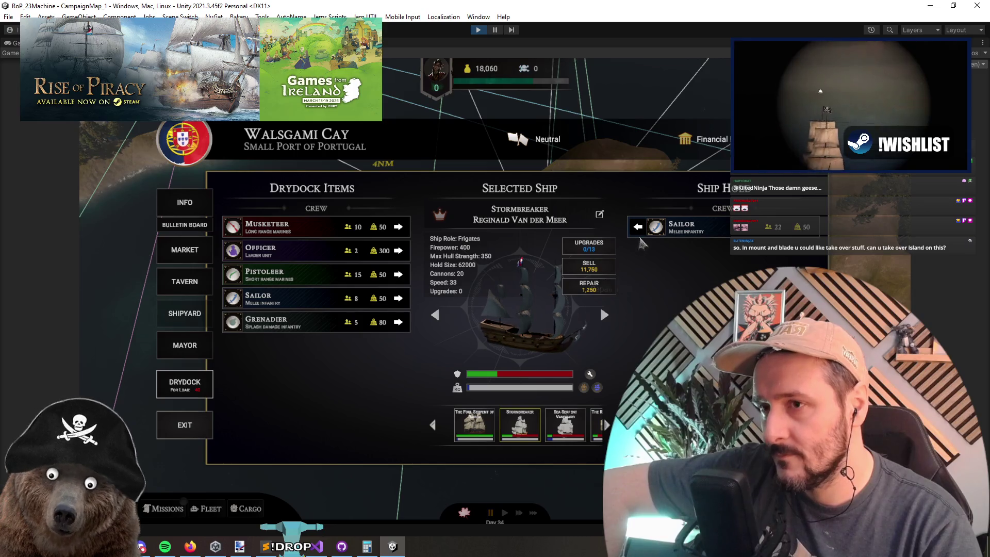
left_click(640, 228)
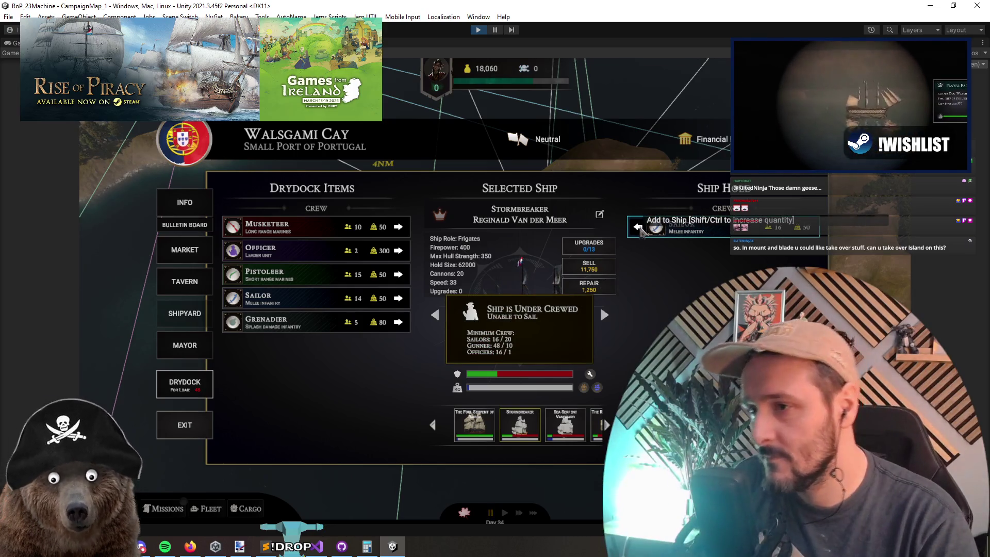
left_click(640, 228)
left_click(639, 228)
left_click(639, 228)
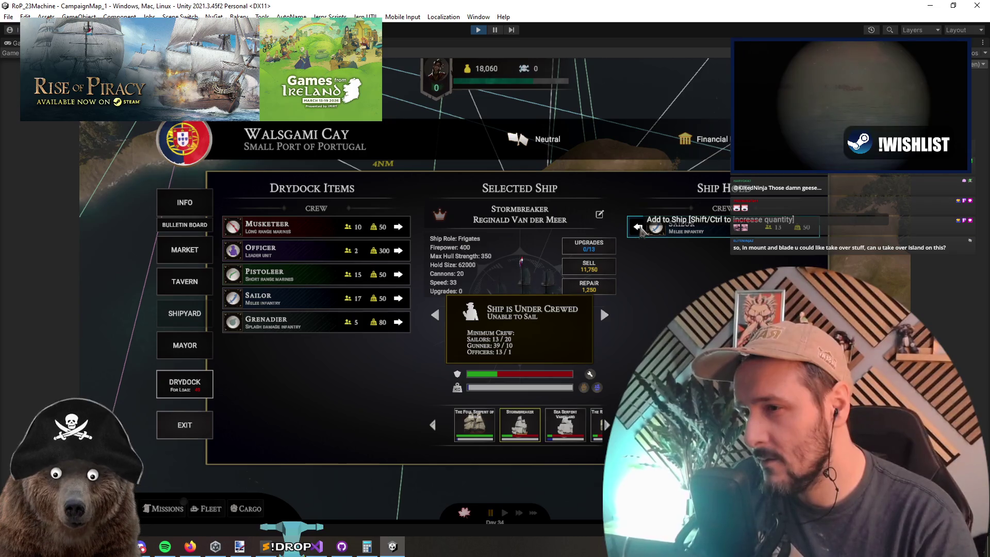
left_click(639, 231)
left_click(639, 231)
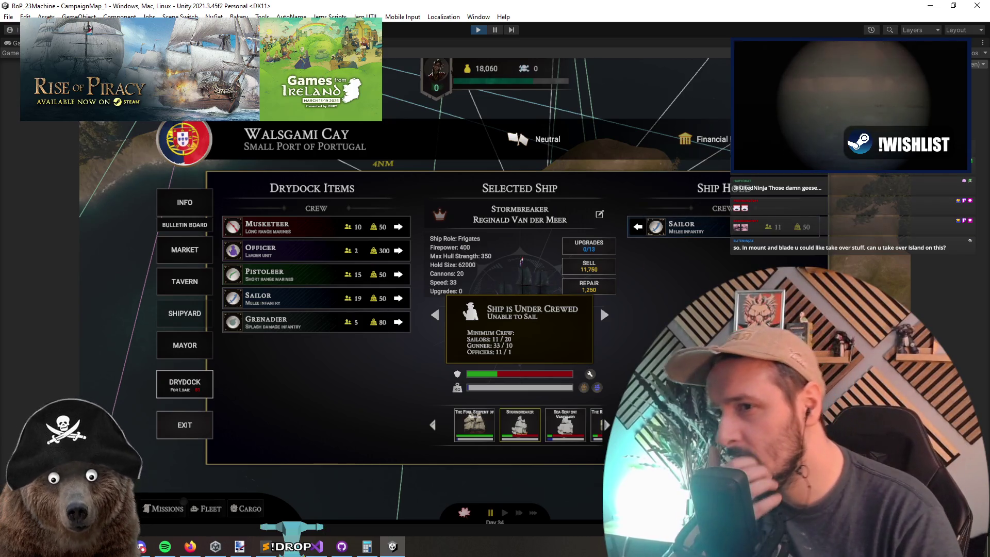
left_click(639, 229)
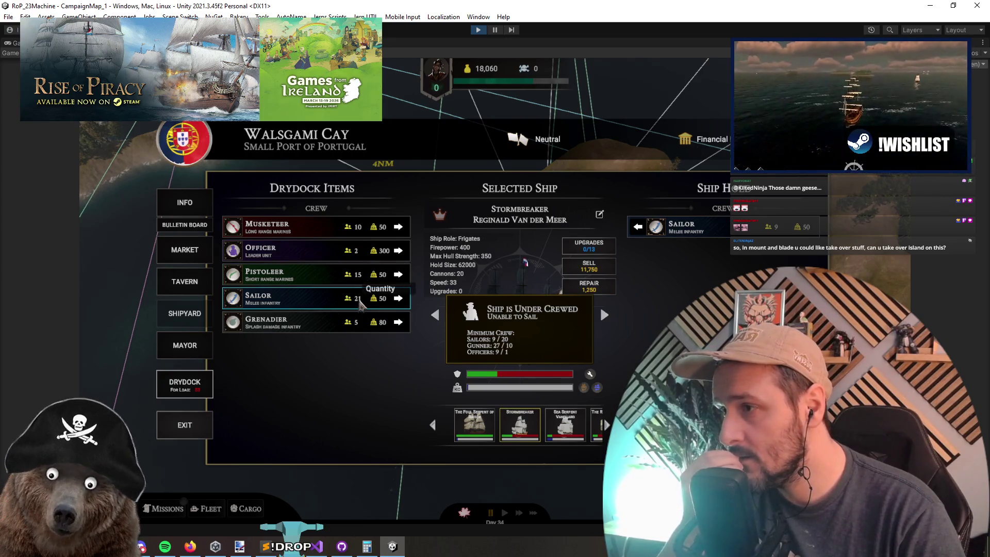
Load the Pistoleers, Grenadiers and Musketeers back onto Stormbreaker.
left_click(400, 276)
left_click(400, 276, "shift")
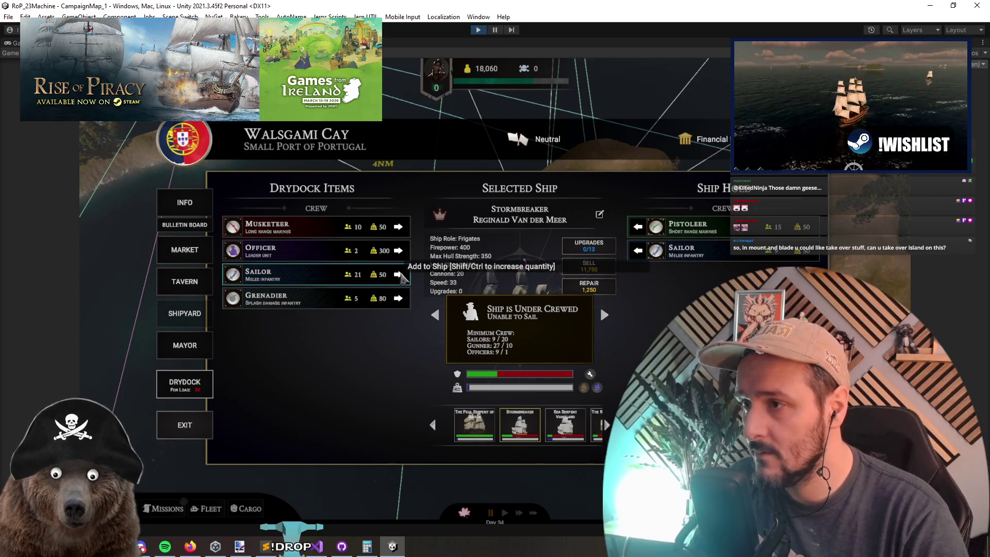
left_click(399, 299, "shift")
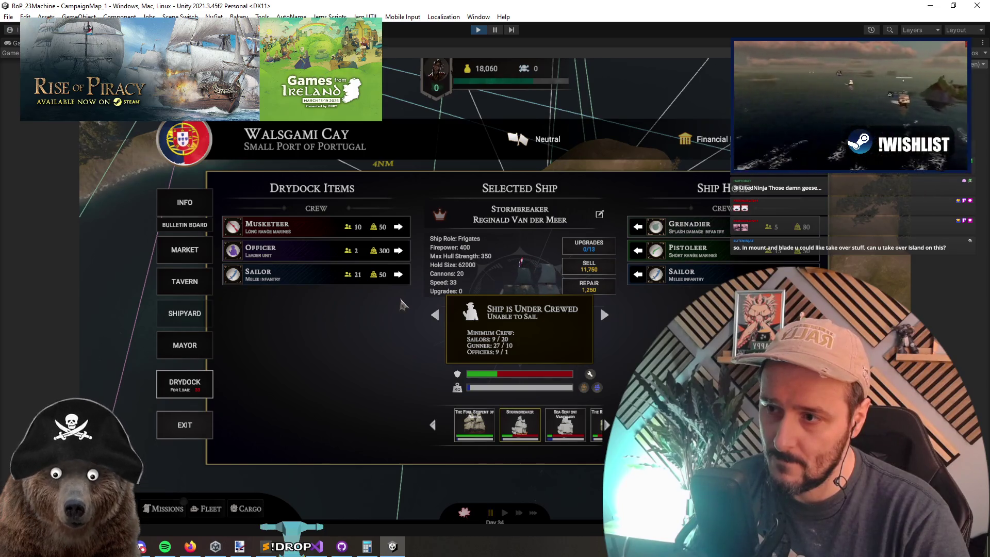
left_click(399, 228, "shift")
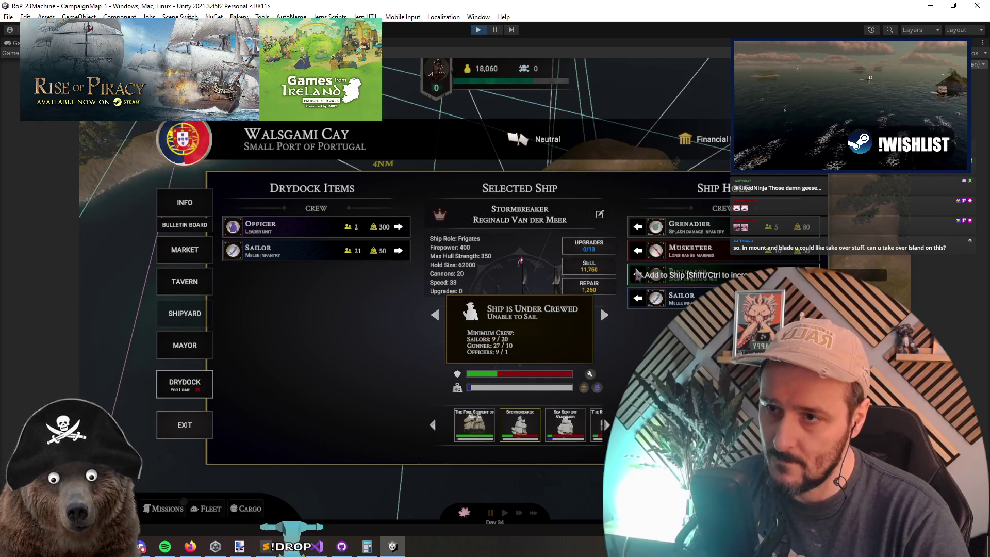
Unload Musketeers, Pistoleers and Sailors again, leaving 5 sailors, 15 gunners, 5 officers.
left_click(639, 252)
left_click(638, 251)
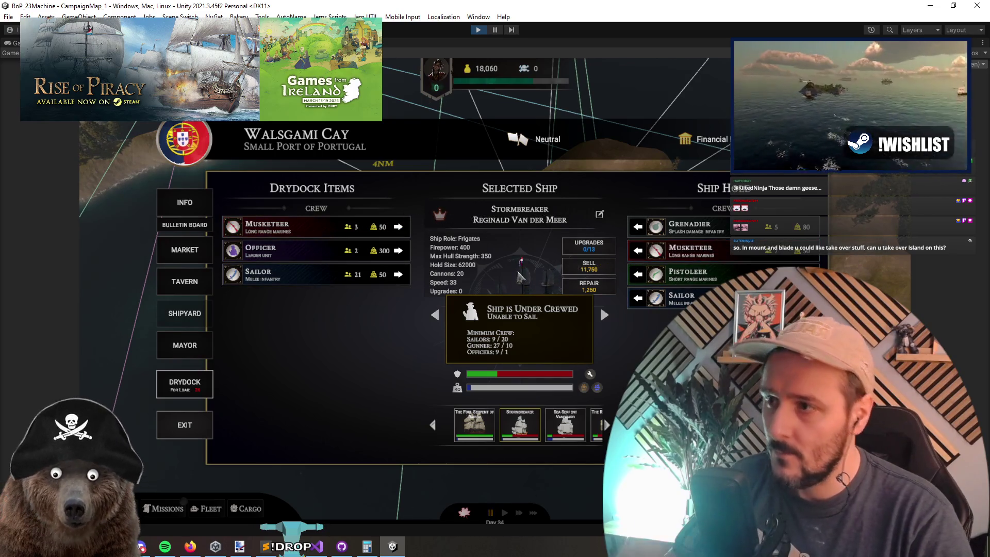
left_click(639, 298)
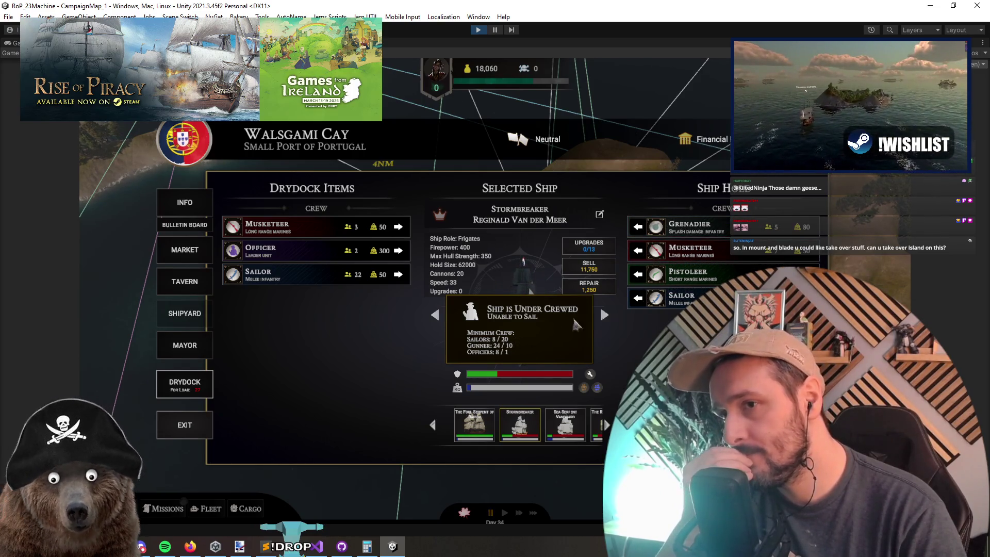
left_click(638, 251, "ctrl")
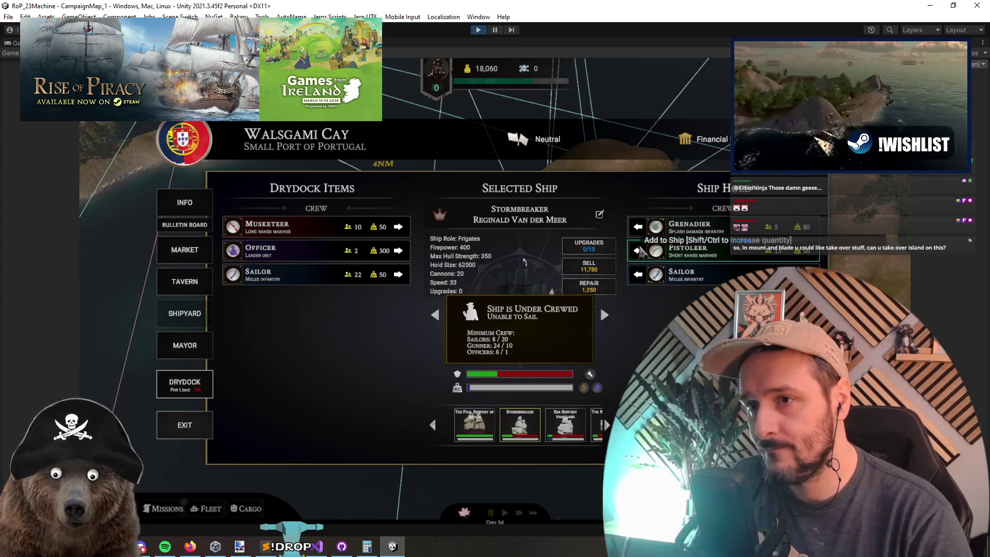
left_click(640, 251, "ctrl")
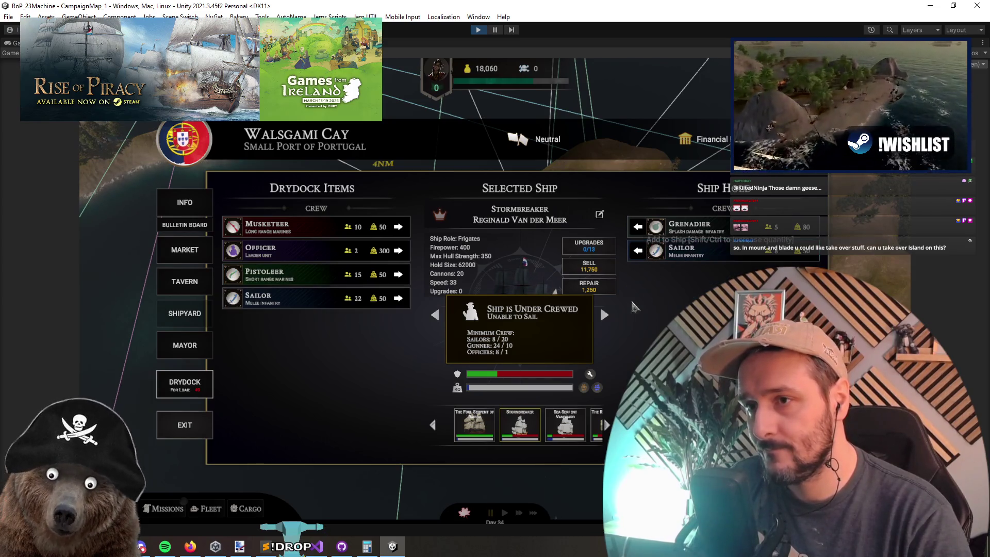
left_click(638, 251)
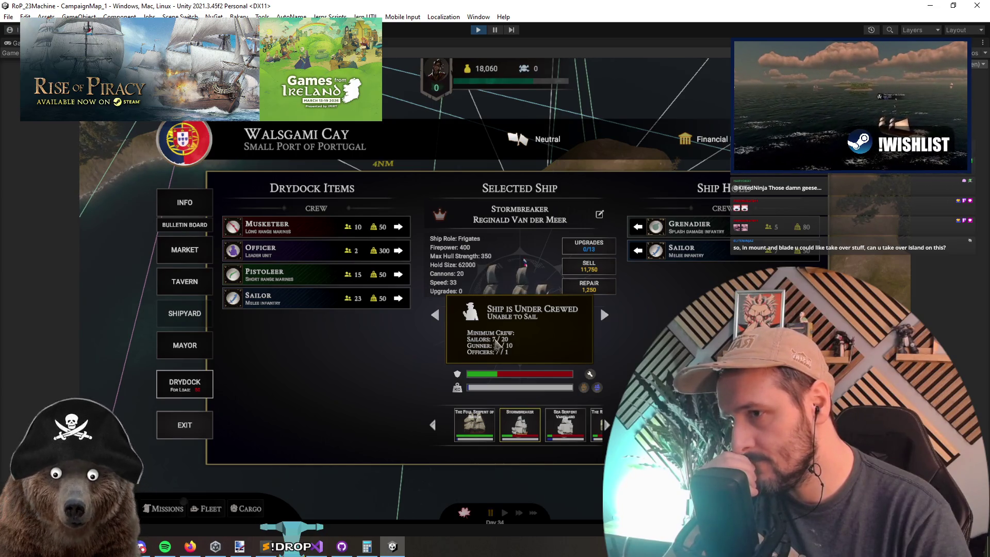
left_click(639, 251)
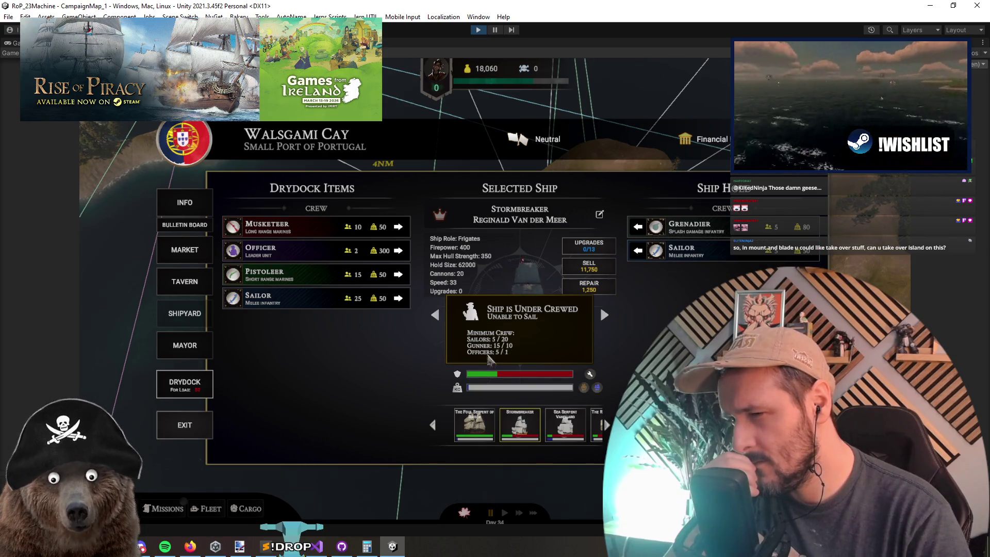
left_click(325, 552)
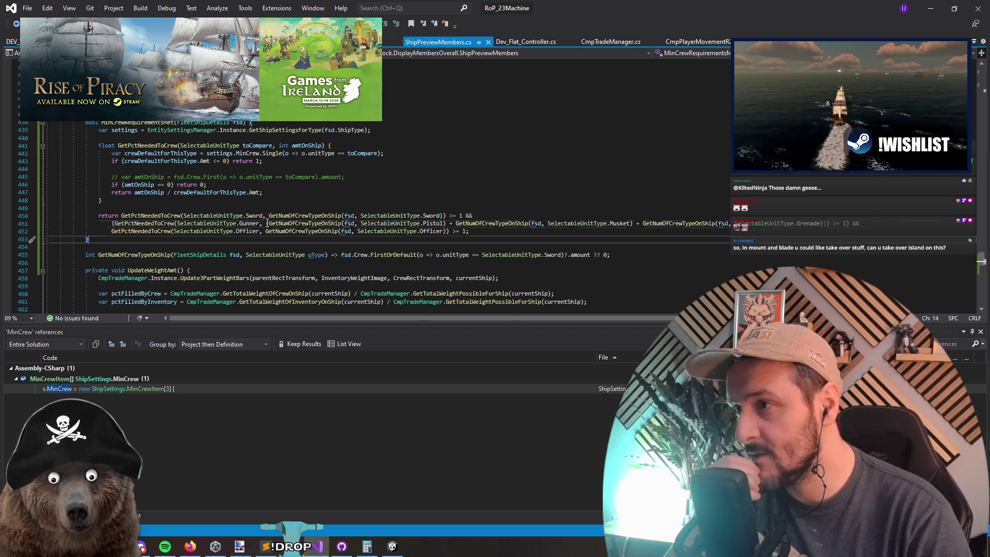
Inspect the full gunner requirement expression on line 451.
left_click(266, 223)
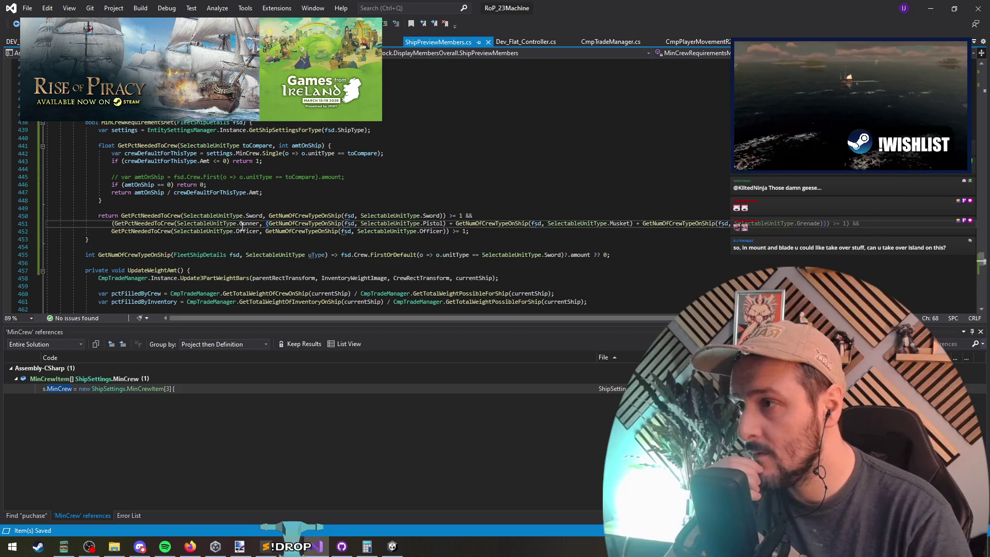
mouse_move(242, 225)
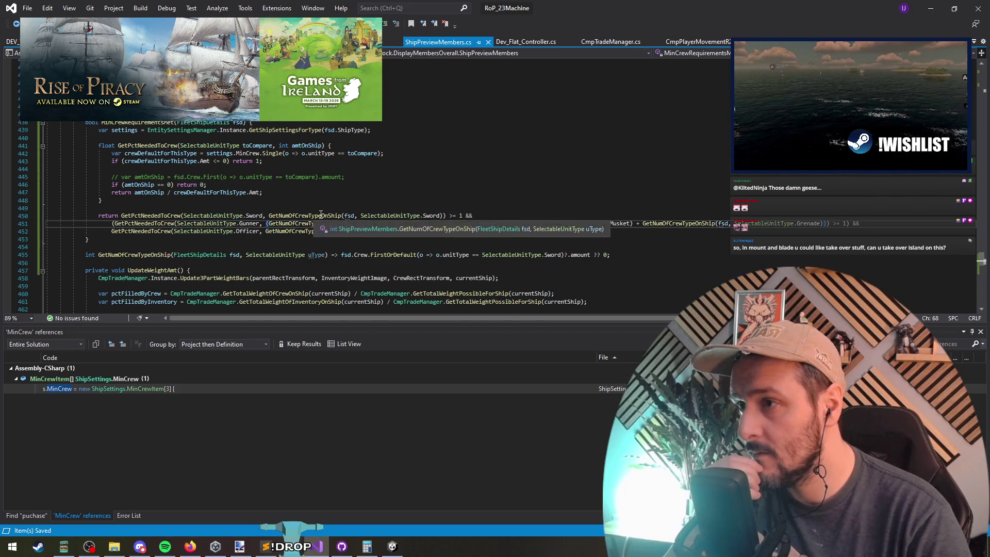
scroll(440, 258, "down", 8)
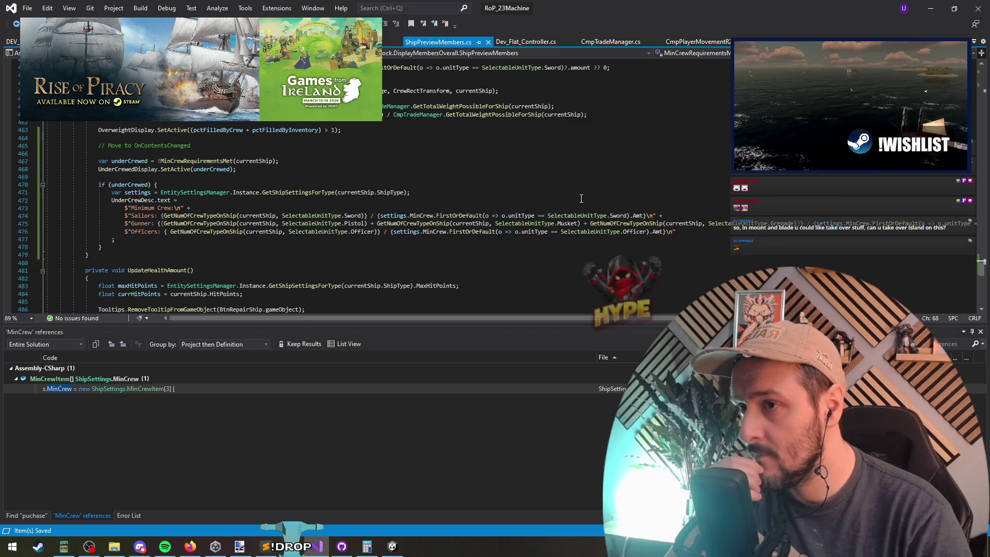
mouse_move(567, 224)
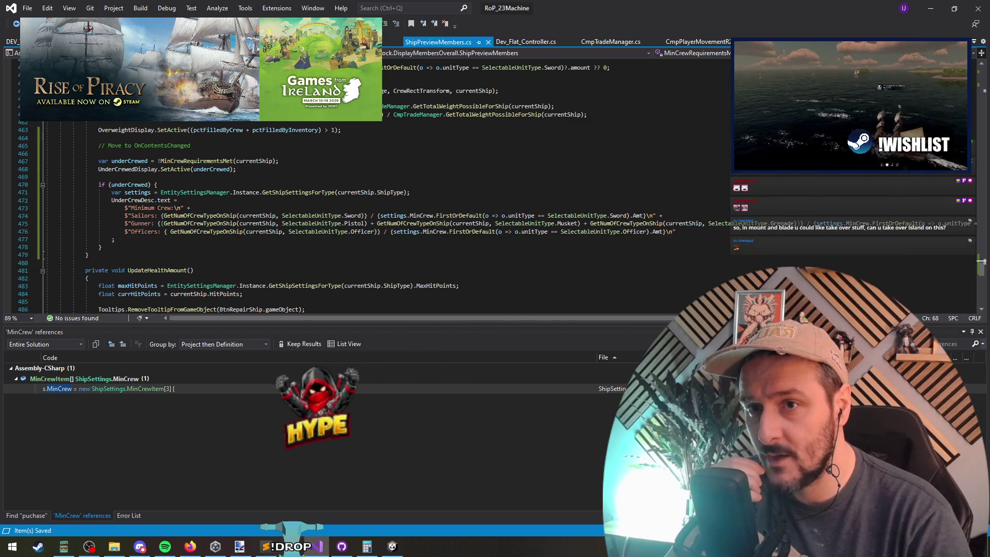
scroll(722, 227, "right", 2)
scroll(361, 217, "right", 8)
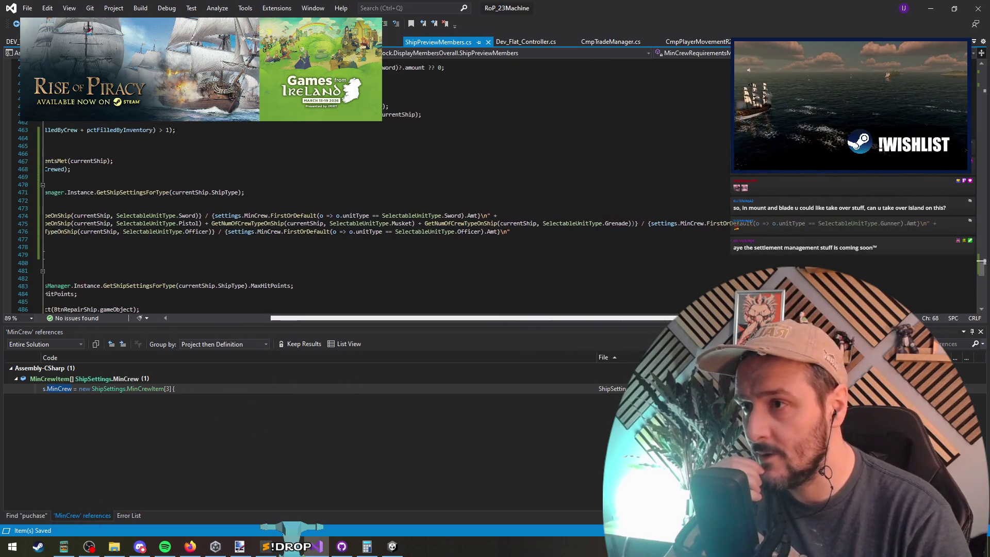
scroll(361, 216, "left", 8)
mouse_move(619, 8)
left_mouse_down()
mouse_move(698, 101)
mouse_move(637, 424)
mouse_move(634, 3)
left_mouse_up()
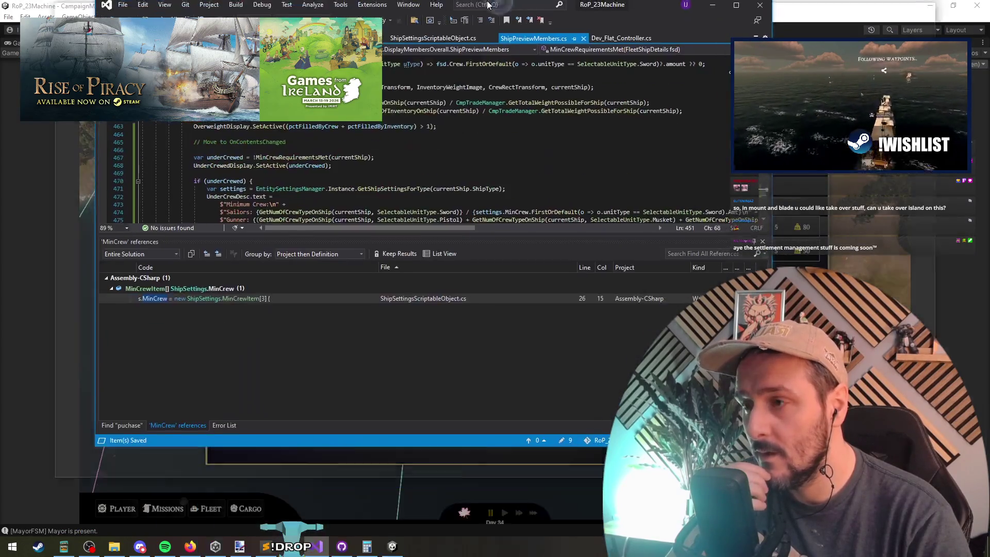
Trace underCrewed, MinCrewRequirementsMet, GetNumOfCrewTypeOnShip and GetPctNeededToCrew references, then minimize Visual Studio.
left_click(141, 185)
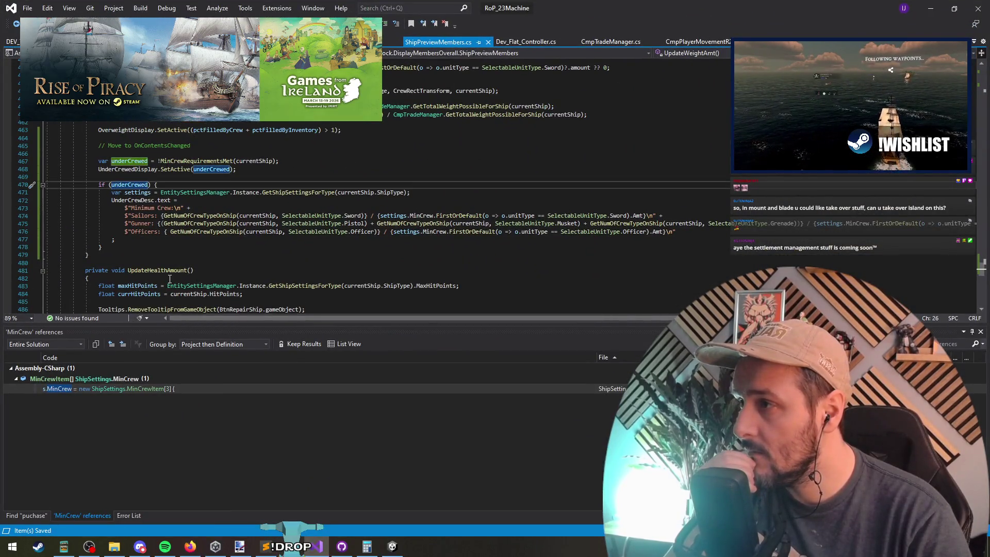
left_click(200, 162, "ctrl")
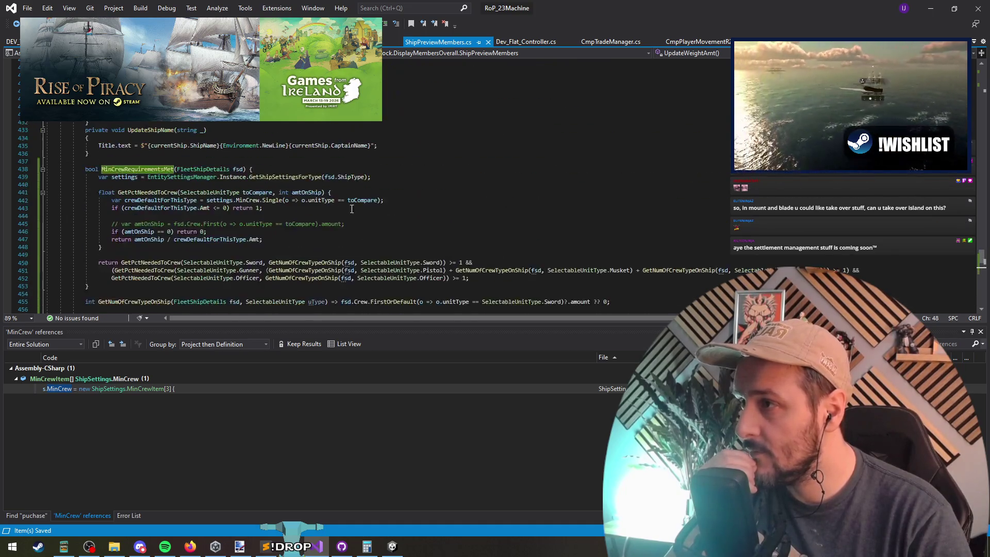
scroll(320, 238, "down", 1)
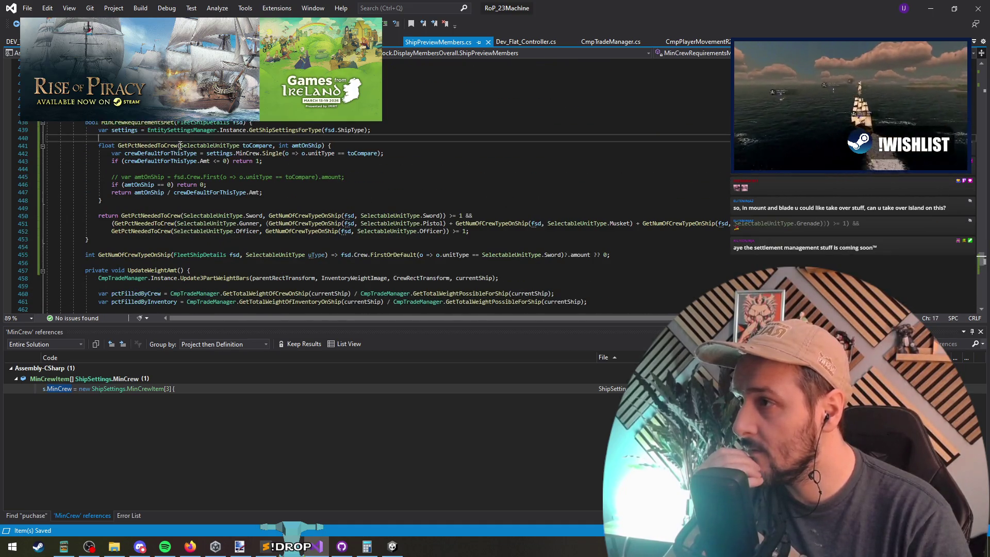
left_click(289, 176)
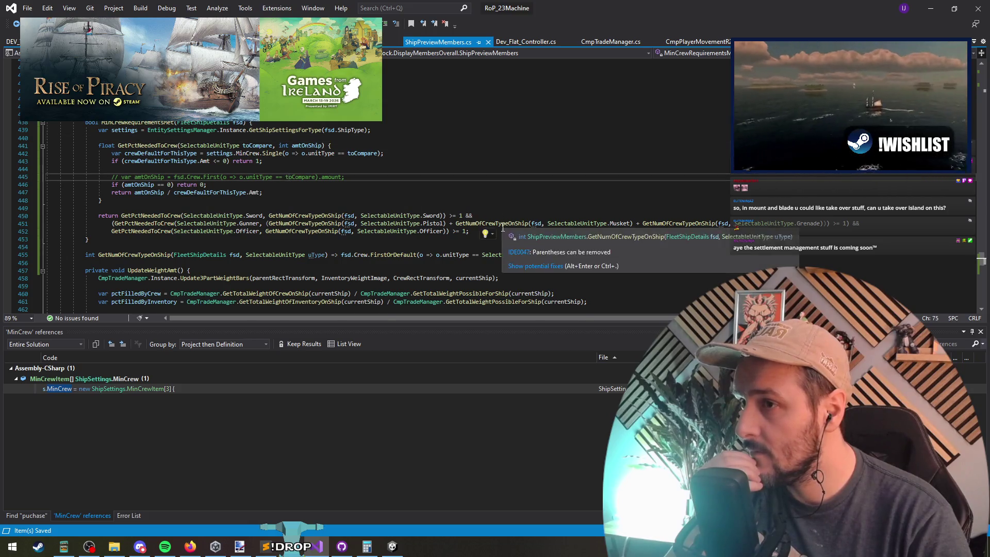
left_click(343, 224)
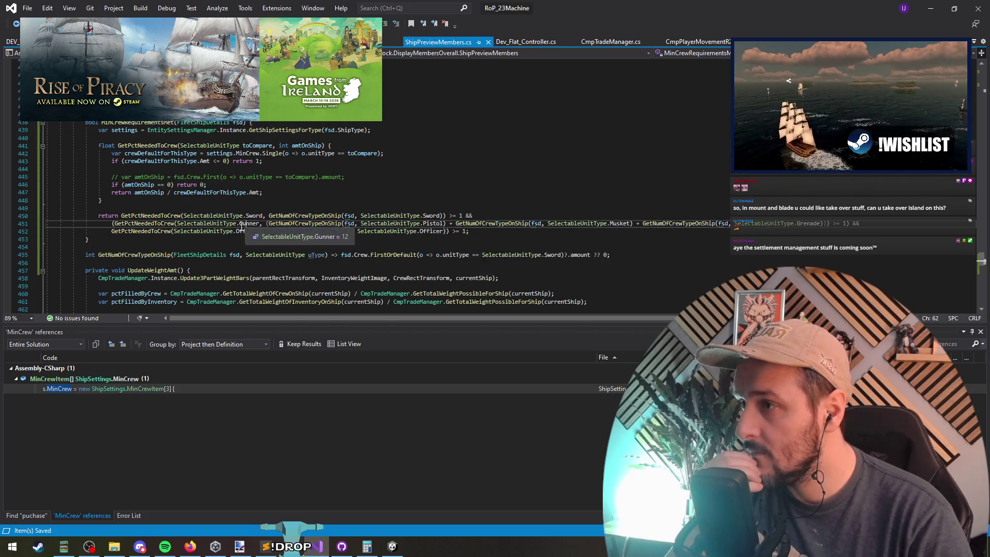
left_click(164, 224)
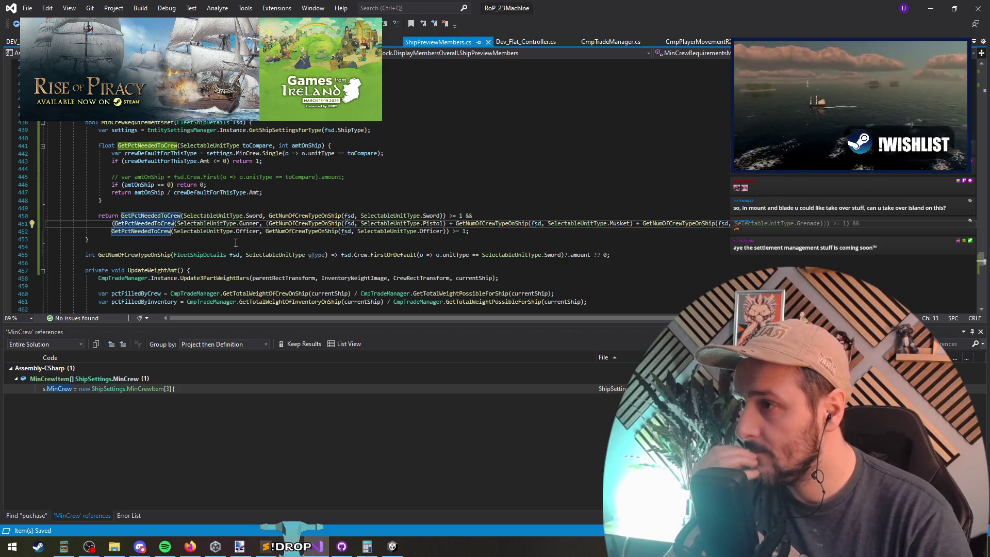
left_click(266, 223)
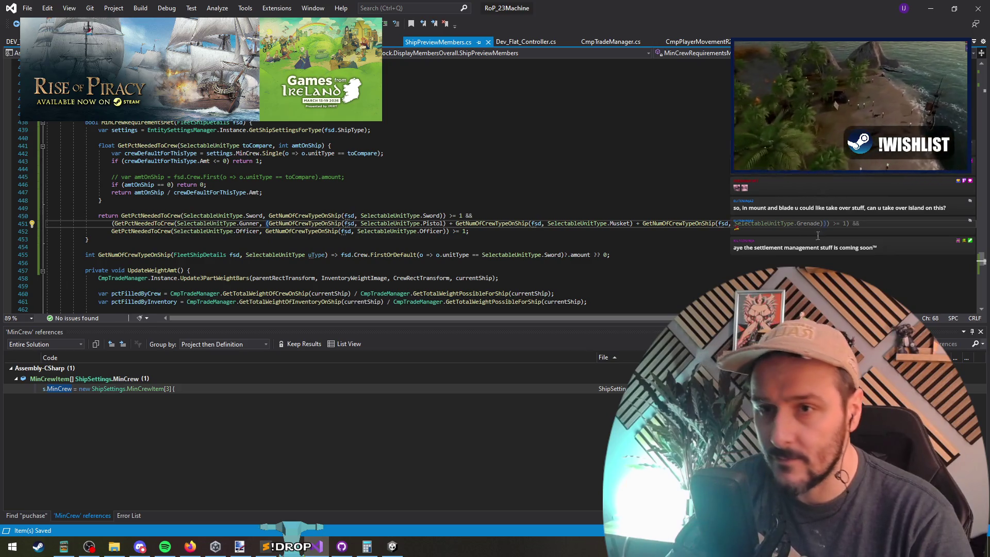
mouse_move(133, 223)
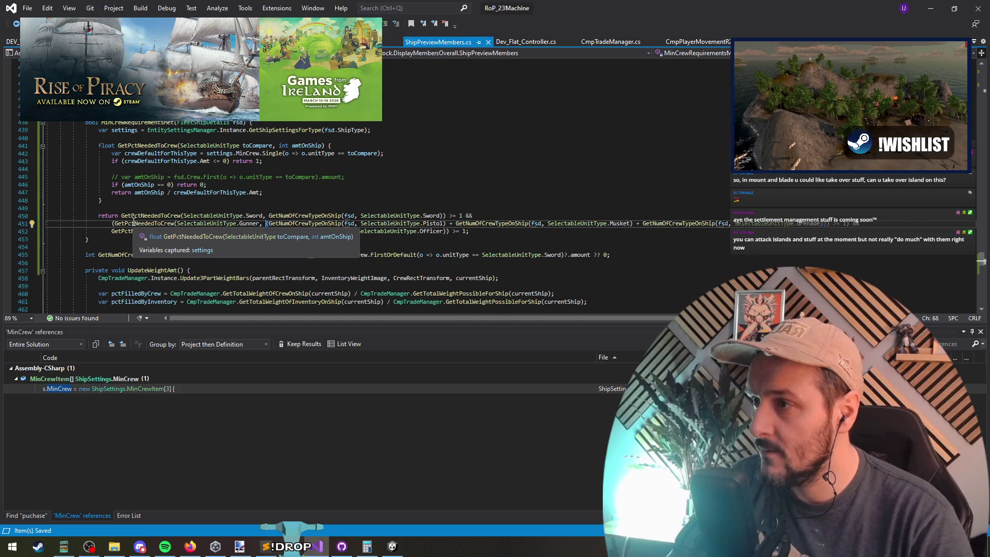
left_click(133, 223)
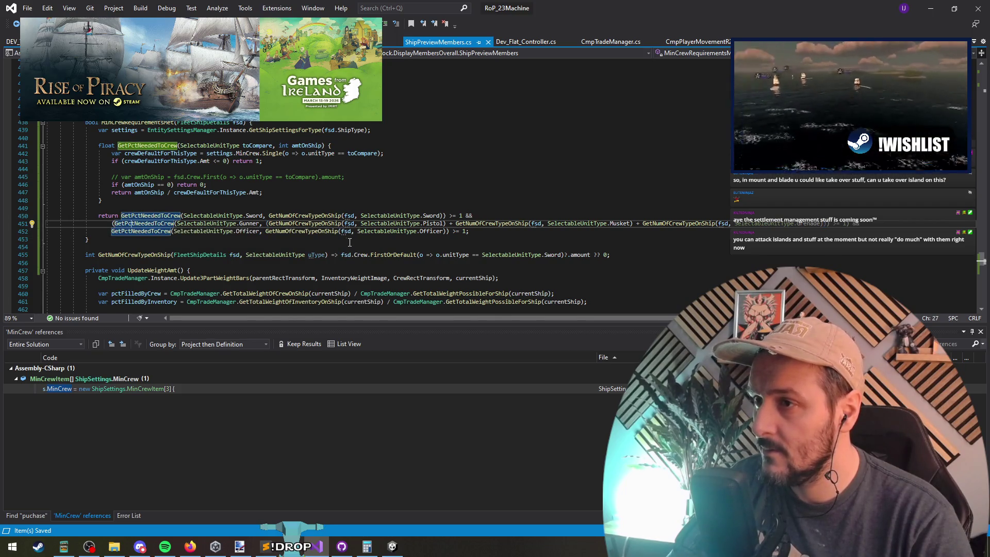
left_click(928, 7)
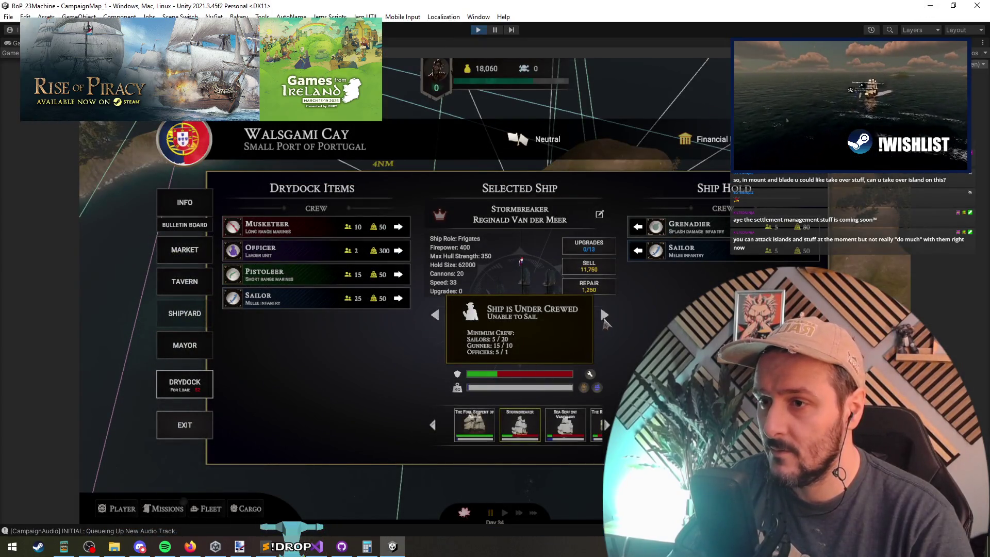
Select Sea Serpent Vanguard and unload its pistoleers, musketeers, officers and grenadiers.
left_click(604, 316)
left_click(605, 315)
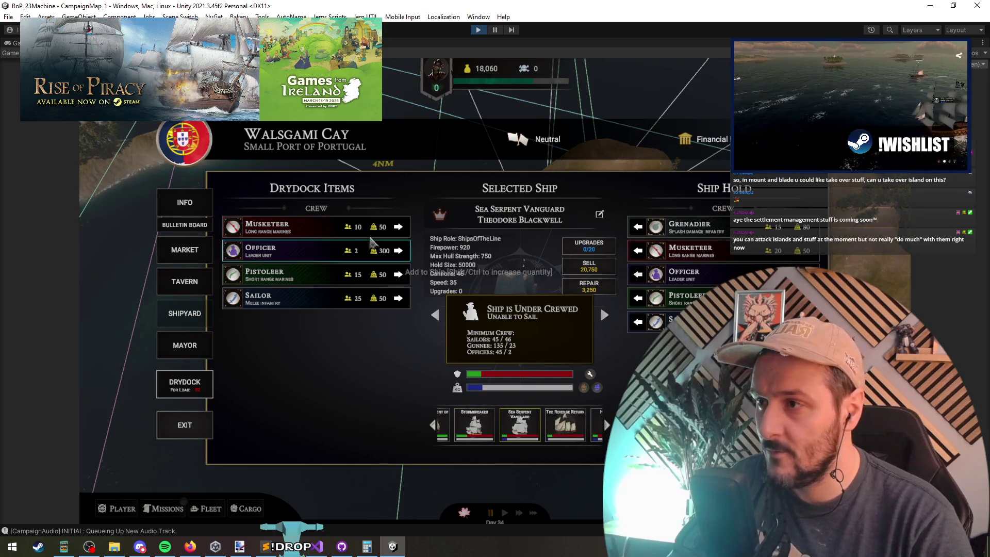
left_click(404, 303)
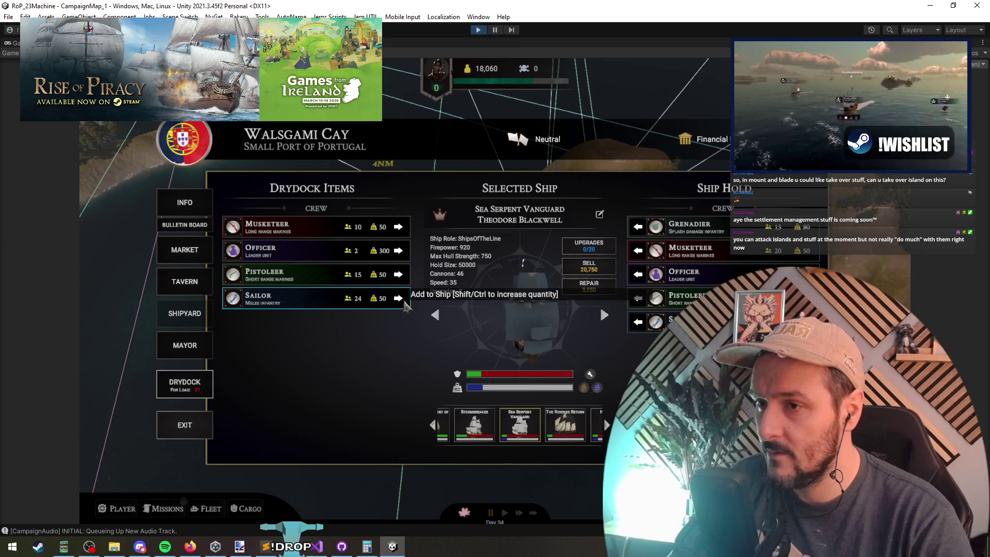
left_click(637, 299)
left_click(638, 299, "ctrl")
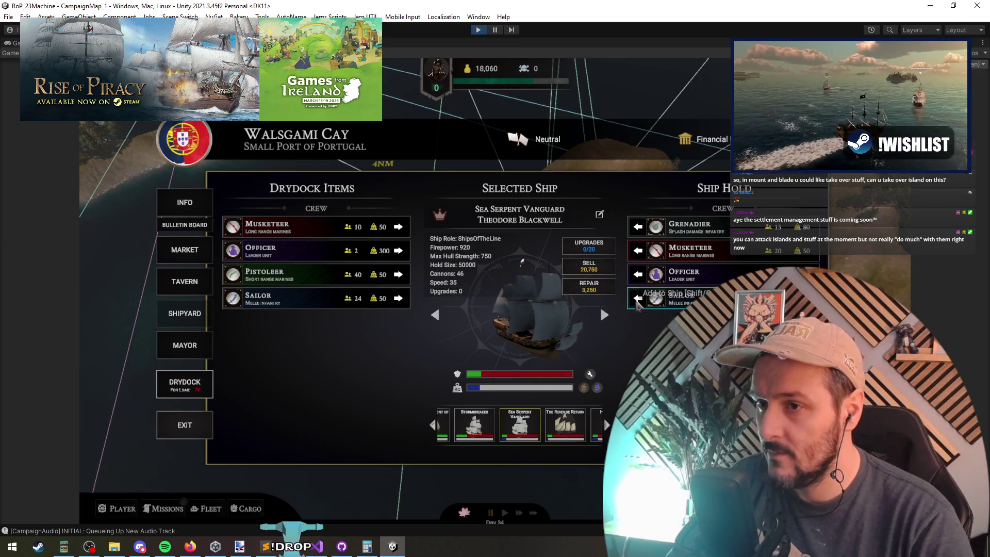
left_click(638, 251, "ctrl")
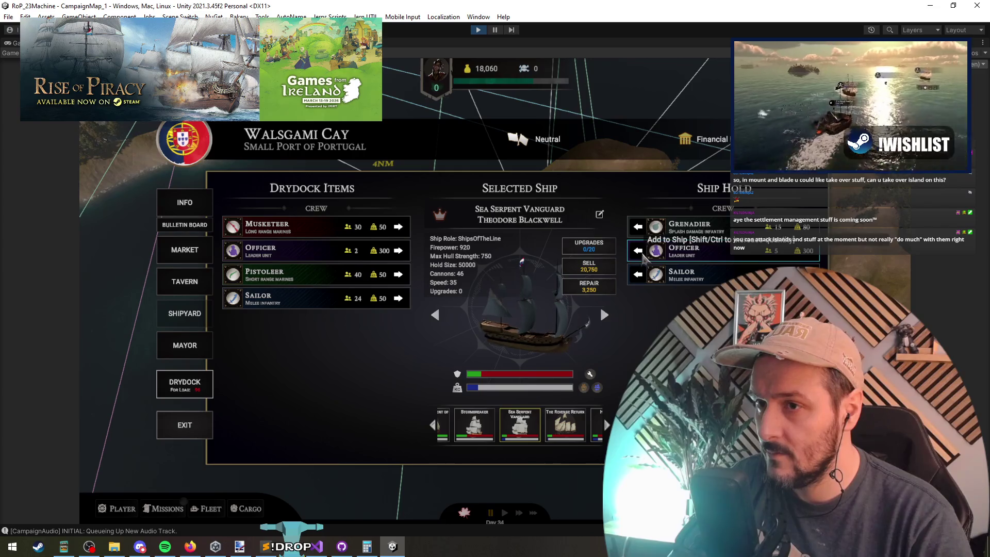
left_click(638, 251, "ctrl")
left_click(637, 226, "ctrl")
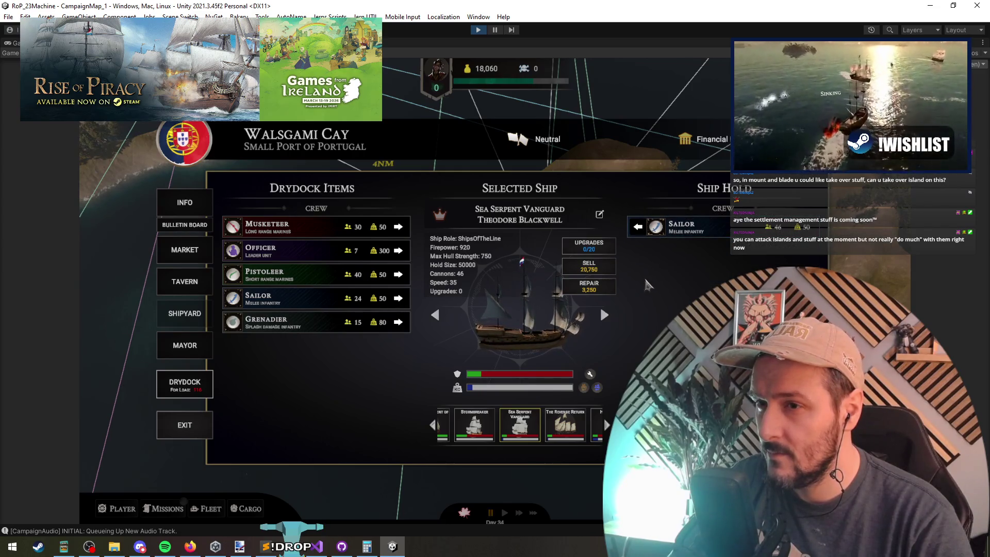
Remove, re-add, then remove one sailor to trigger the warning at 45/46 sailors.
left_click(638, 227)
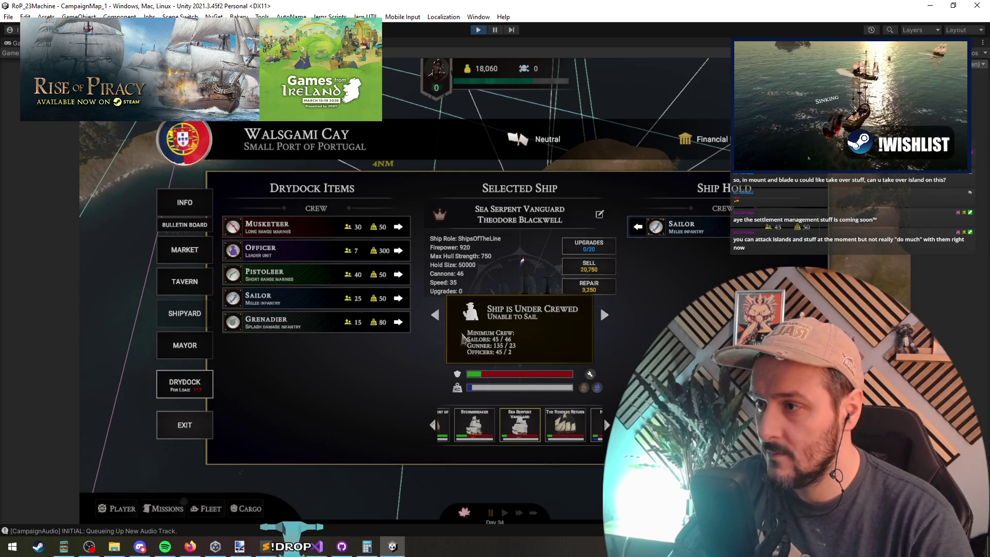
left_click(398, 299)
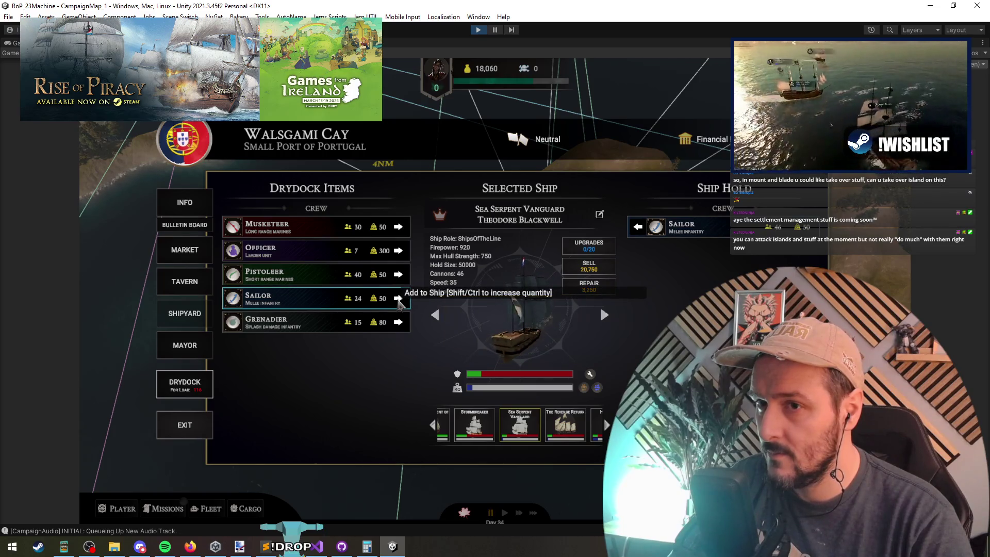
left_click(638, 227)
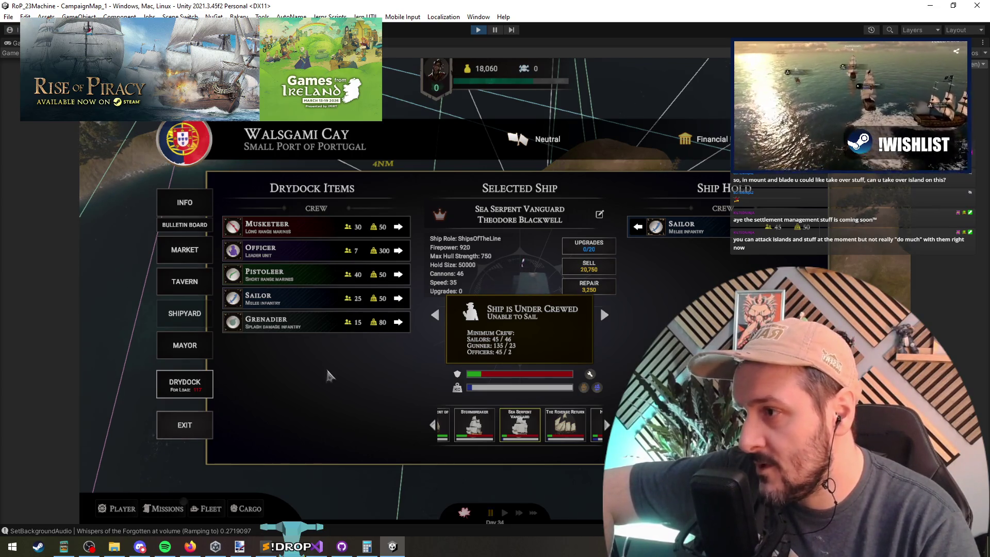
Cycle through the ships to The Foul Serpent of Raider and unload its officers.
left_click(435, 315)
left_click(605, 316)
left_click(606, 320)
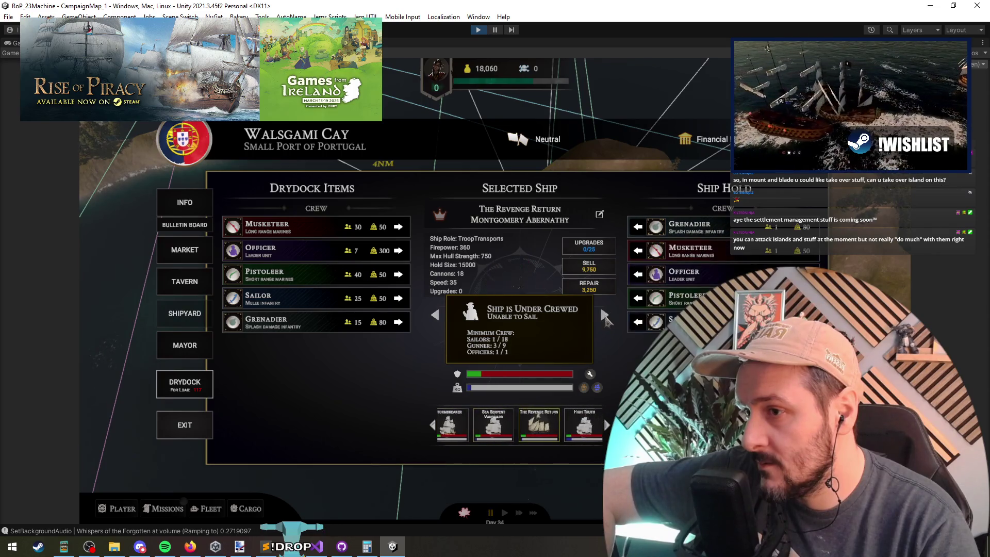
left_click(606, 320)
left_click(606, 319)
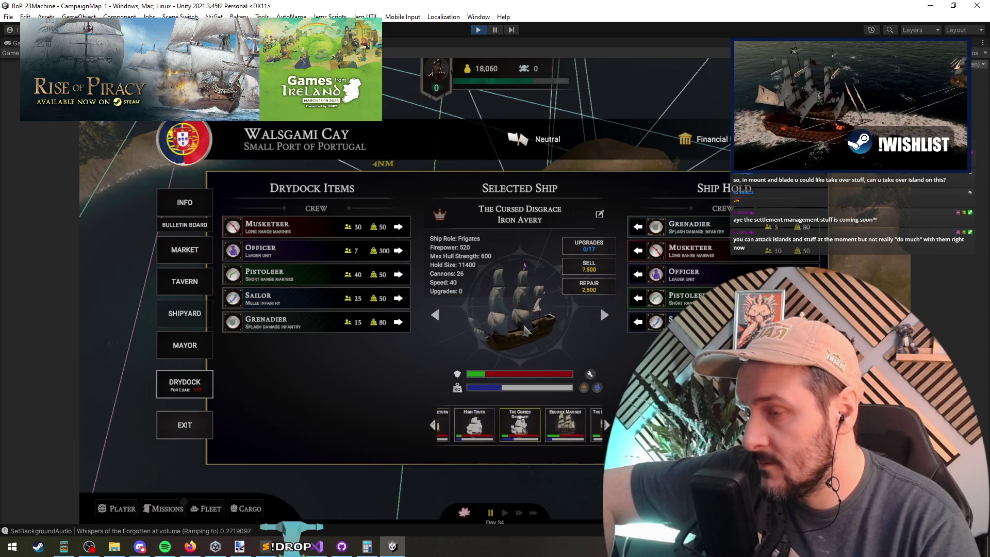
left_click(436, 317)
left_click(437, 317)
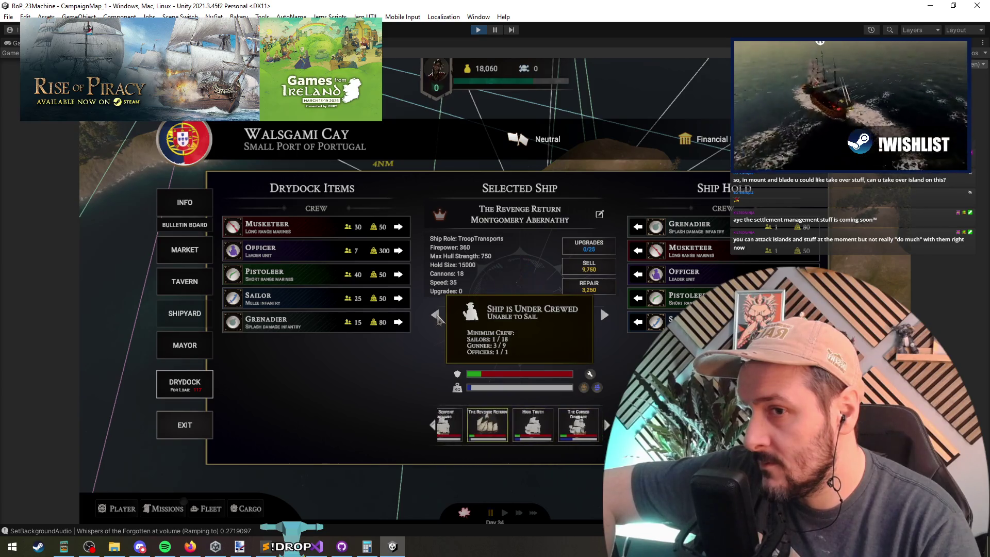
left_click(438, 317)
left_click(440, 317)
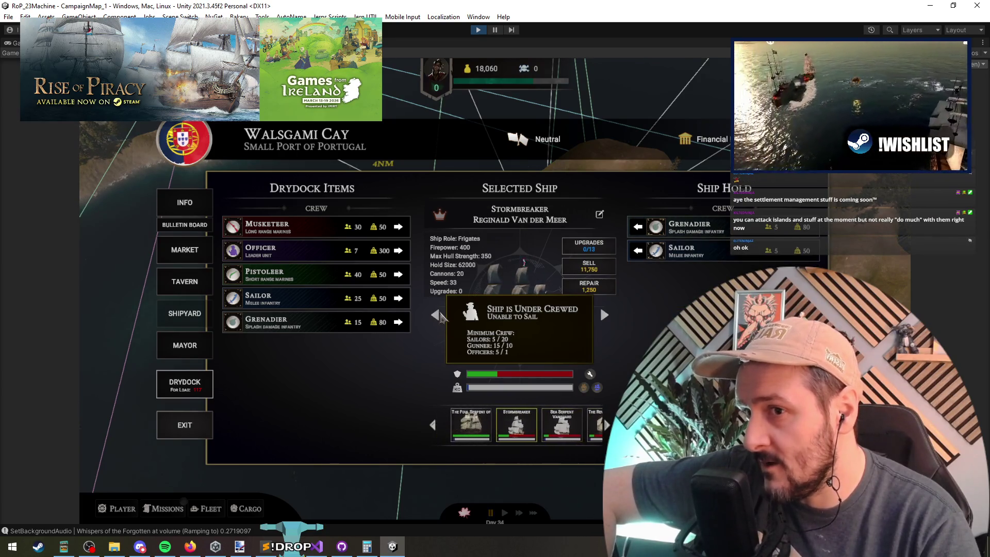
left_click(440, 317)
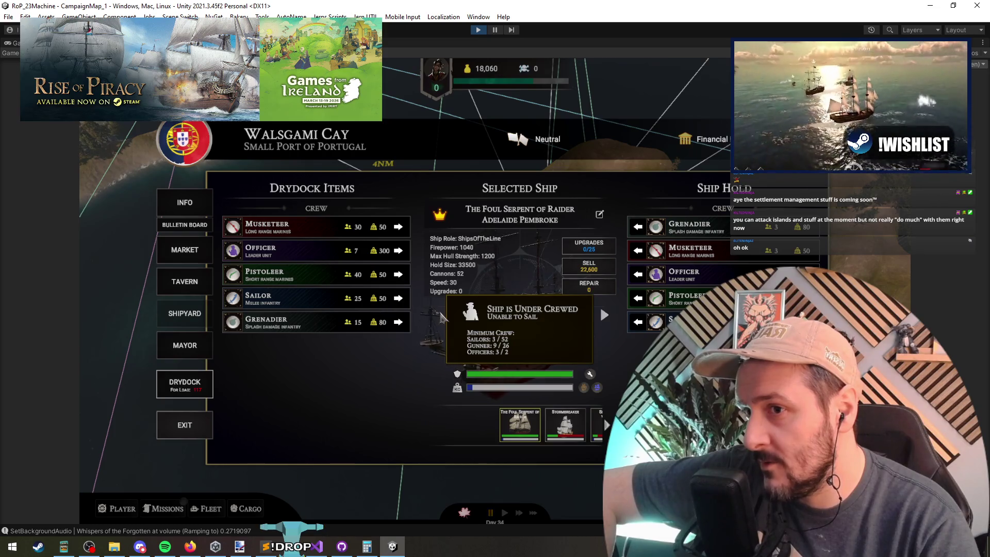
left_click(638, 274)
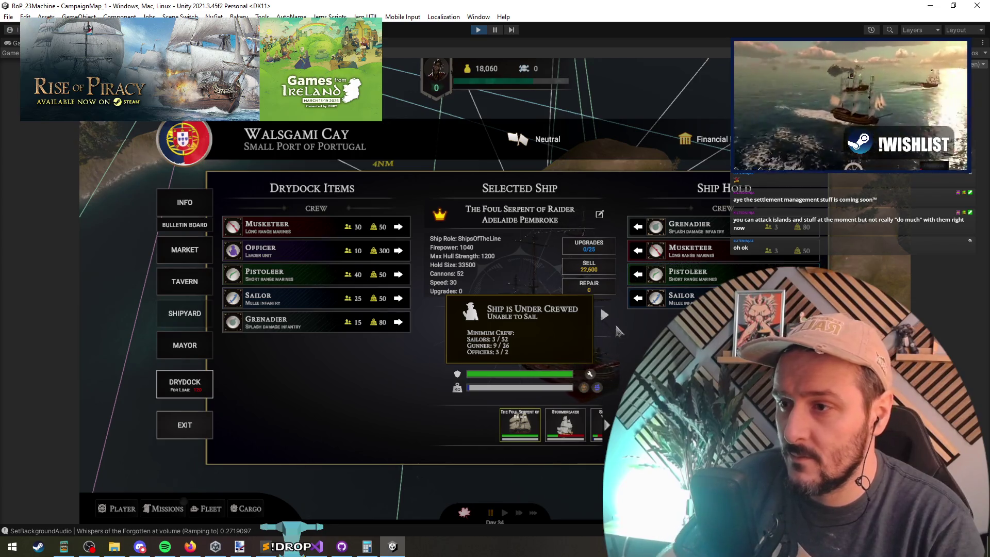
Browse the fleet through to The Liberty Manta and back to High Truth.
left_click(604, 316)
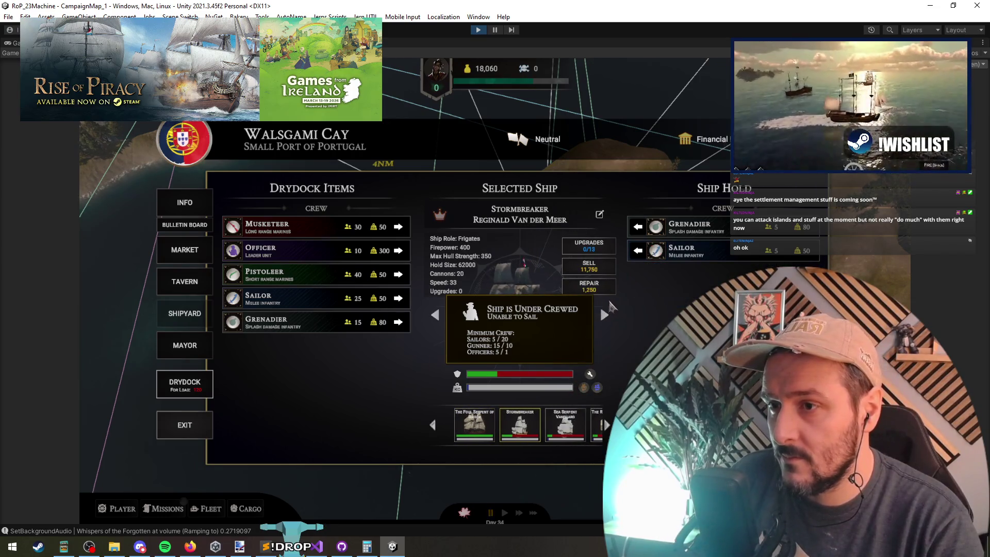
left_click(605, 316)
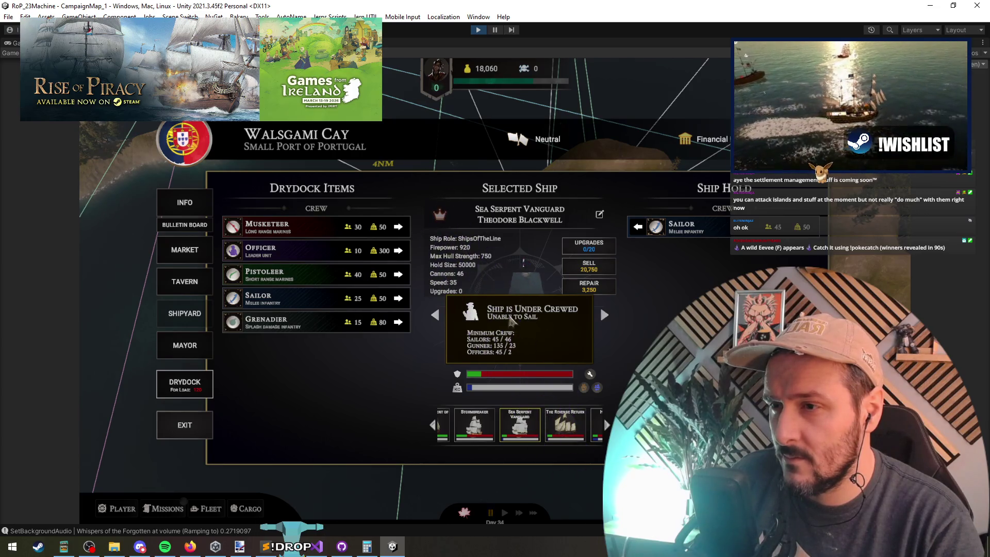
left_click(604, 316)
left_click(604, 316)
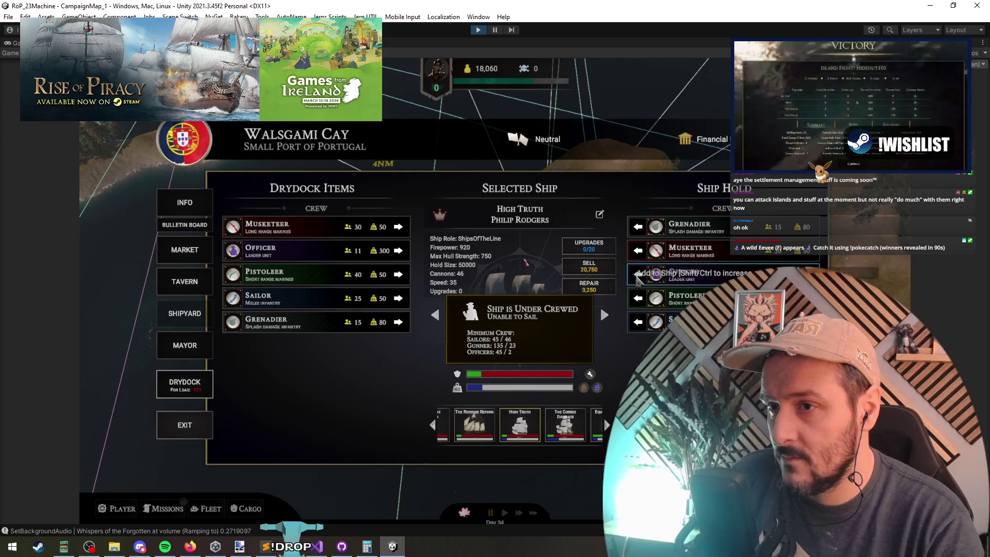
left_click(605, 315)
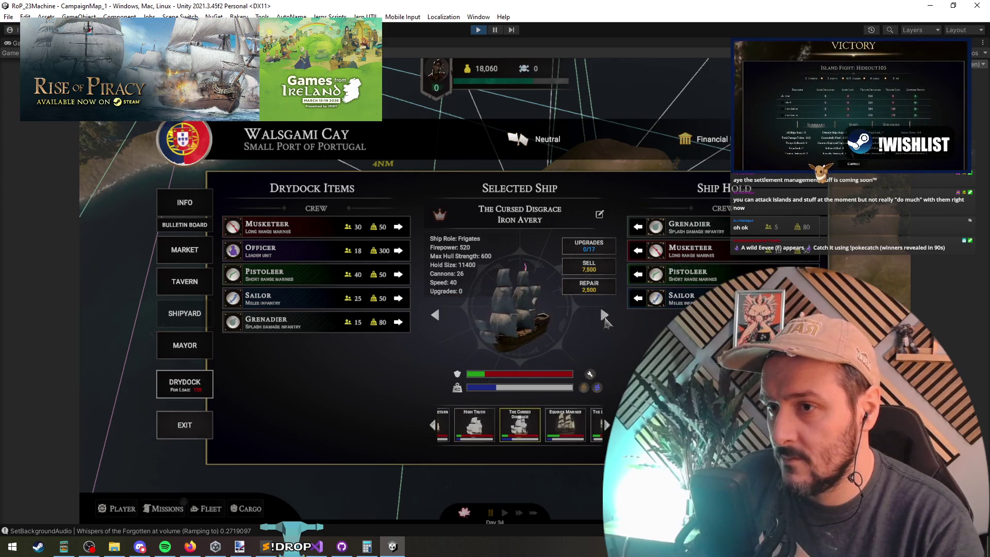
left_click(601, 317)
left_click(597, 321)
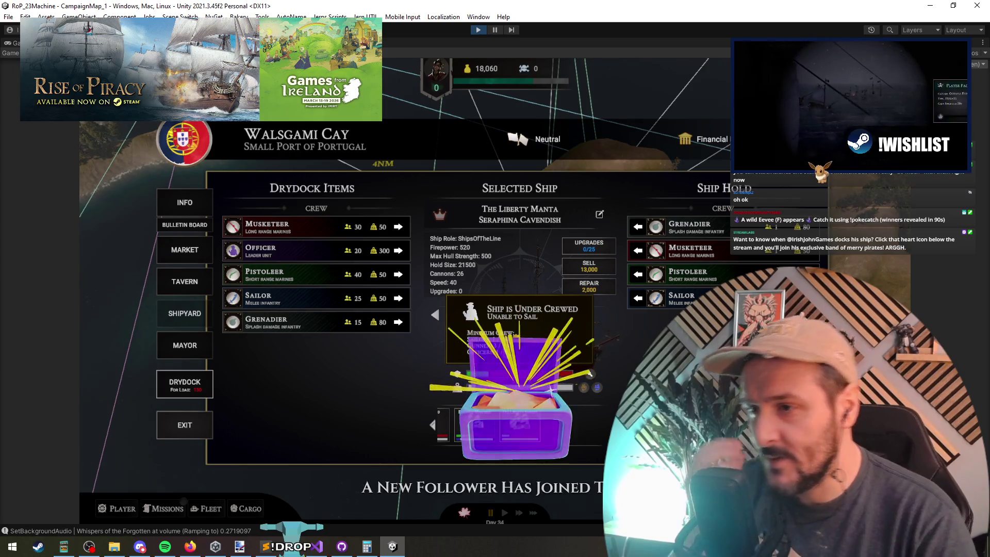
left_click(435, 316)
left_click(435, 315)
left_click(435, 315)
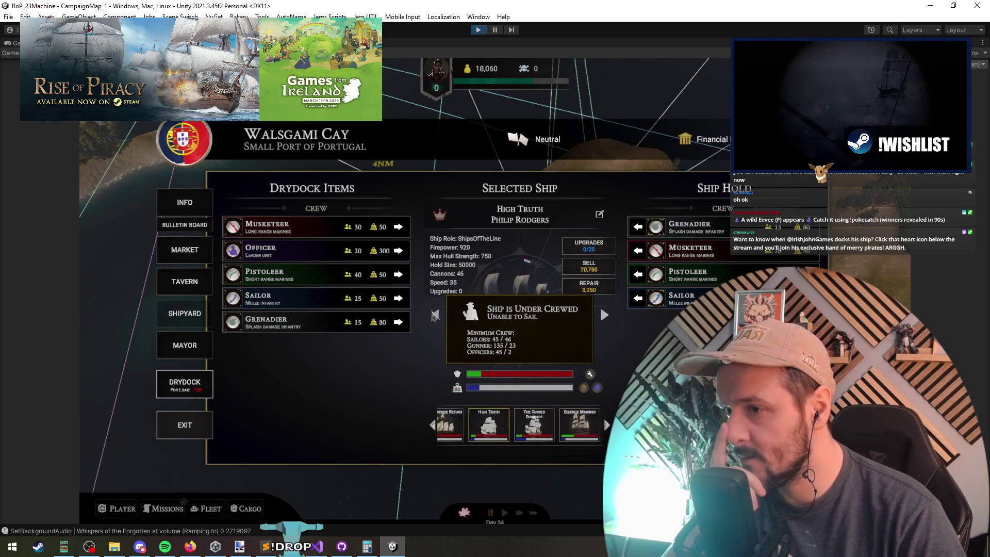
left_click(435, 316)
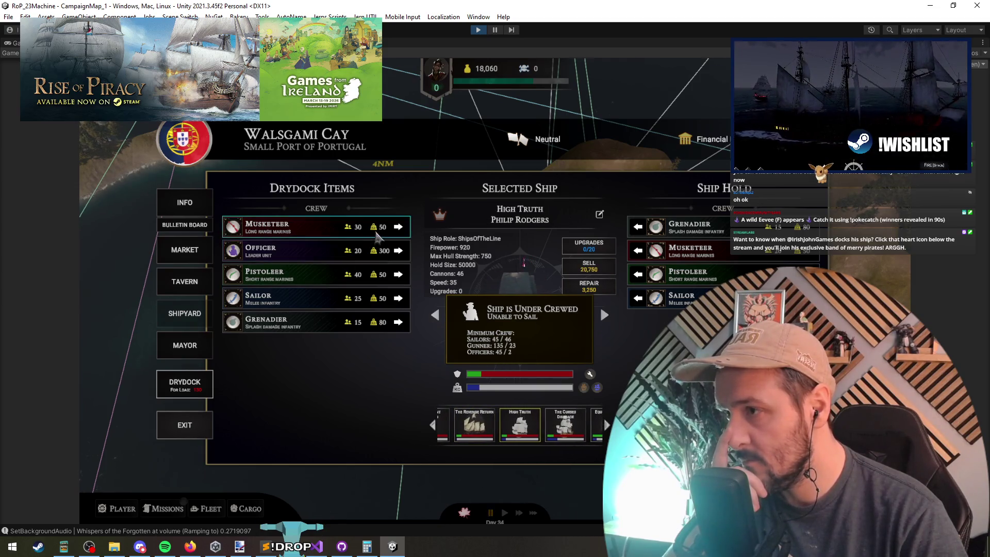
Add an officer and sailors to High Truth, then send its crew back to the drydock.
left_click(398, 250)
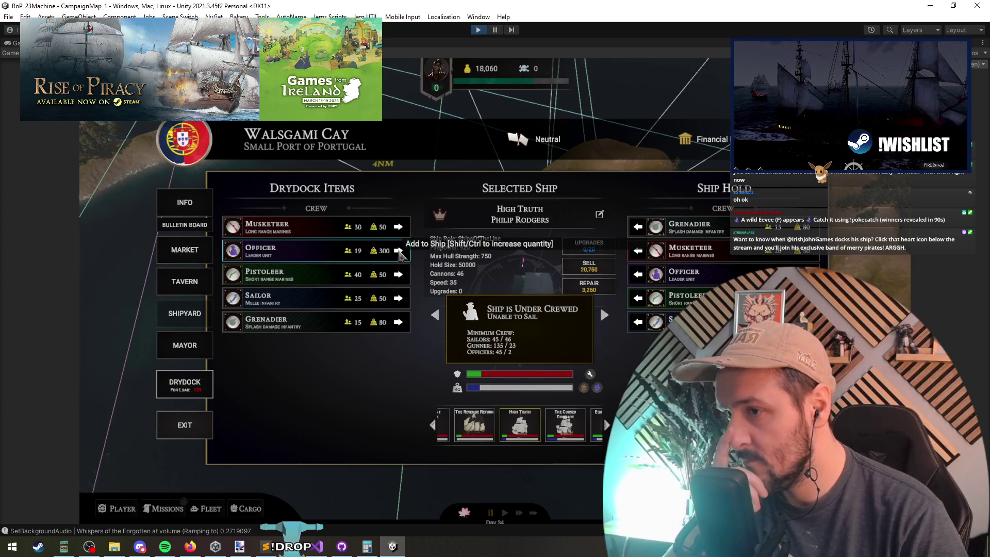
left_click(404, 299)
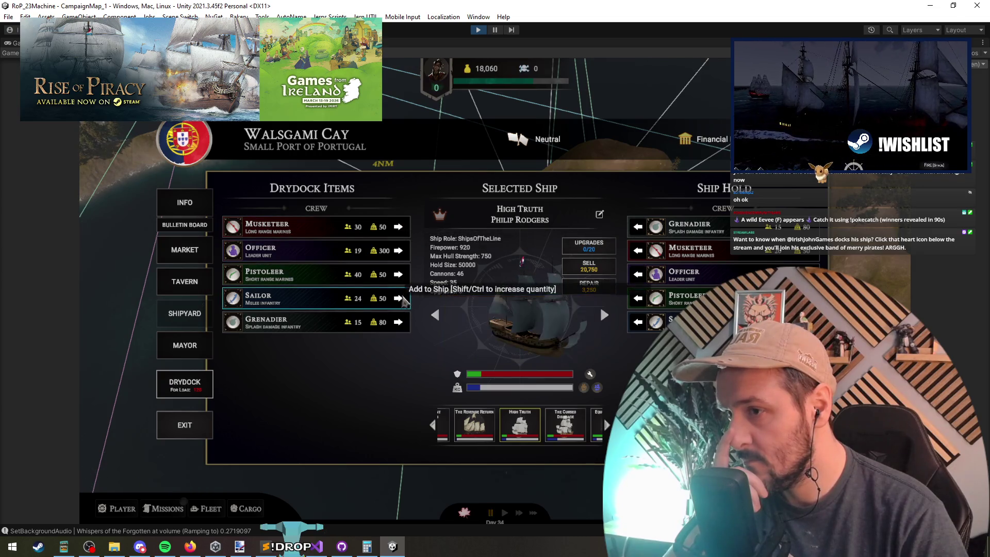
left_click(403, 301)
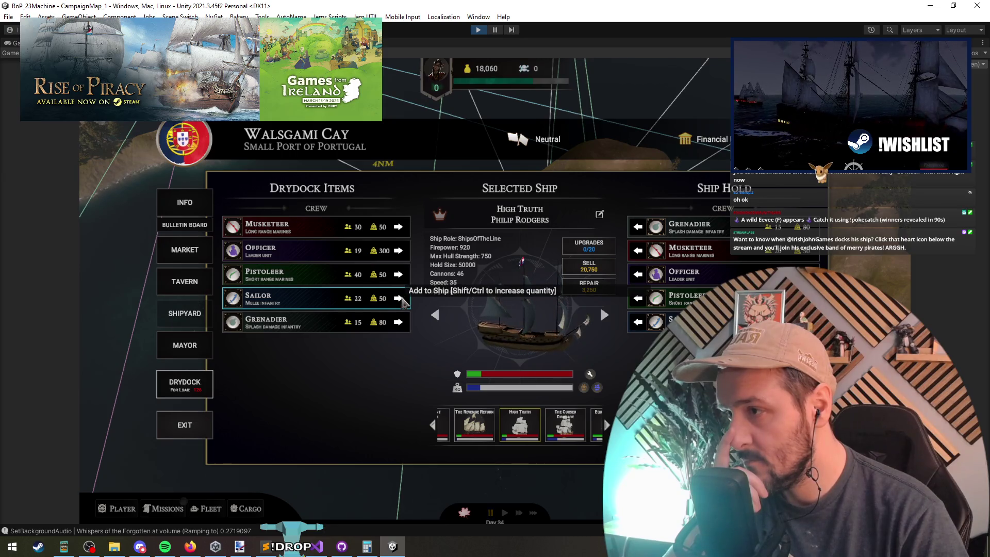
left_click(402, 301)
left_click(637, 328)
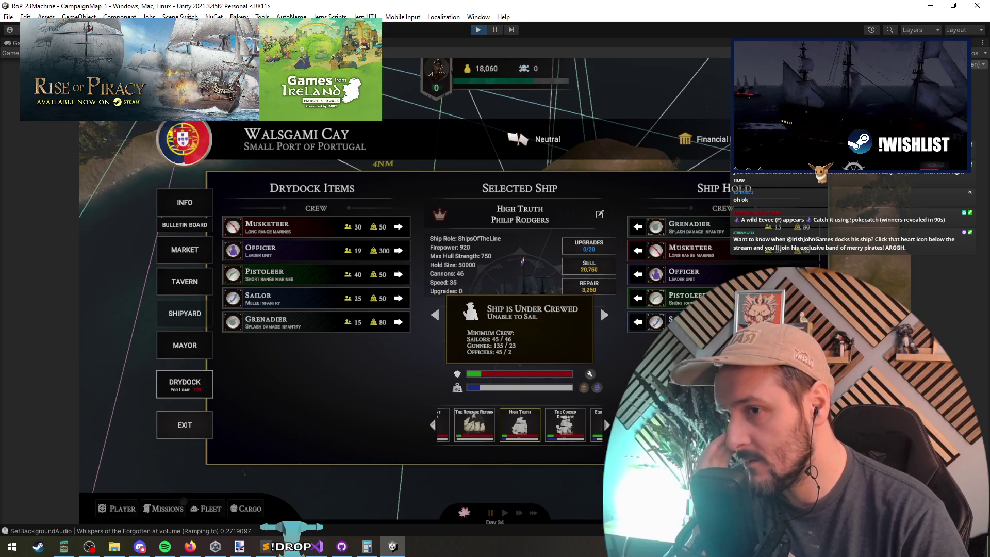
left_click(638, 226, "ctrl")
left_click(638, 227, "ctrl")
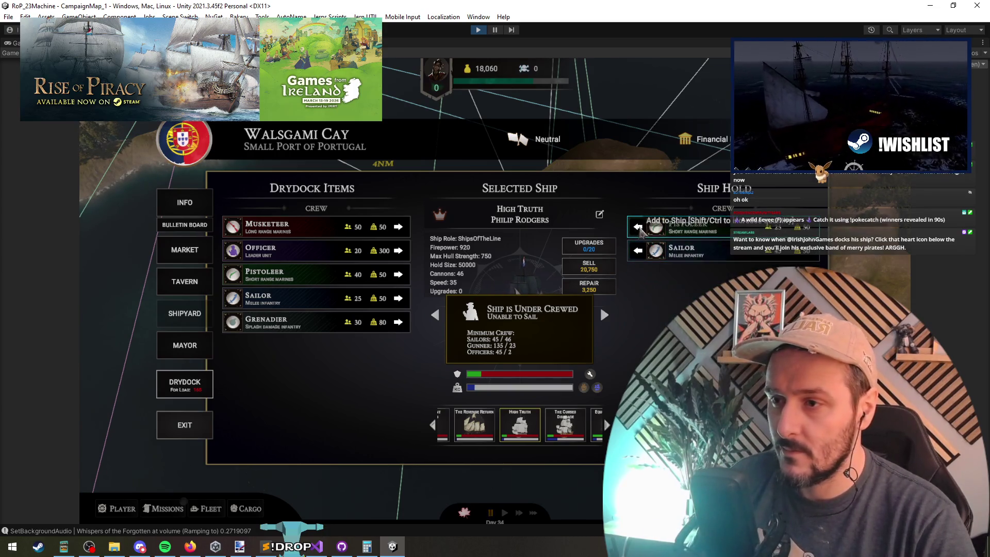
left_click(638, 227, "ctrl")
left_click(637, 227, "ctrl")
left_click(638, 227, "ctrl")
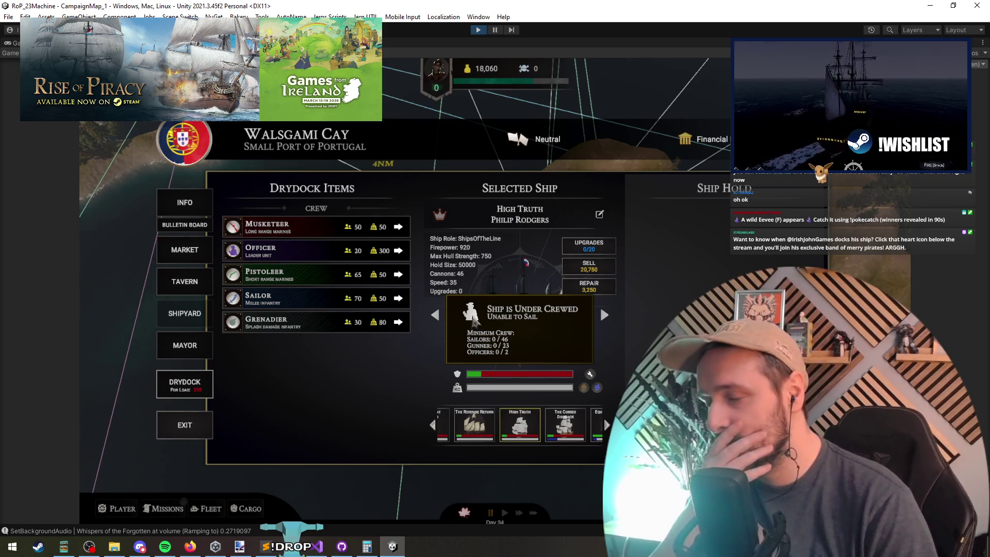
key("alt+Tab")
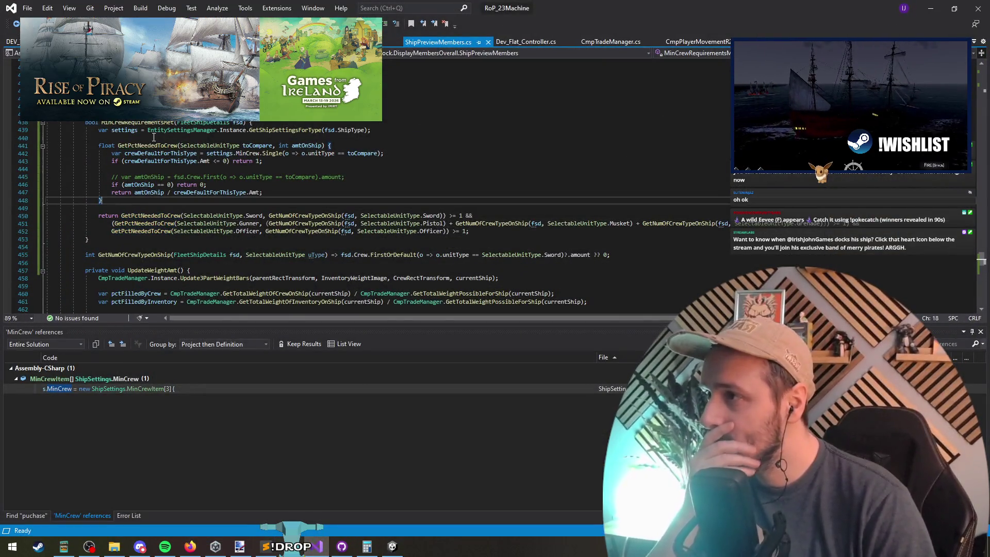
left_click(128, 122)
left_click(140, 122)
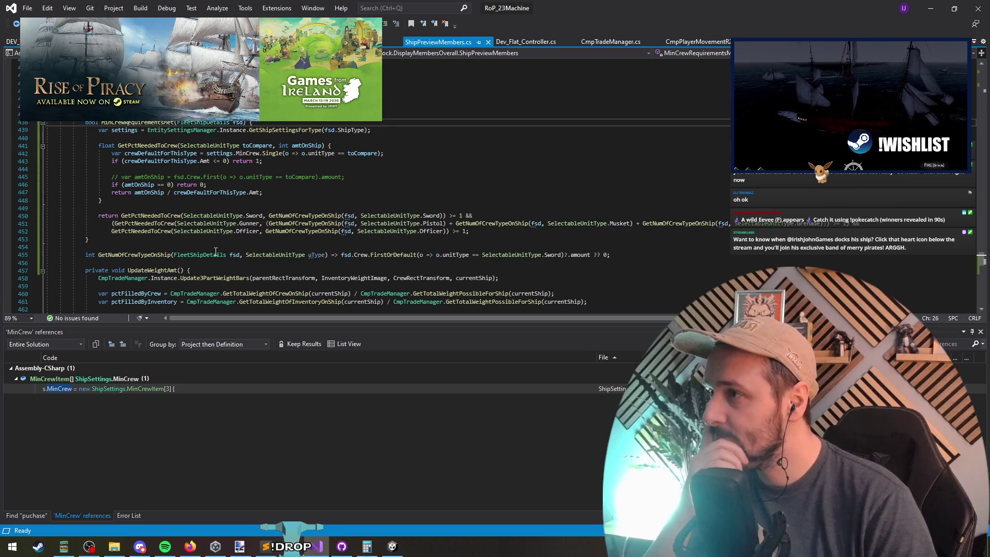
scroll(402, 170, "down", 6)
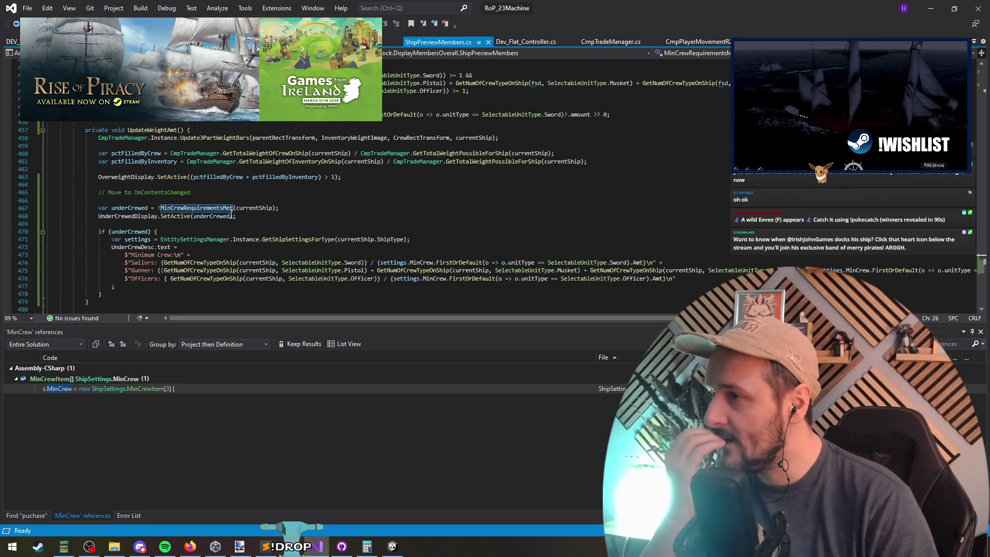
left_click(256, 208)
scroll(322, 215, "down", 2)
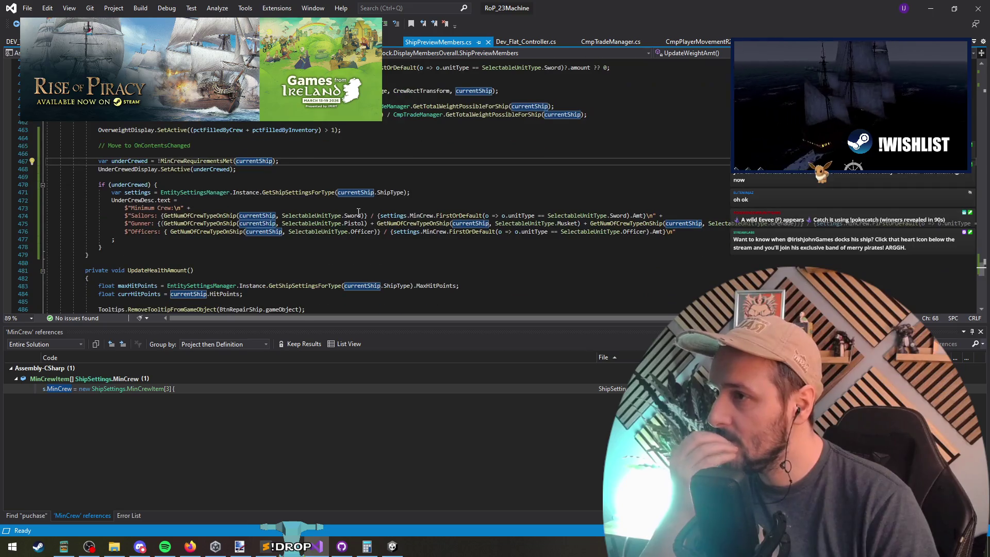
left_click(254, 161)
double_click(254, 161)
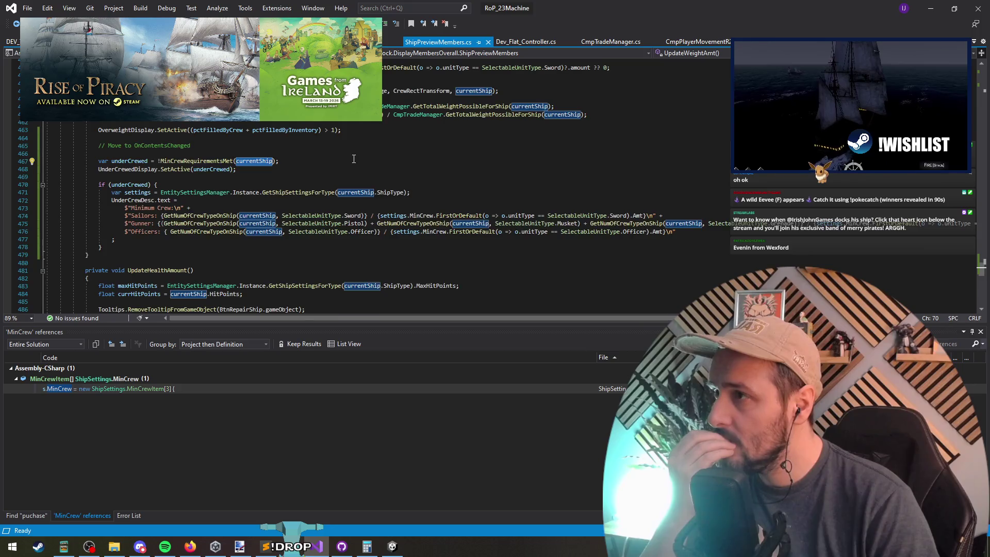
scroll(354, 158, "up", 3)
double_click(152, 152)
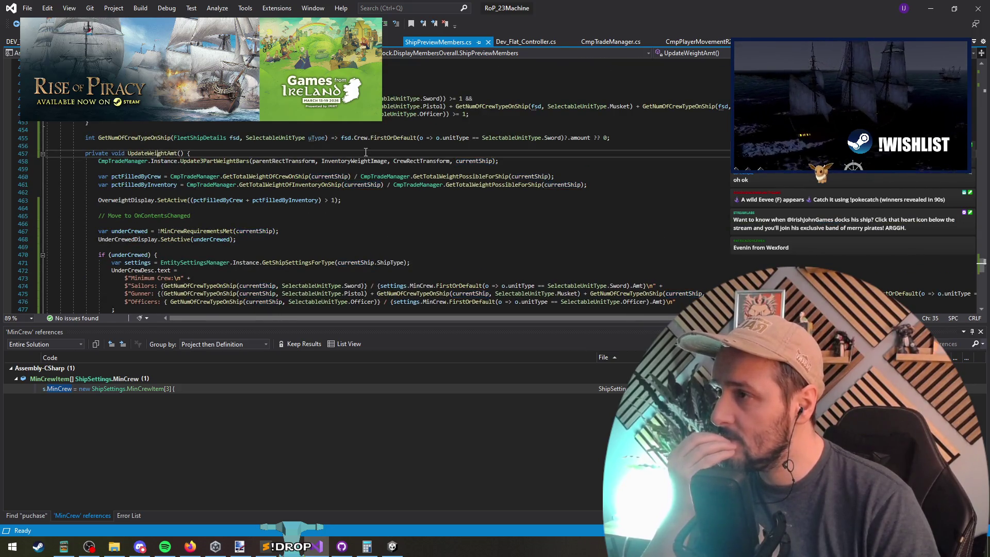
scroll(361, 144, "down", 1)
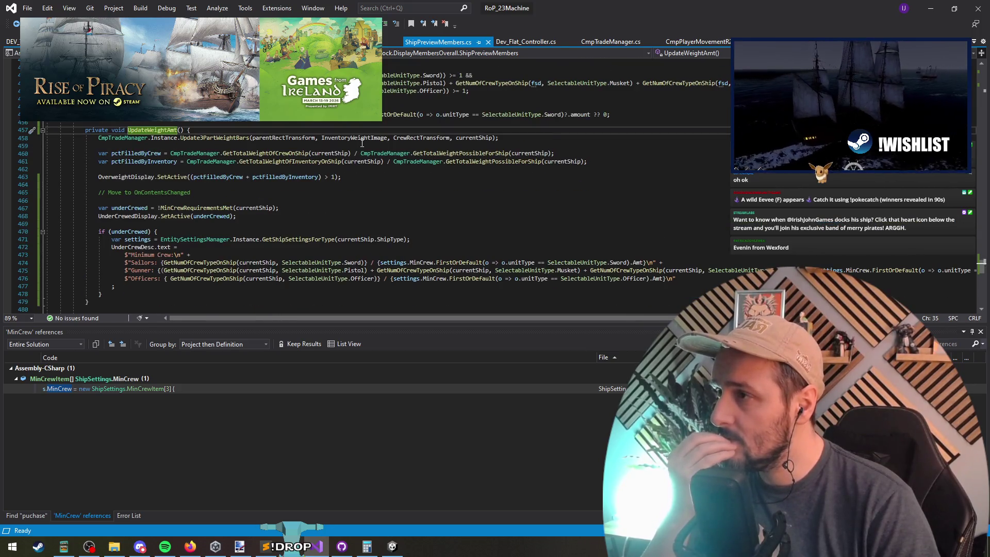
left_click(312, 189)
left_click(322, 198)
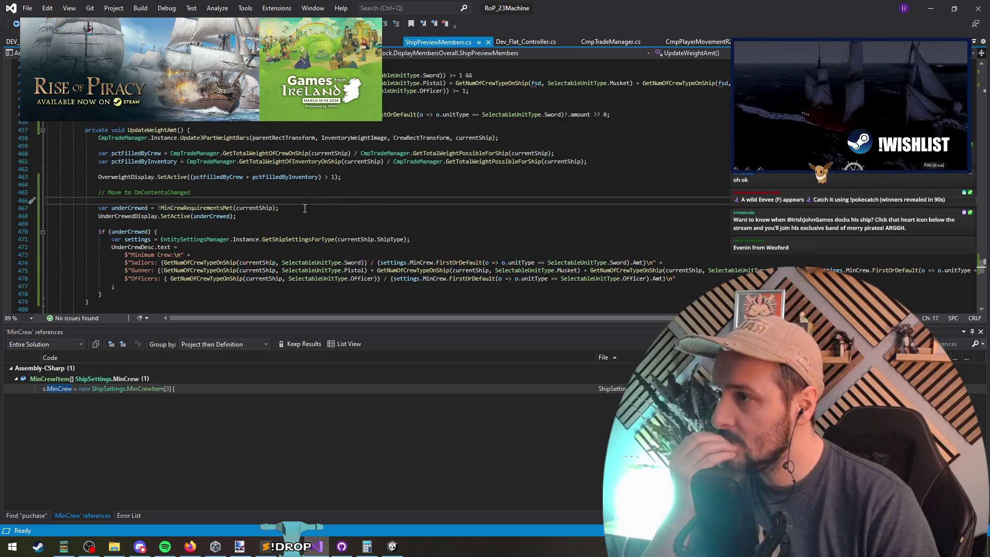
left_click(123, 209)
scroll(134, 201, "down", 1)
key("alt+Tab")
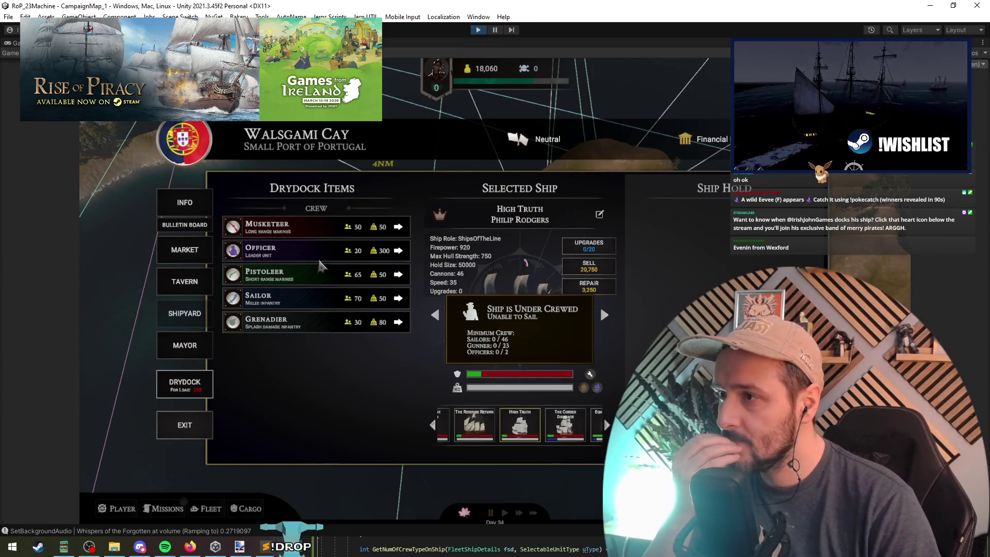
Return the Sailors to the drydock, then load the Musketeers and one Sailor onto High Truth.
left_click(398, 299)
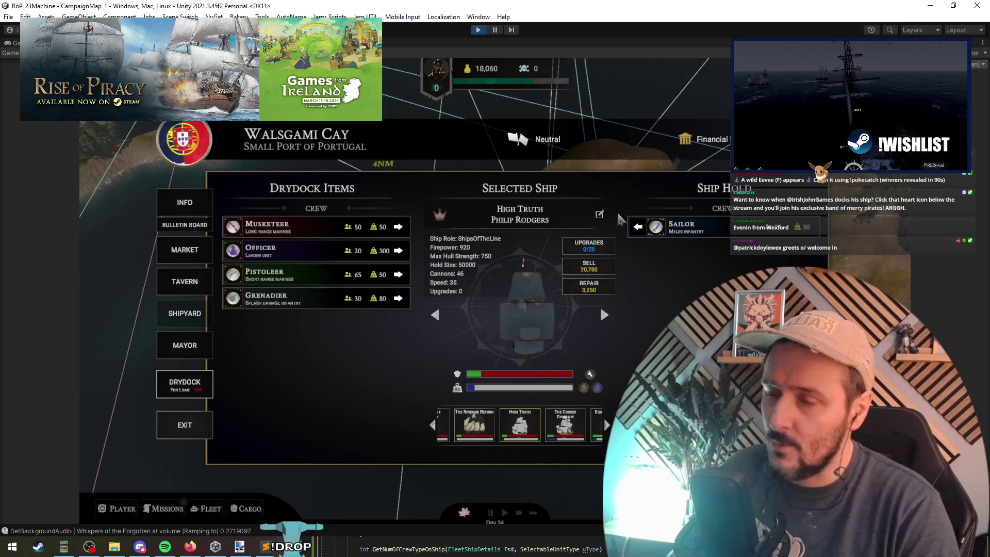
left_click(638, 227)
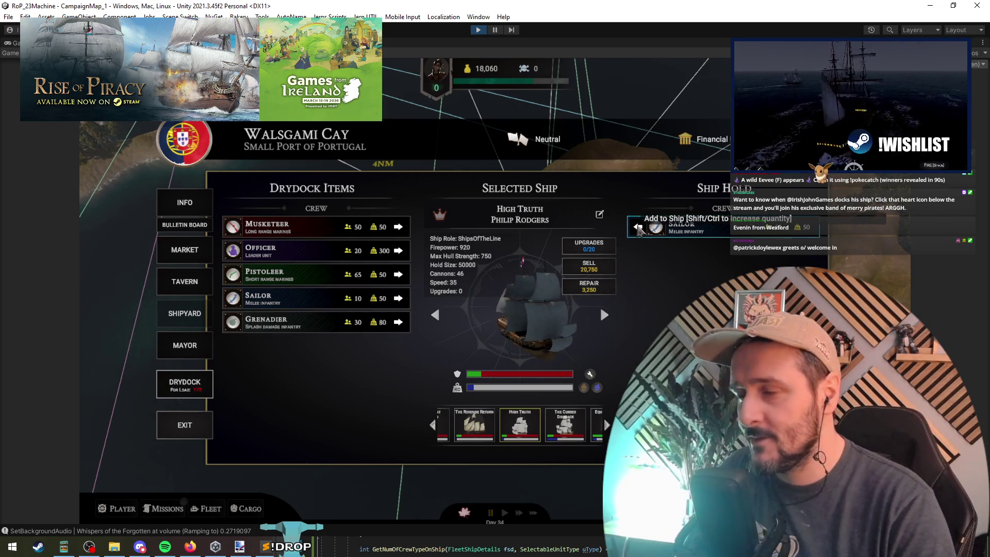
left_click(638, 228)
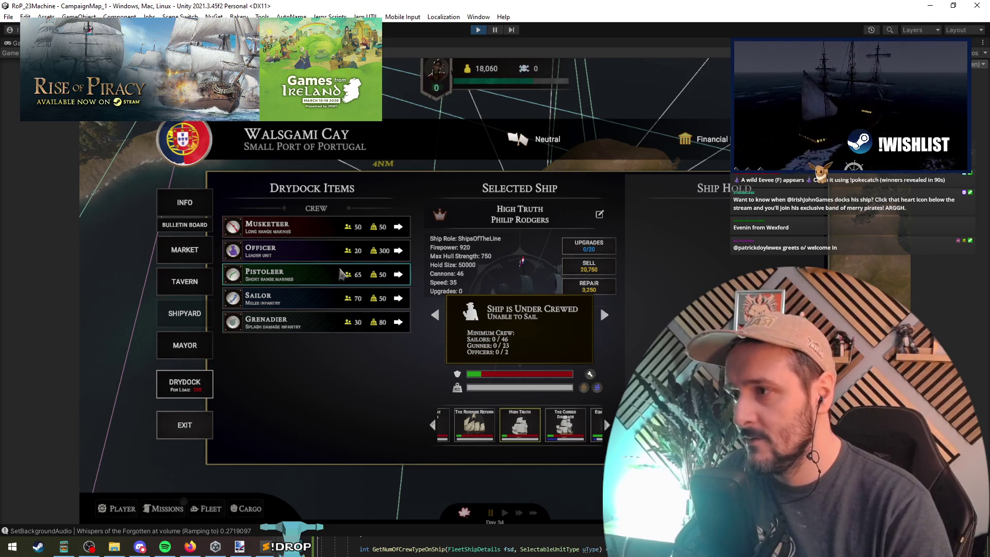
left_click(401, 228)
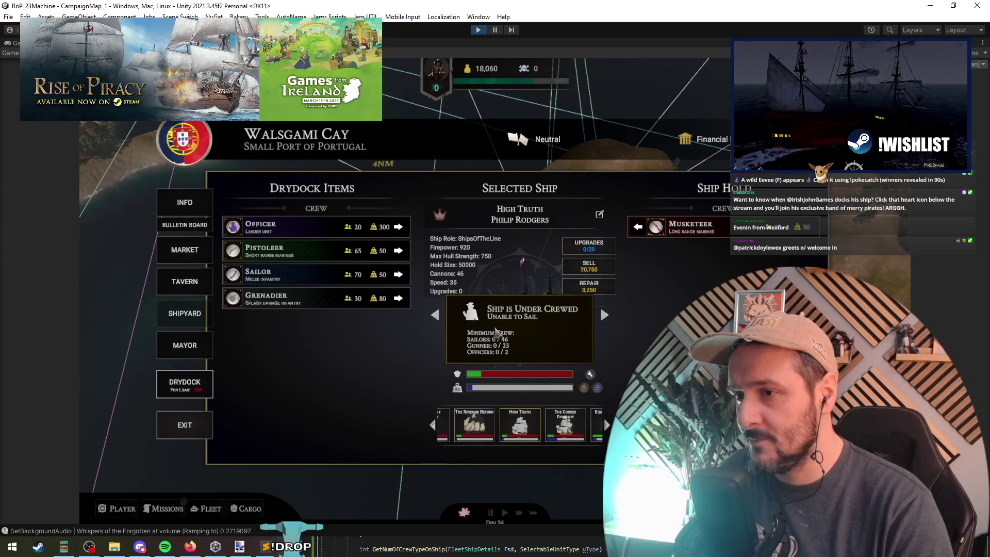
left_click(399, 275)
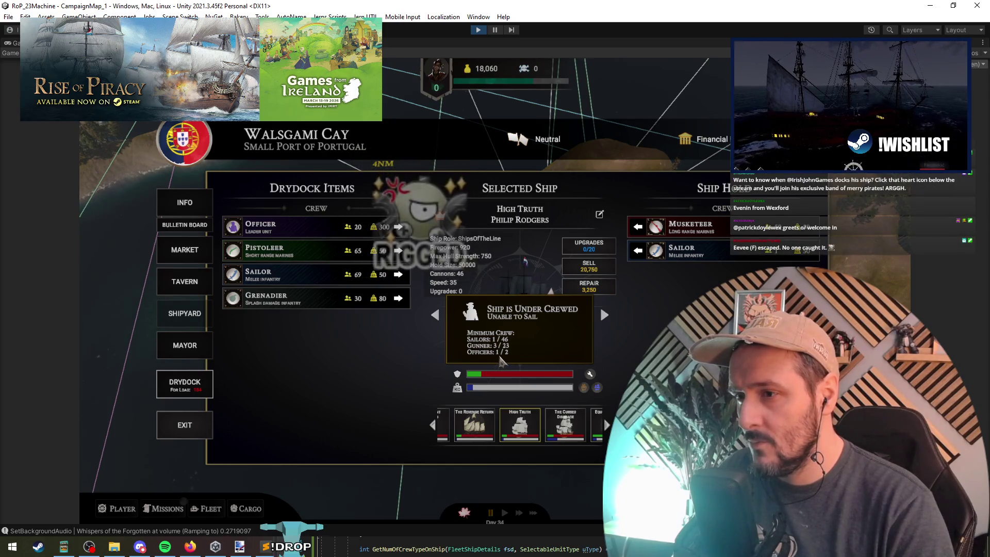
Cycle back and forth through the fleet's ships to compare their under-crewed panels.
left_click(604, 314)
left_click(604, 314)
left_click(604, 315)
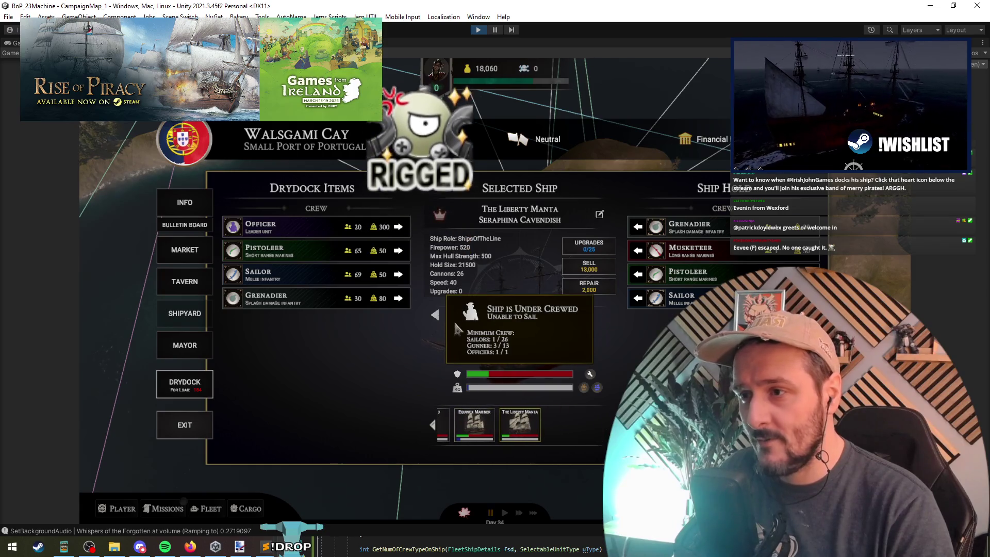
left_click(435, 315)
left_click(435, 315)
left_click(435, 315)
left_click(435, 315)
left_click(435, 315)
left_click(435, 315)
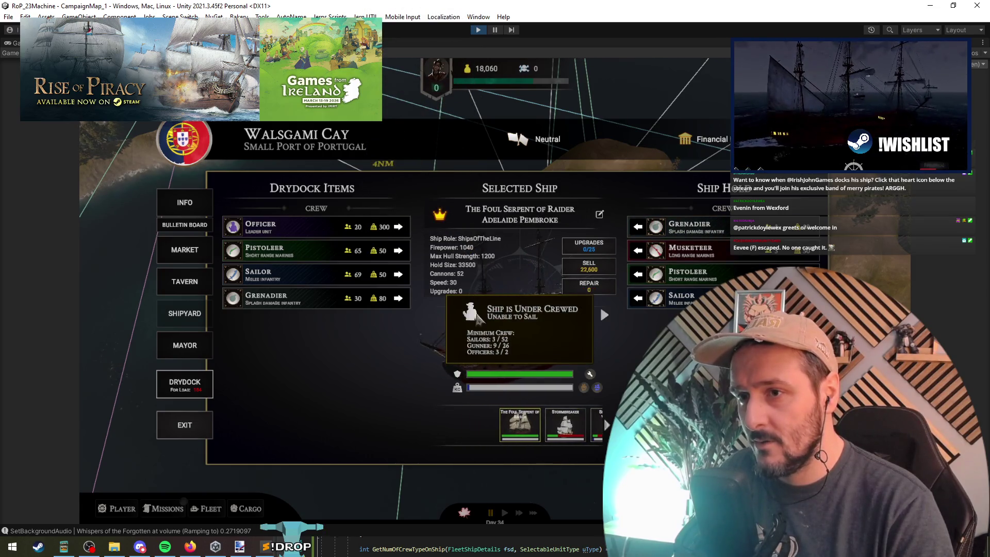
left_click(605, 314)
left_click(604, 315)
left_click(604, 316)
left_click(604, 315)
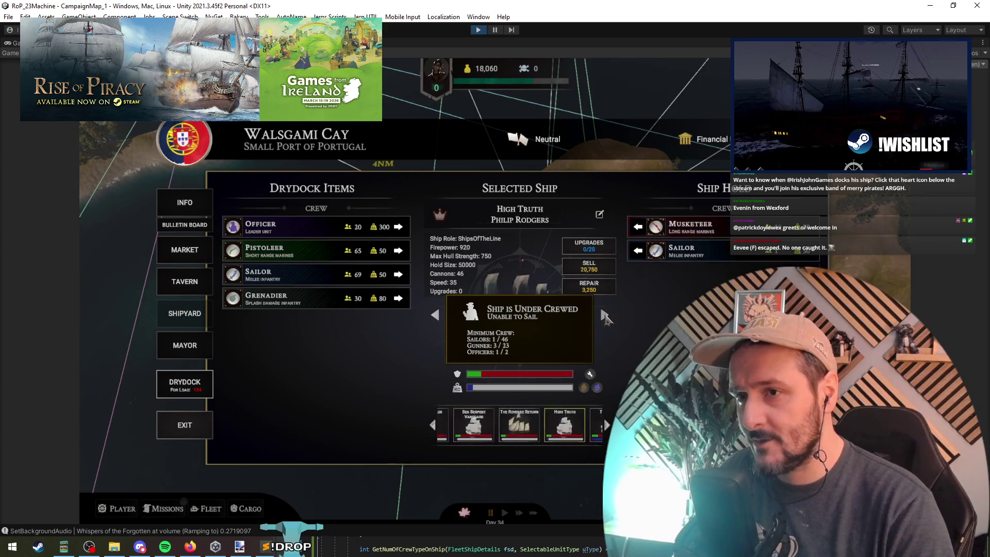
left_click(603, 314)
left_click(603, 314)
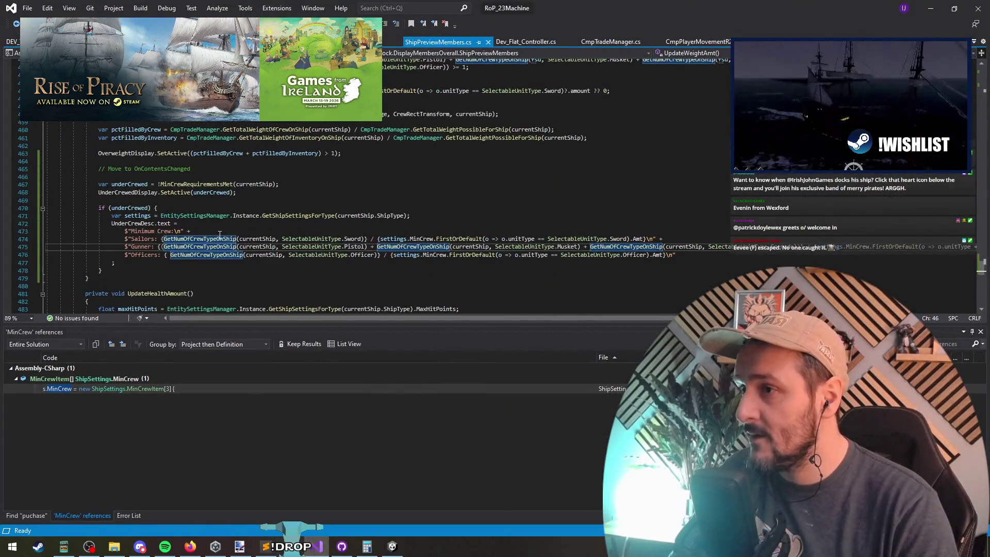
left_click(220, 236)
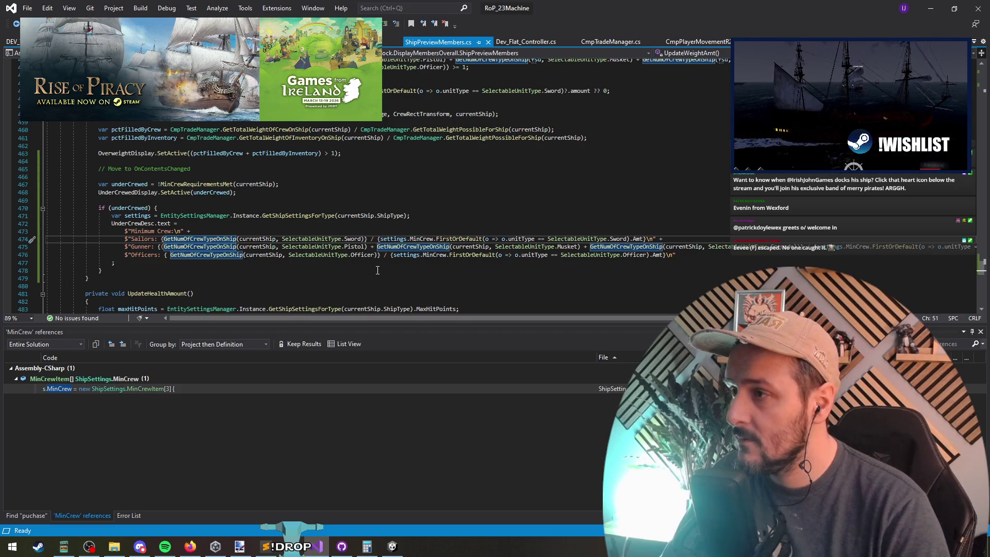
left_click(368, 246)
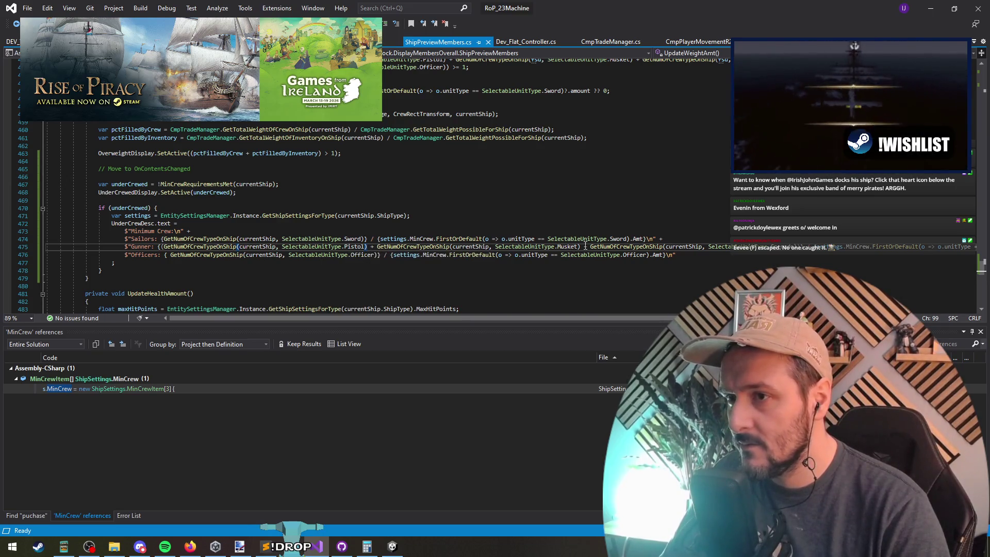
left_click(830, 247)
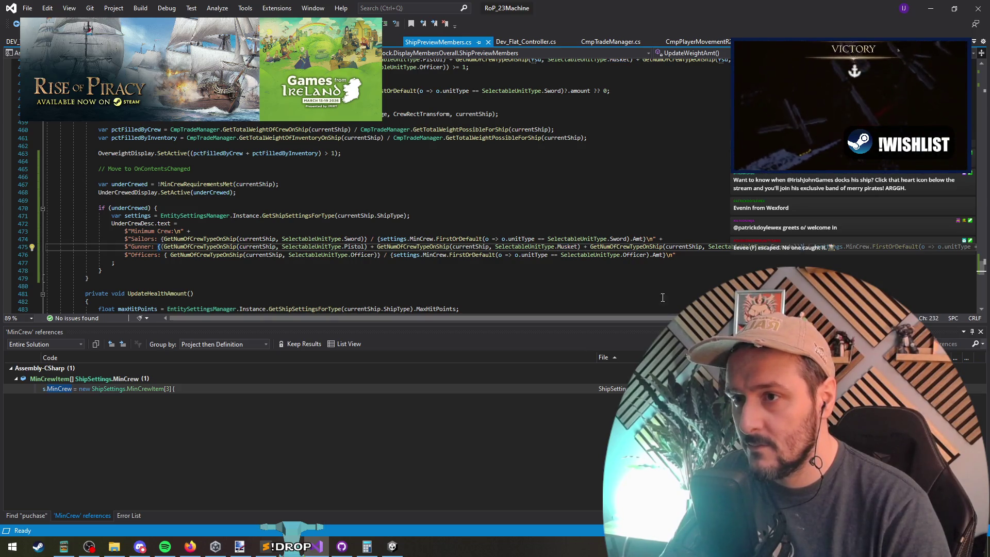
left_click(160, 250, "shift")
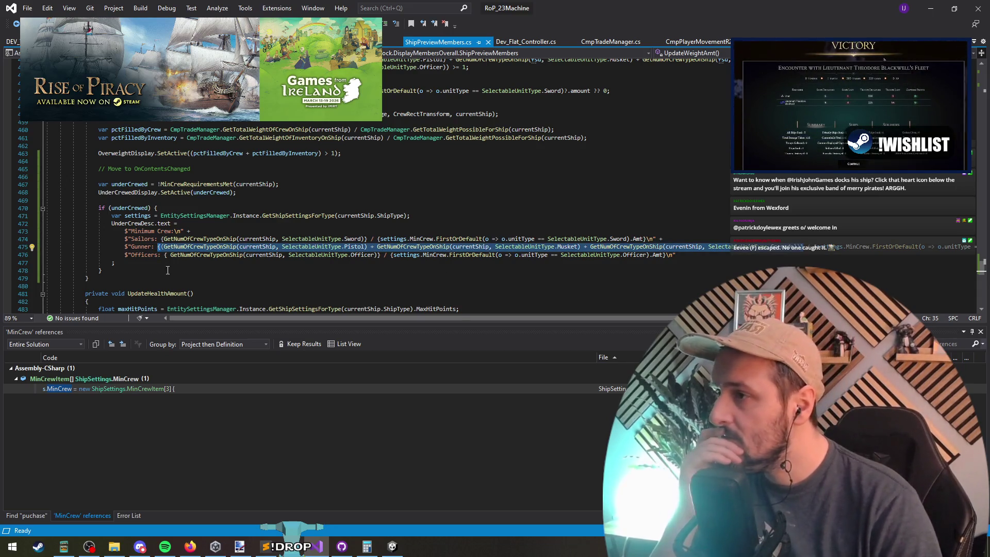
left_click(218, 255)
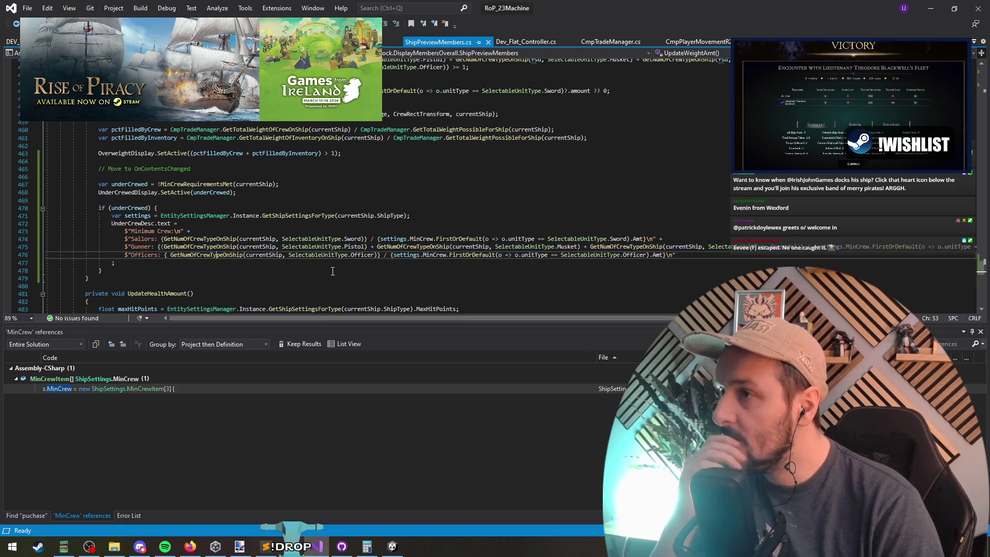
scroll(326, 280, "up", 3)
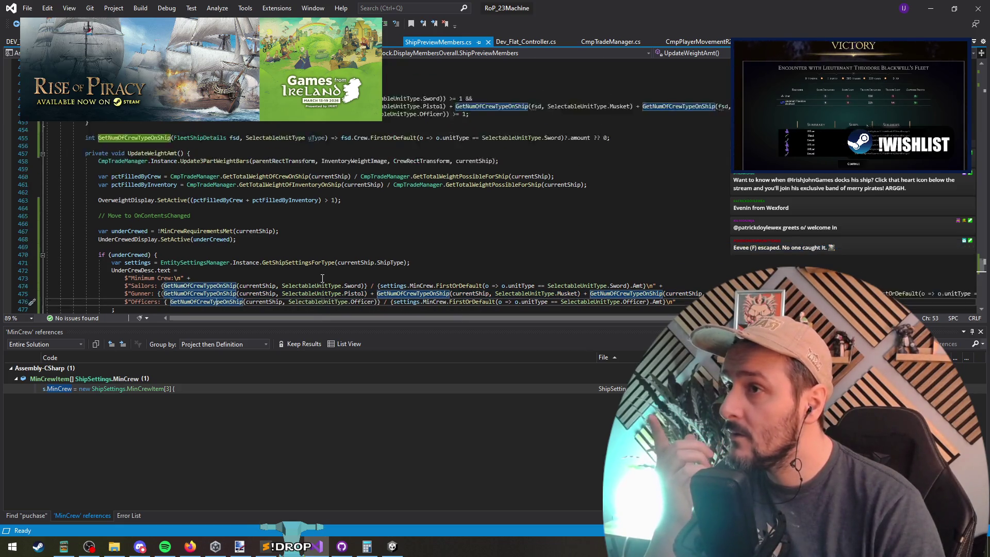
mouse_move(553, 163)
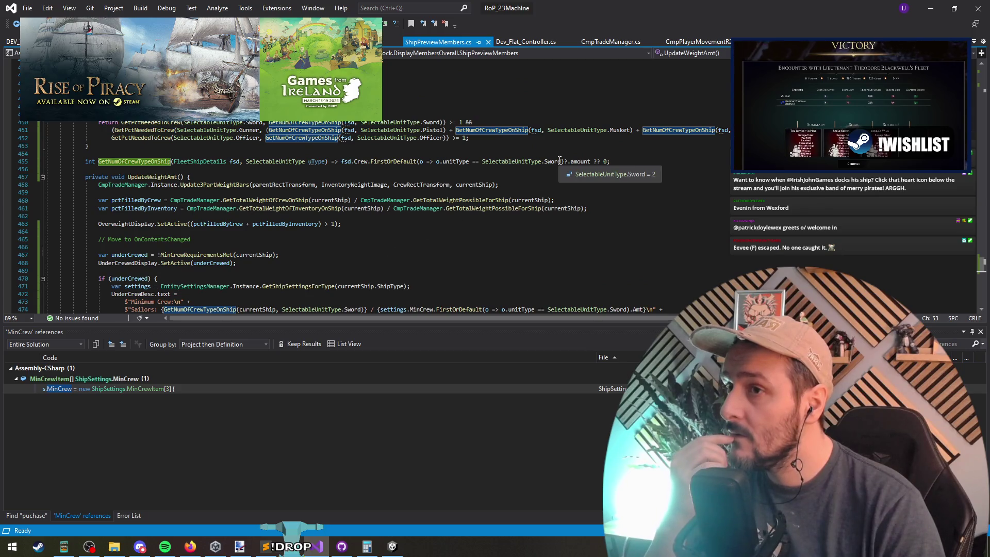
mouse_move(386, 163)
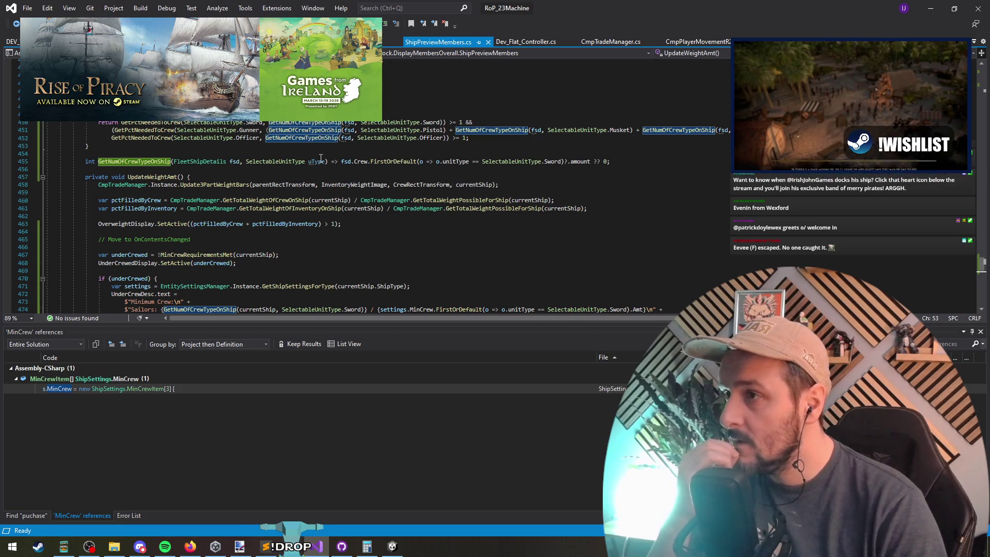
Replace the hard-coded Sword type in GetNumOfCrewTypeOnShip with the uType parameter.
left_click_drag(561, 162, 482, 164)
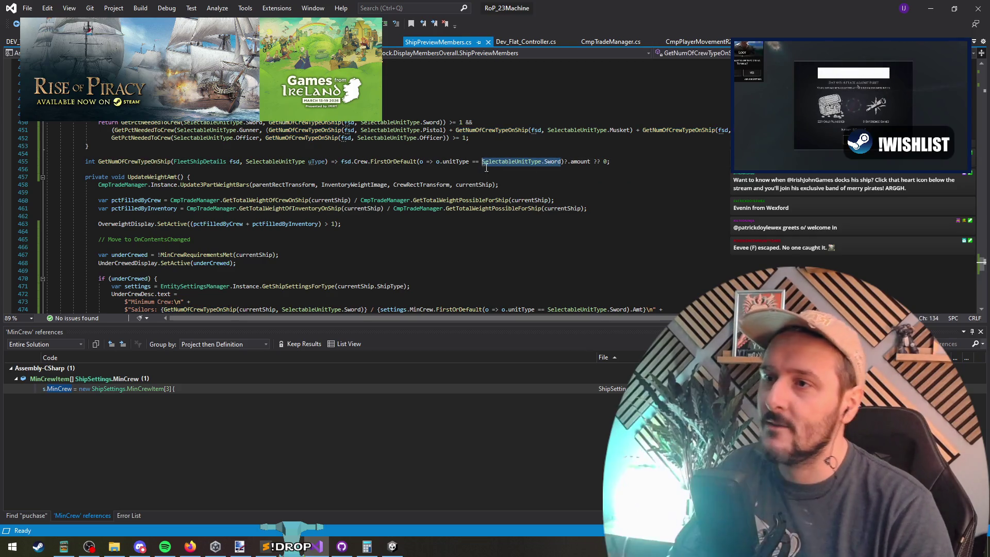
type("uType")
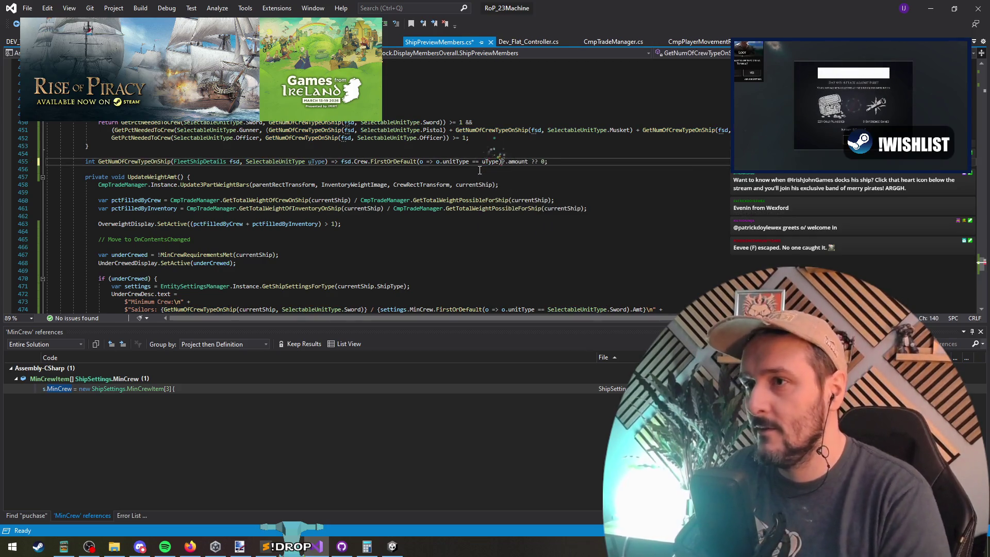
left_click(315, 163)
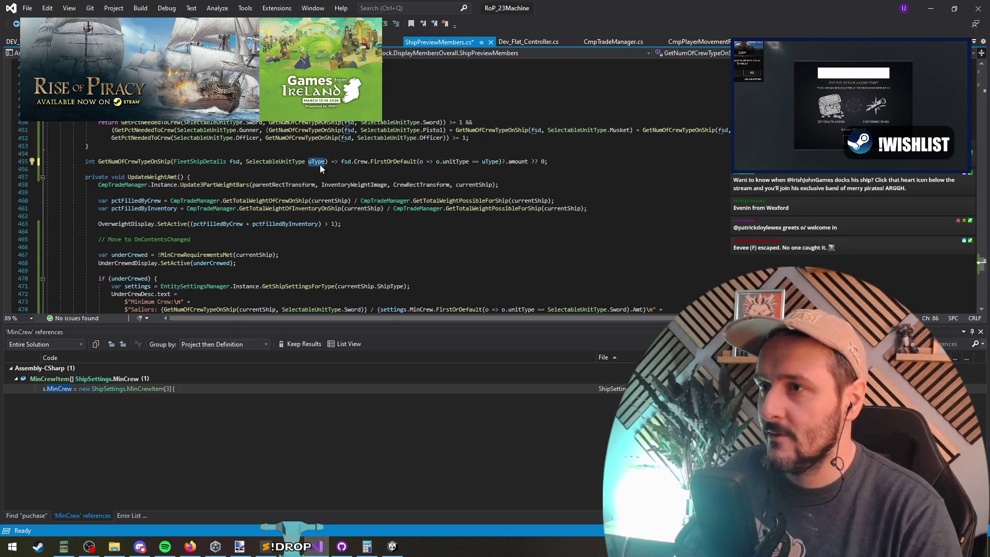
Highlight every reference to GetNumOfCrewTypeOnShip, then clear the highlights and return to UnderCrewDesc.
scroll(399, 227, "up", 4)
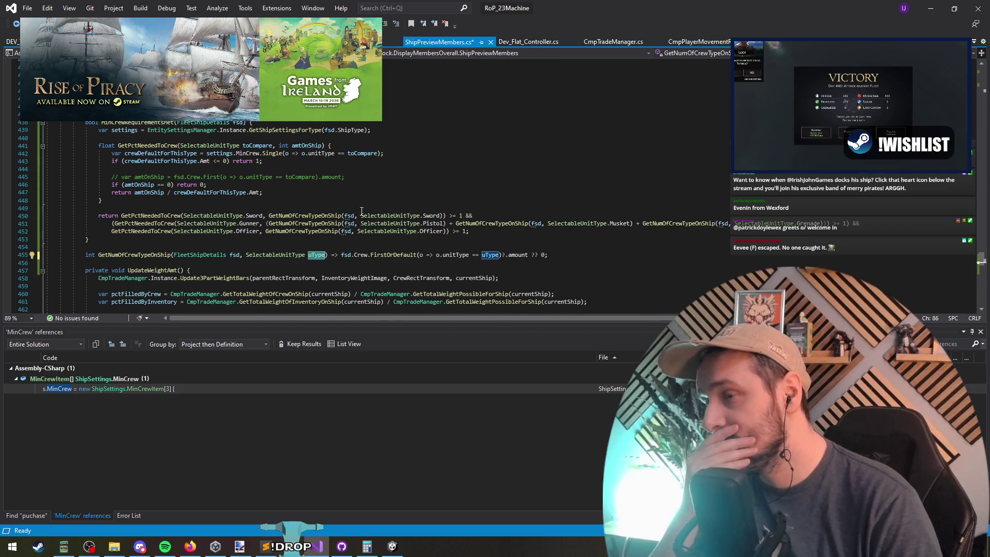
left_click(158, 254)
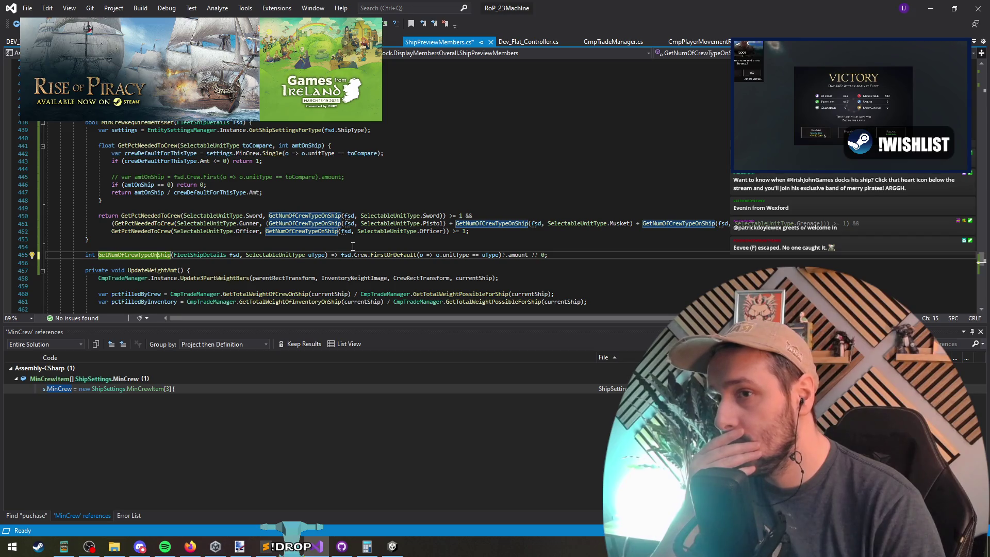
left_click(352, 246)
scroll(310, 239, "down", 10)
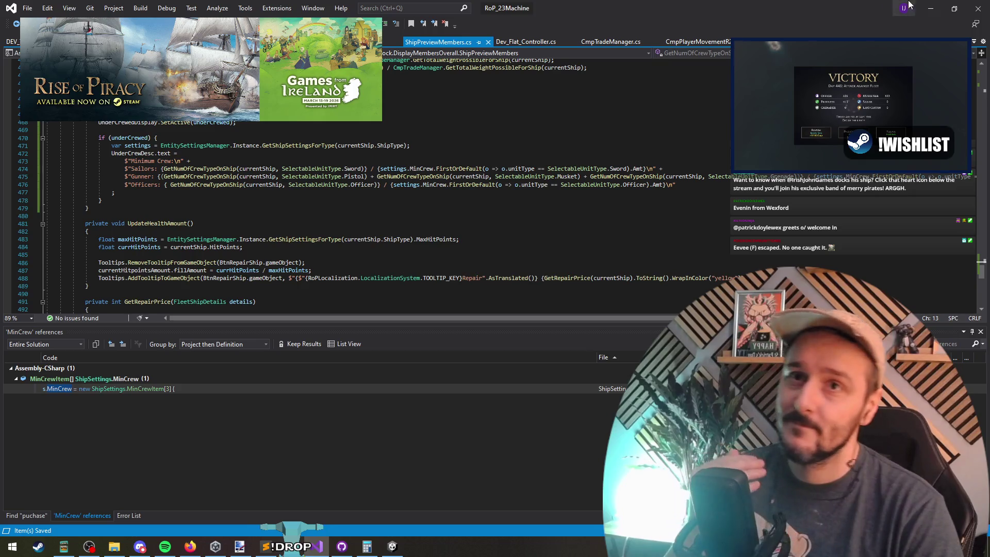
Run the game to Walsgami Cay's drydock showing Sailors 3/52, Gunner 9/26, Officers 3/2, then switch to Discord.
key("alt+Tab")
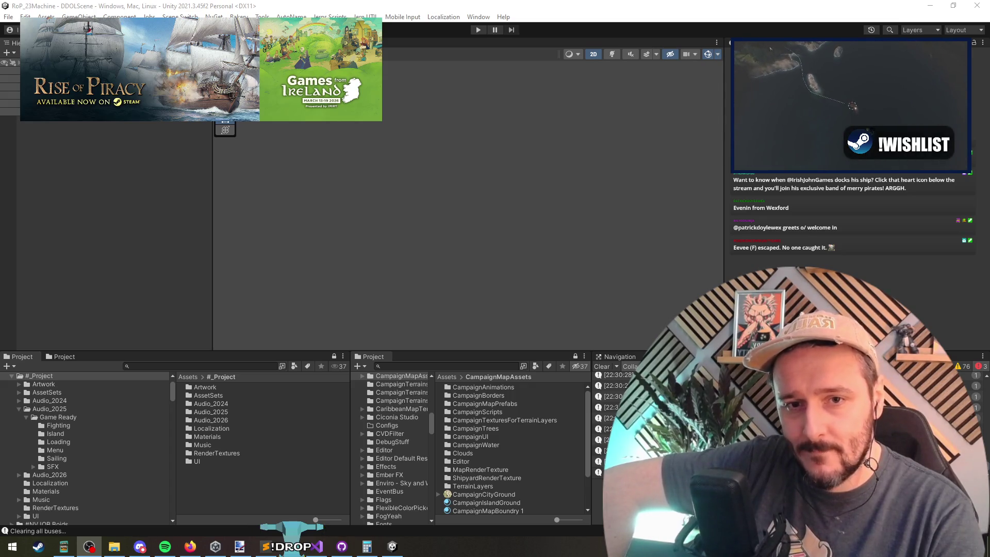
left_click(774, 175)
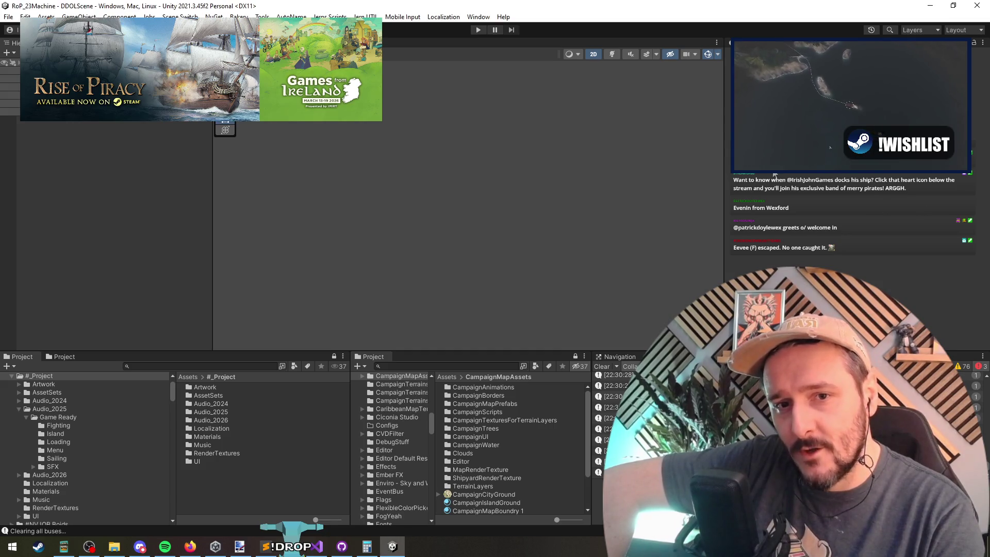
left_click(478, 30)
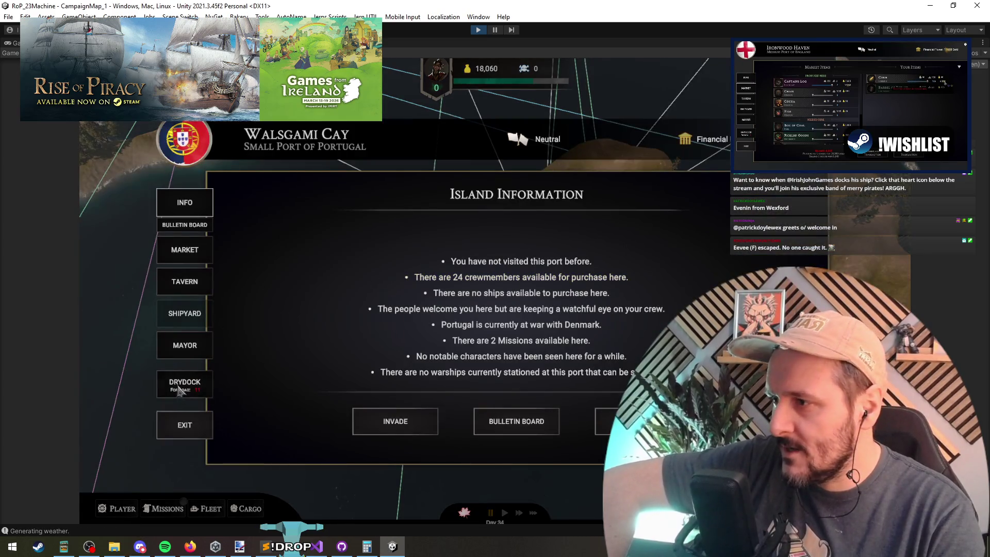
left_click(178, 388)
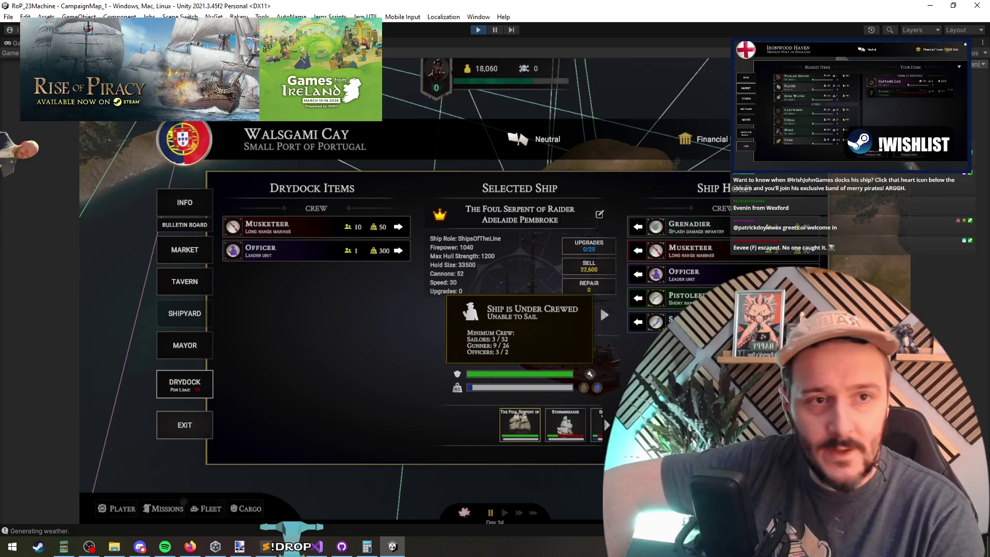
key("alt+Tab")
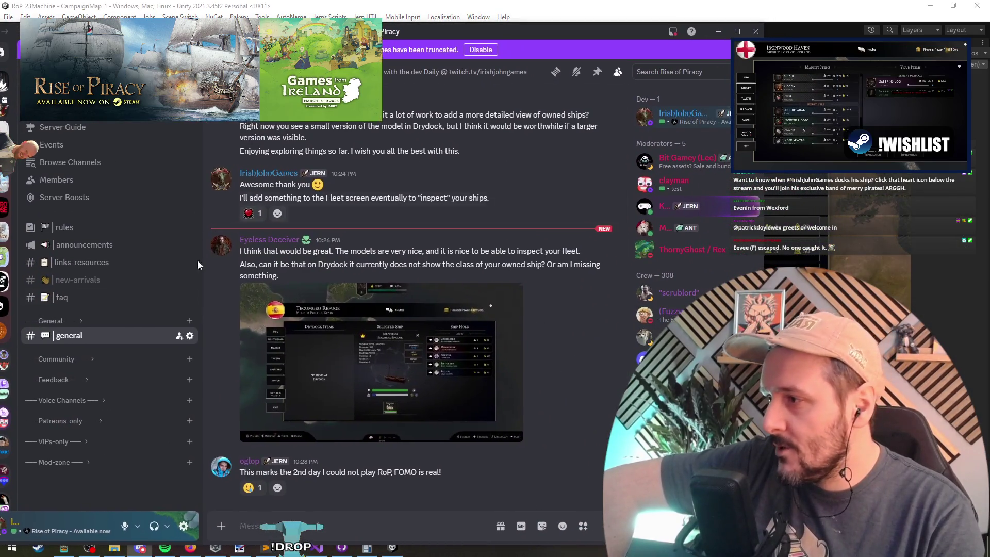
Expand the Community and Feedback categories and open the Island management proposal in content-ideas.
left_click(77, 358)
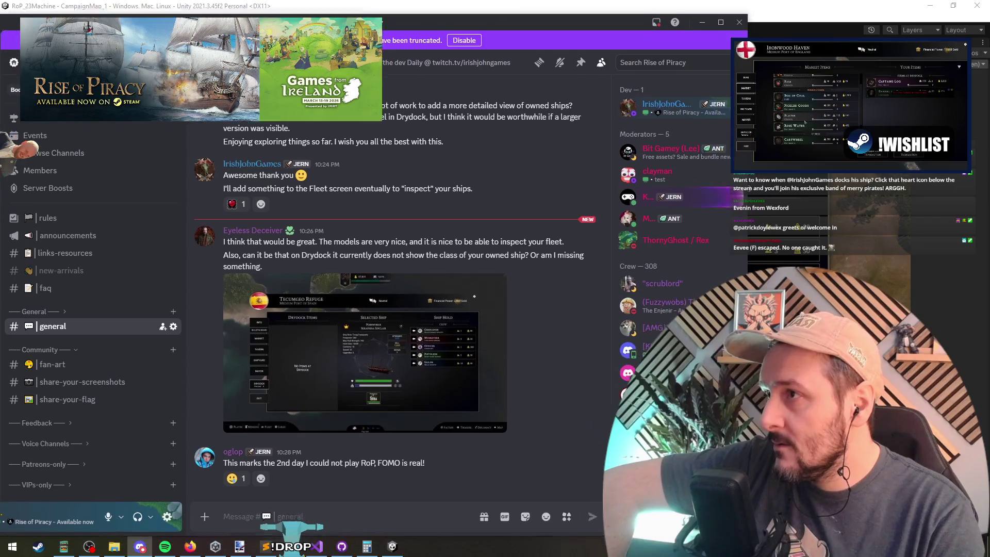
left_click(80, 413)
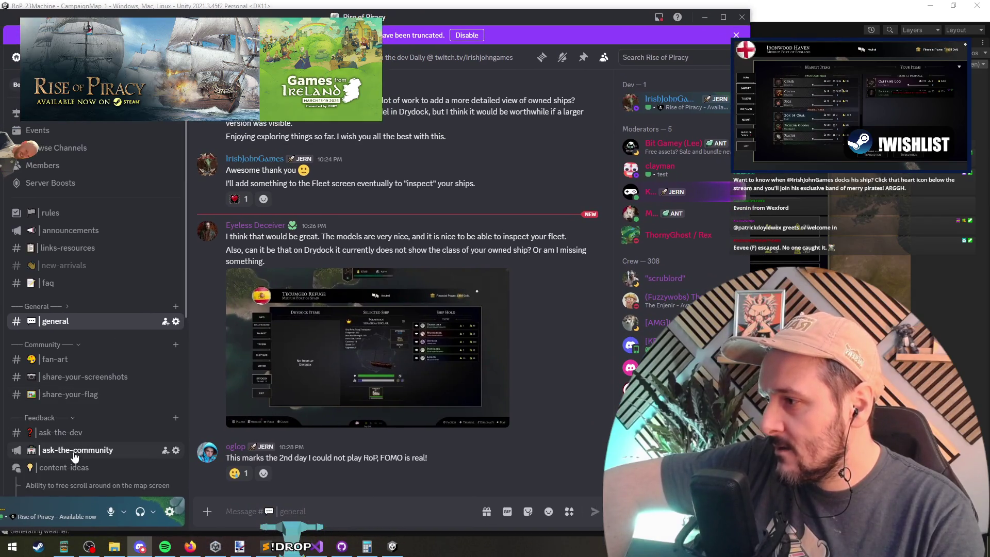
scroll(86, 475, "down", 1)
left_click(86, 423)
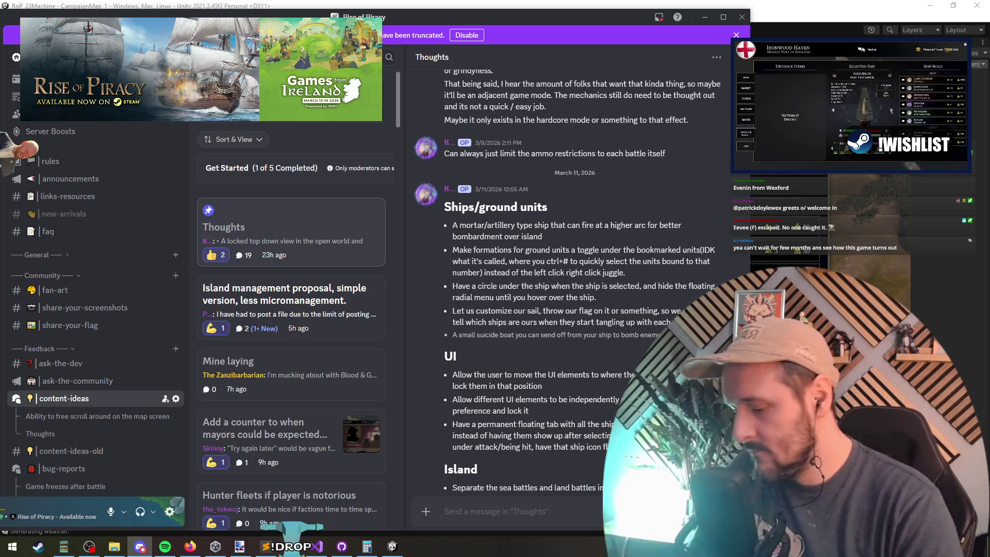
key("Return")
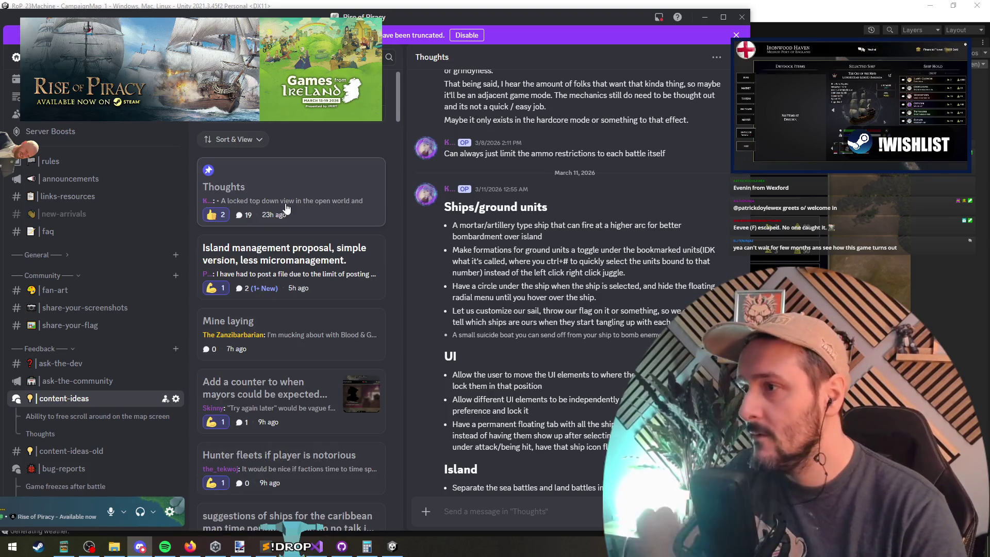
left_click(278, 221)
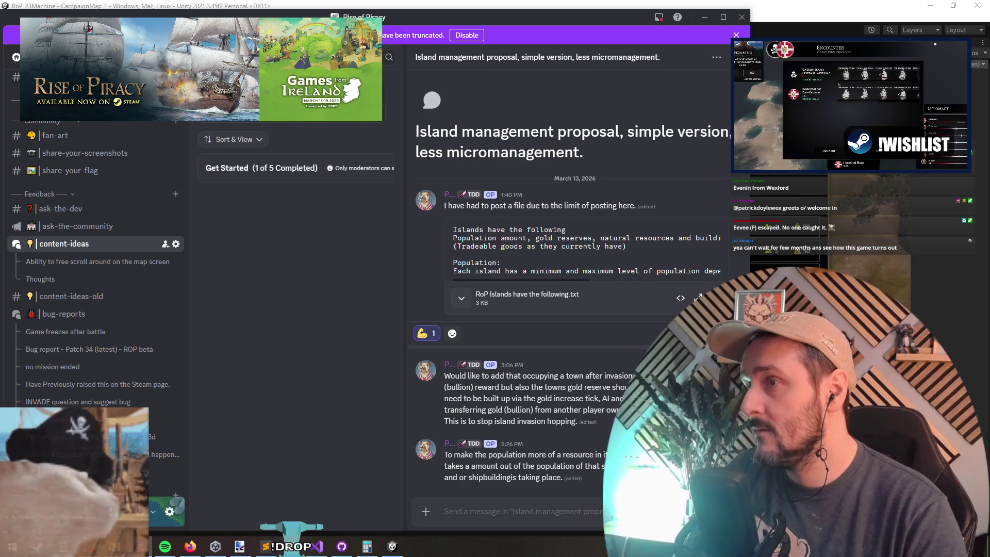
Scroll the post list and read through the 'Ship cannon sizes and ranges indicator' thread.
scroll(297, 244, "down", 8)
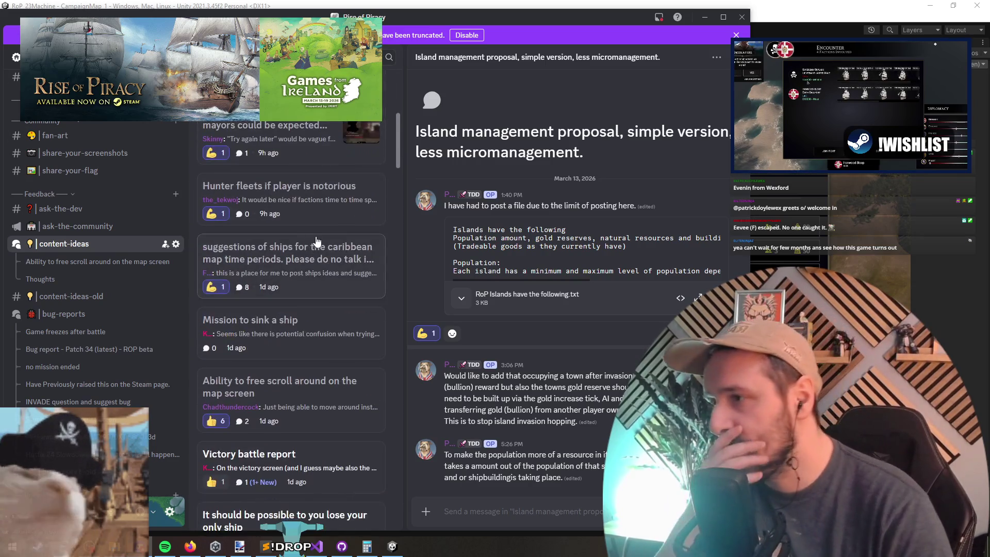
scroll(276, 361, "down", 3)
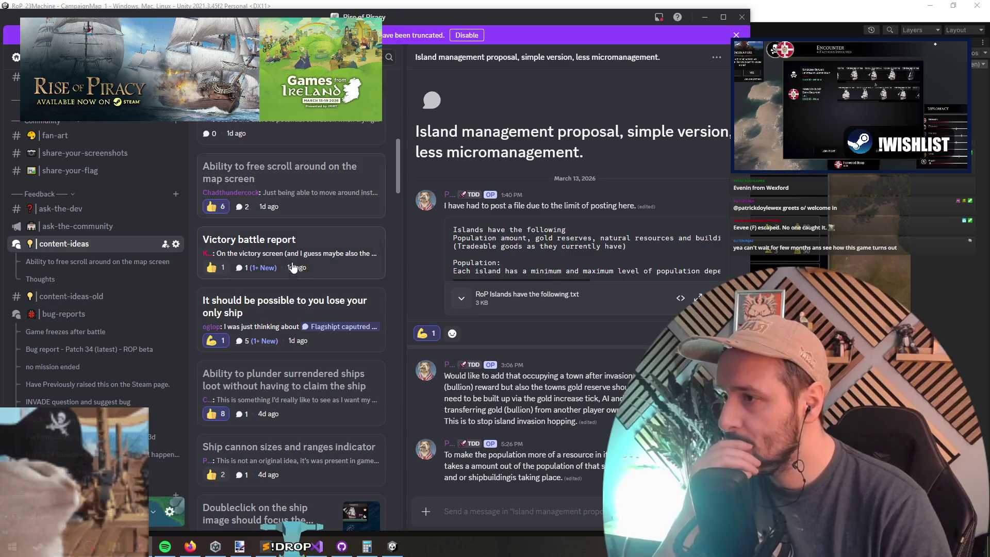
scroll(292, 266, "down", 5)
left_click(289, 137)
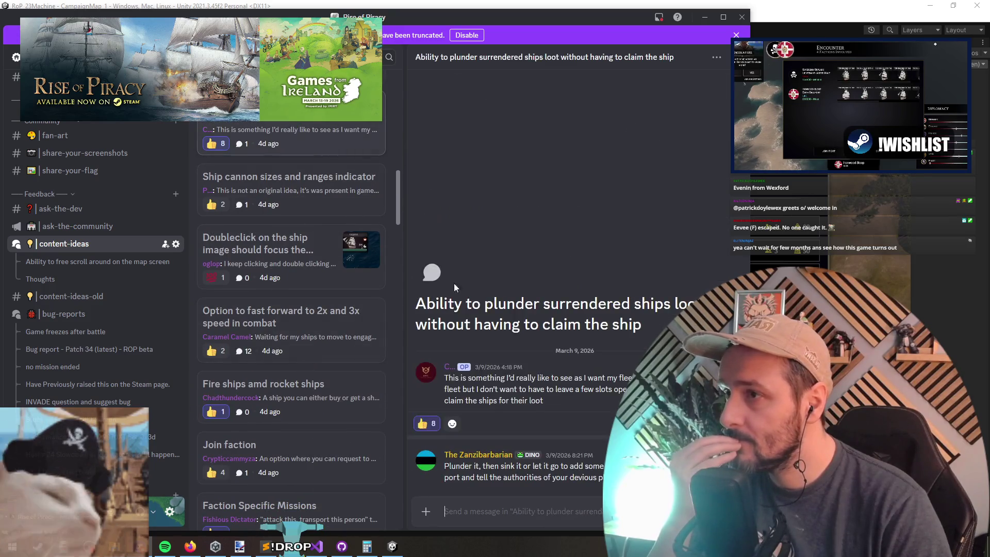
left_click(291, 181)
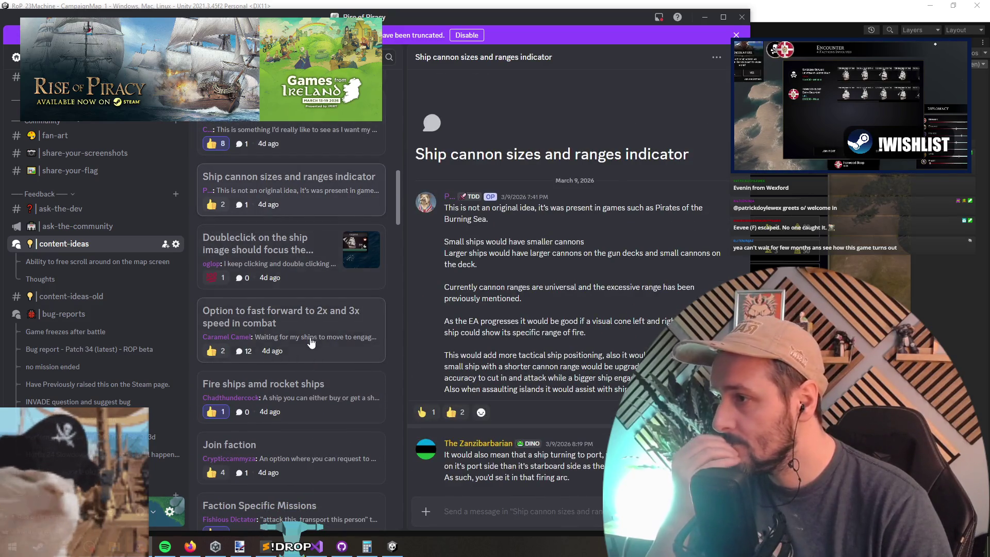
scroll(312, 343, "down", 6)
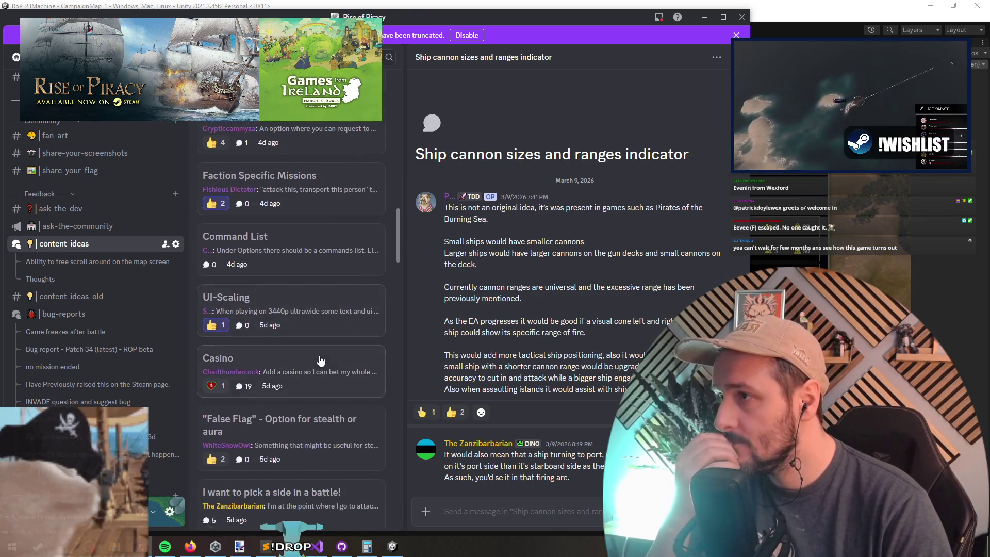
scroll(320, 359, "down", 4)
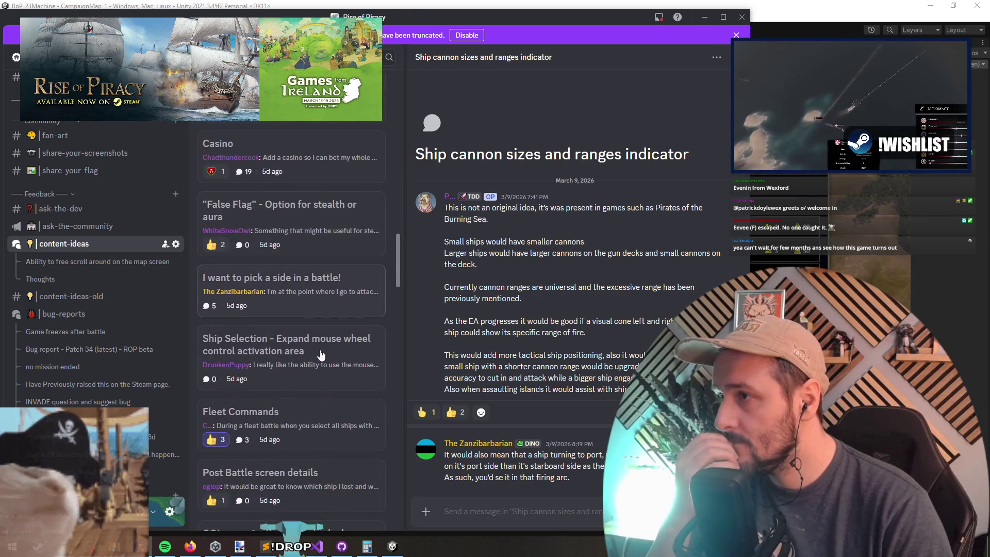
scroll(318, 346, "down", 3)
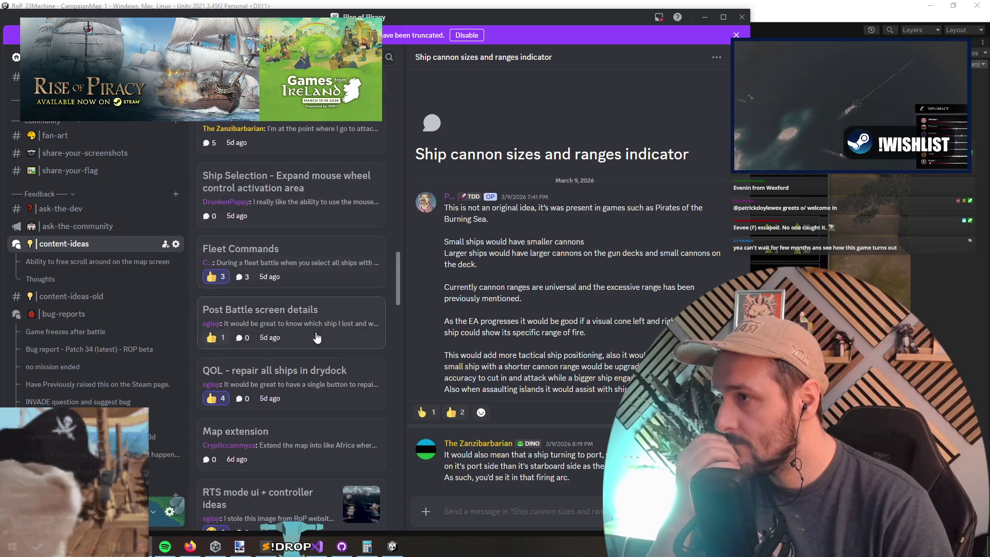
scroll(317, 338, "down", 4)
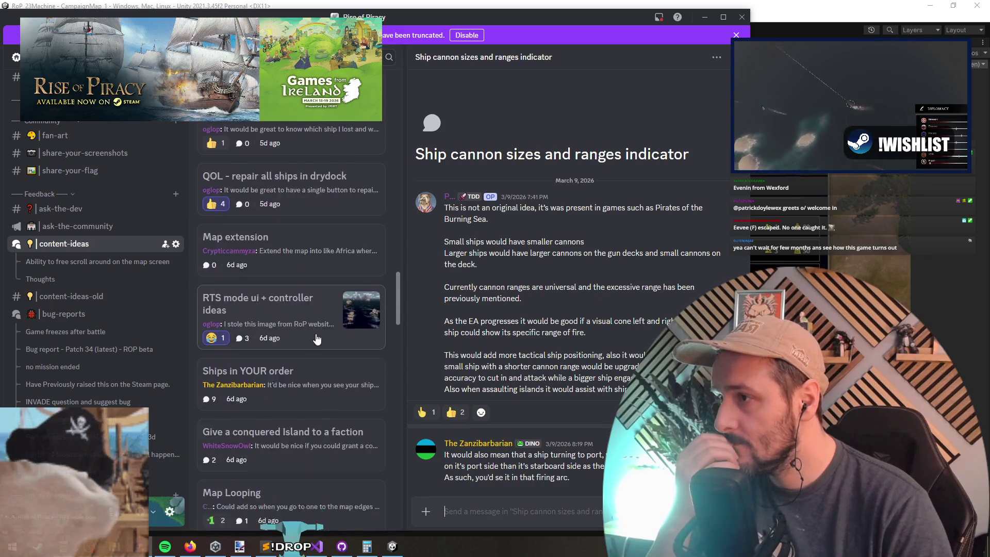
scroll(315, 335, "down", 2)
scroll(315, 333, "down", 1)
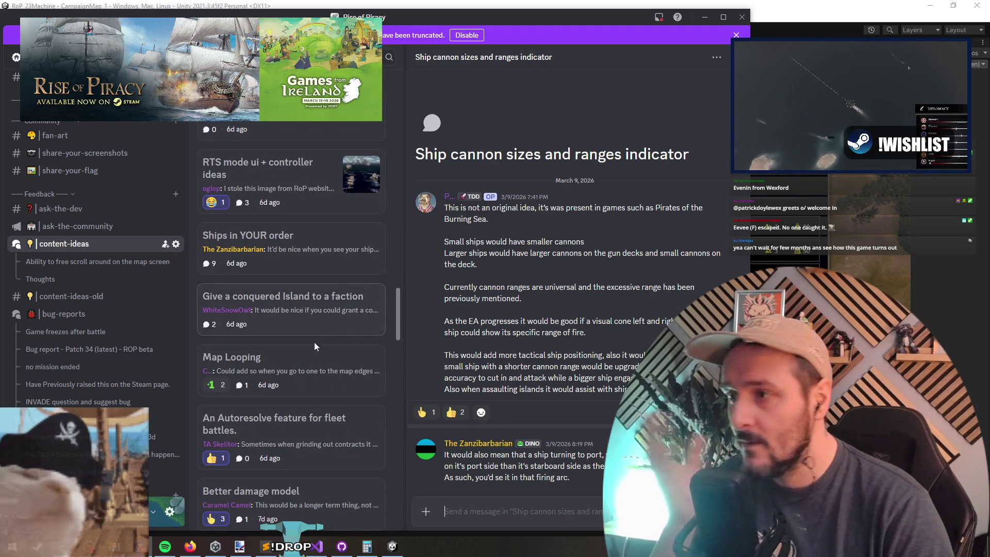
Open the 'Give a conquered Island to a faction' thread and select the Sack and Occupy options.
left_click(313, 330)
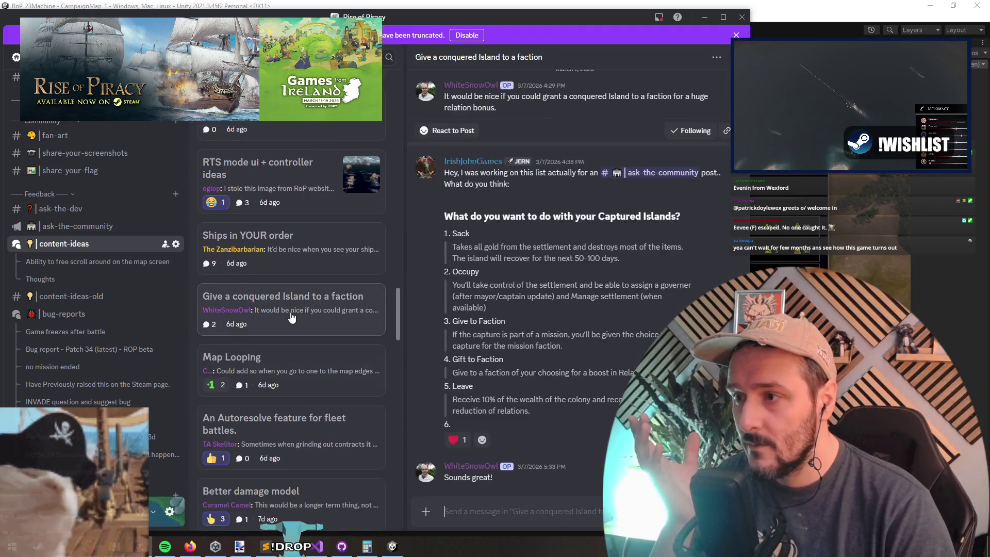
double_click(459, 235)
double_click(466, 272)
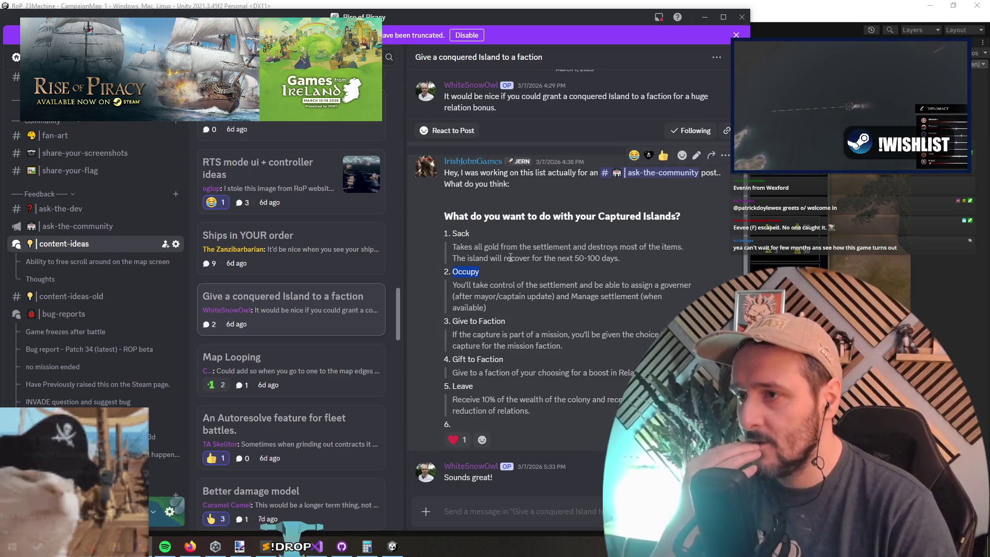
mouse_move(533, 22)
left_mouse_down()
mouse_move(474, 10)
mouse_move(385, 14)
left_mouse_up()
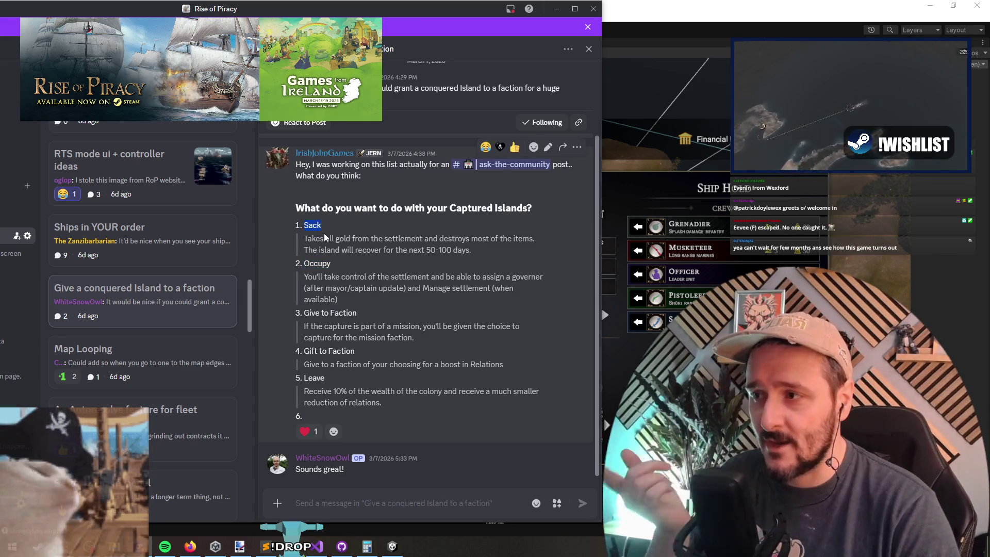
Highlight the Sack, Give to Faction and remaining captured-island options, then return to Unity's drydock.
left_click_drag(315, 239, 376, 238)
mouse_move(304, 313)
left_mouse_down()
mouse_move(349, 313)
mouse_move(341, 318)
left_mouse_up()
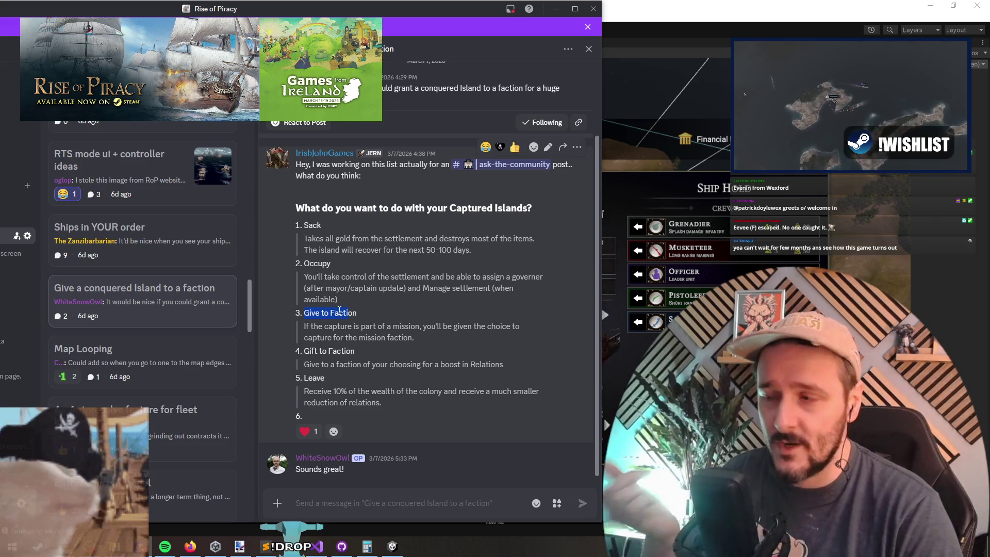
mouse_move(309, 351)
left_mouse_down()
mouse_move(369, 353)
mouse_move(336, 349)
mouse_move(387, 336)
mouse_move(312, 324)
left_mouse_up()
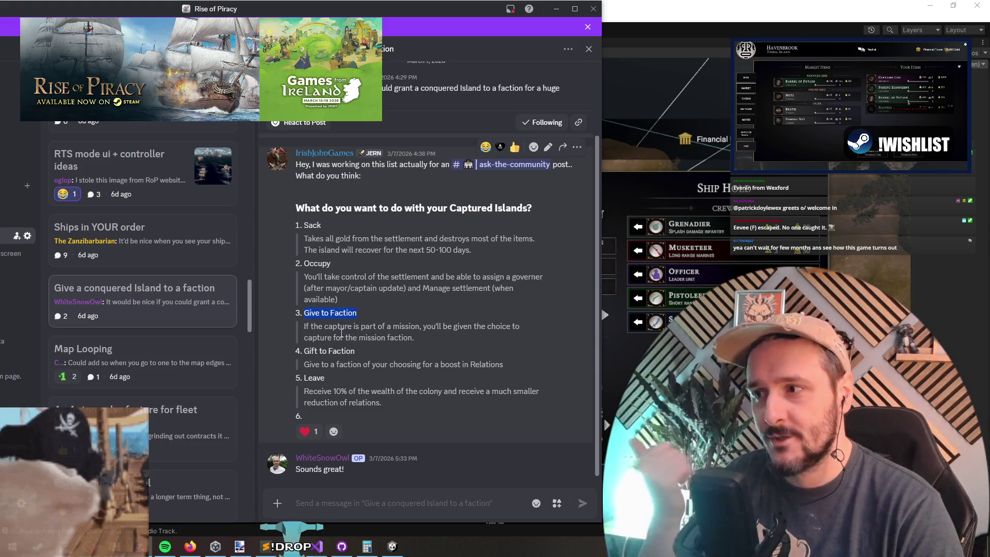
left_click_drag(305, 326, 398, 337)
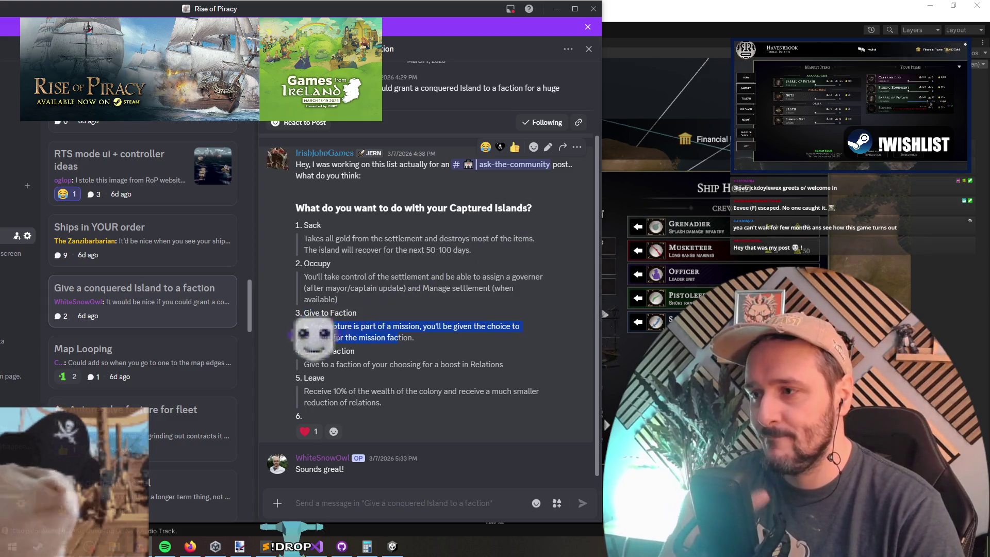
left_click(334, 326)
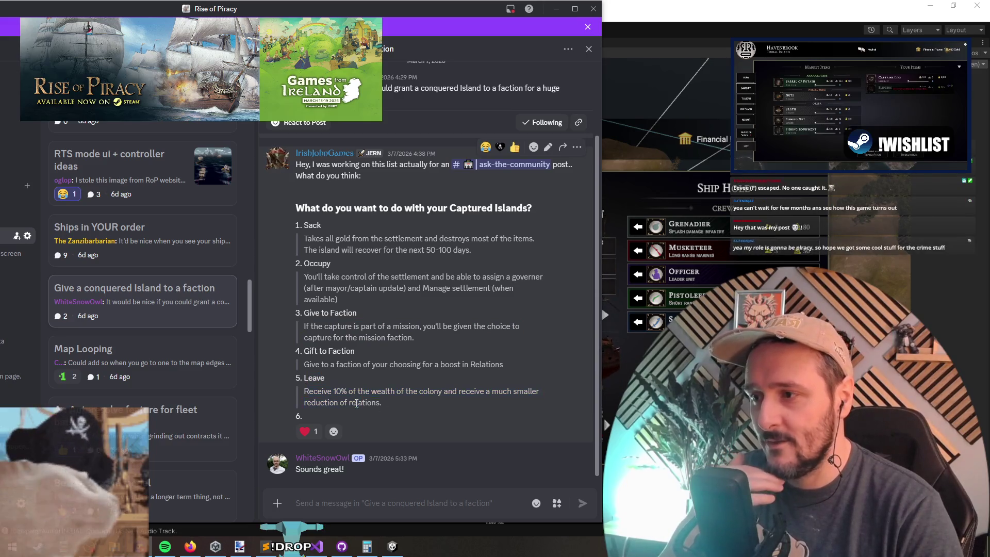
mouse_move(303, 238)
left_mouse_down()
mouse_move(330, 379)
mouse_move(415, 337)
mouse_move(330, 264)
mouse_move(356, 396)
left_mouse_up()
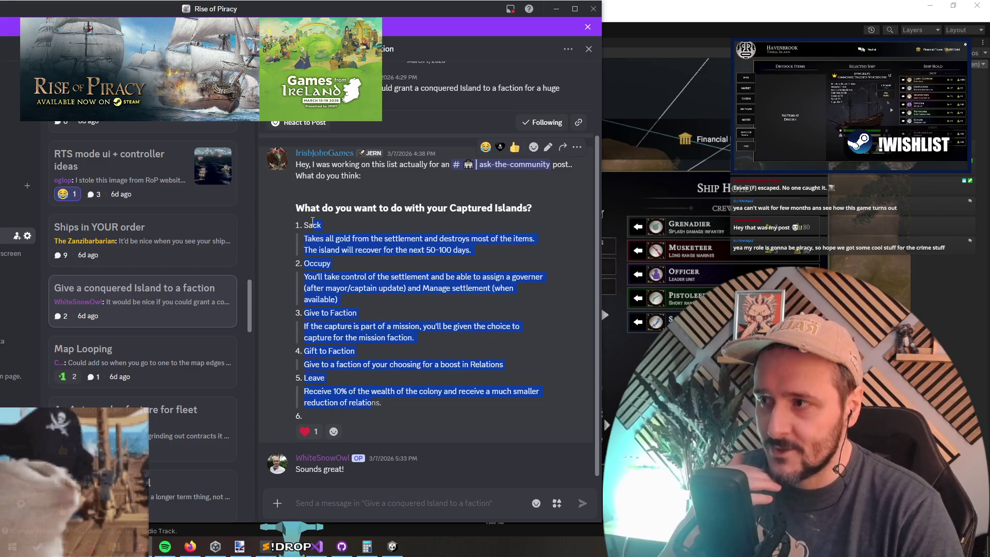
left_click(371, 308)
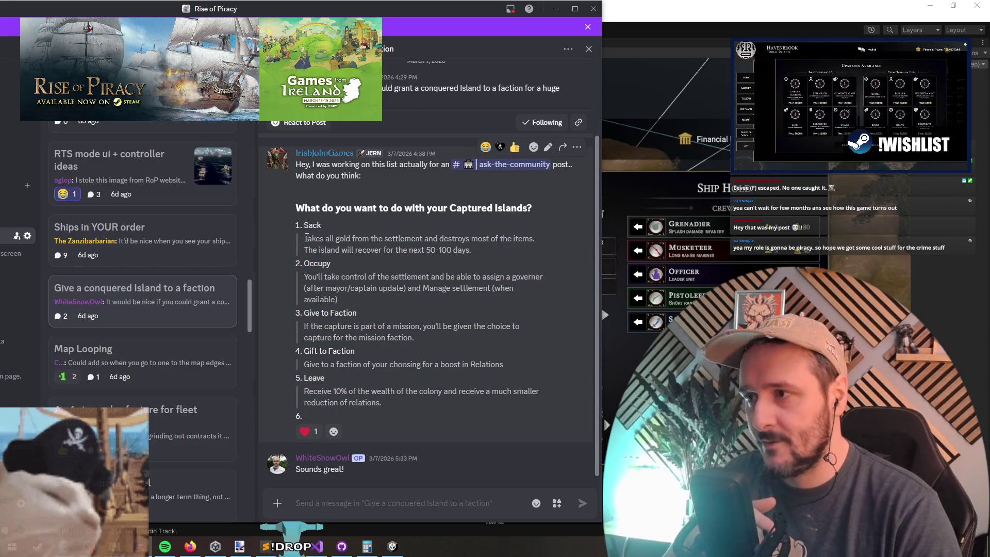
left_click_drag(306, 237, 350, 387)
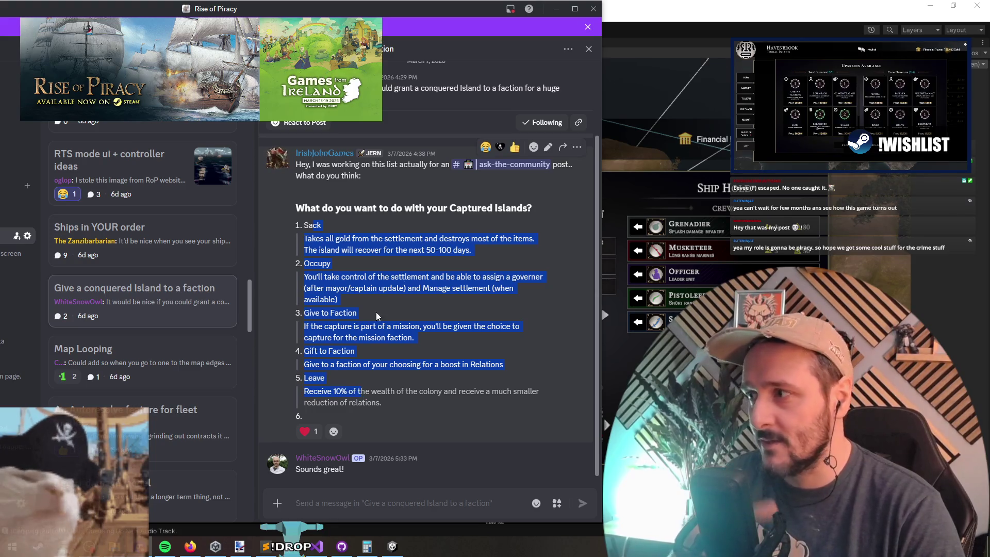
left_click(604, 356)
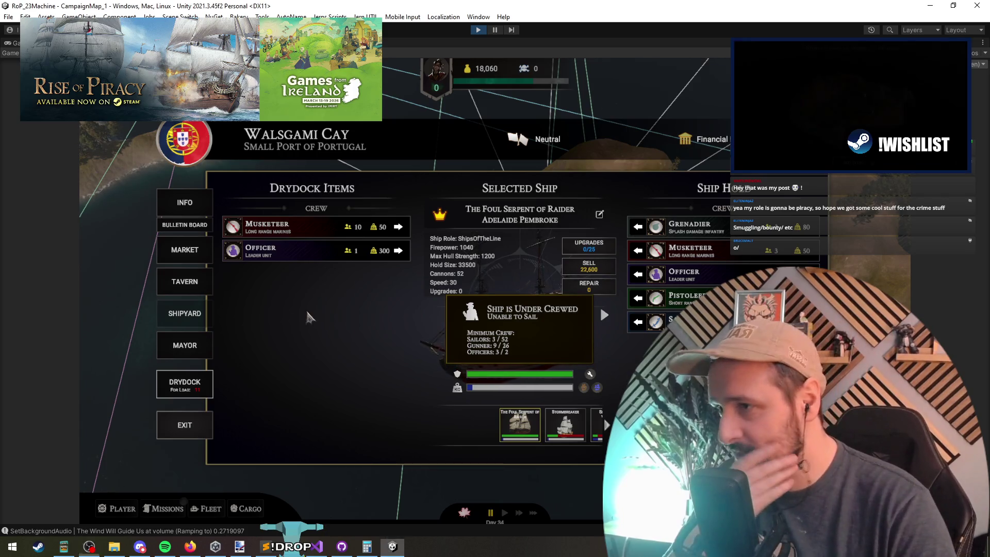
Move all the drydock's musketeers onto The Foul Serpent of Raider.
left_click(399, 228)
left_click(398, 228)
left_click(398, 228)
left_click(399, 228)
left_click(399, 227)
left_click(398, 227)
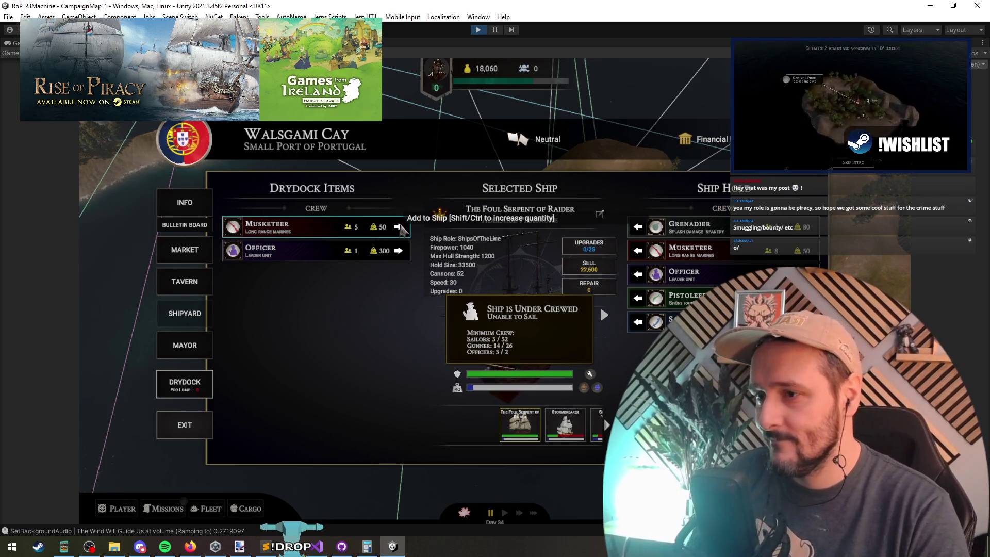
left_click(399, 227)
left_click(399, 227)
left_click(399, 228)
left_click(399, 227)
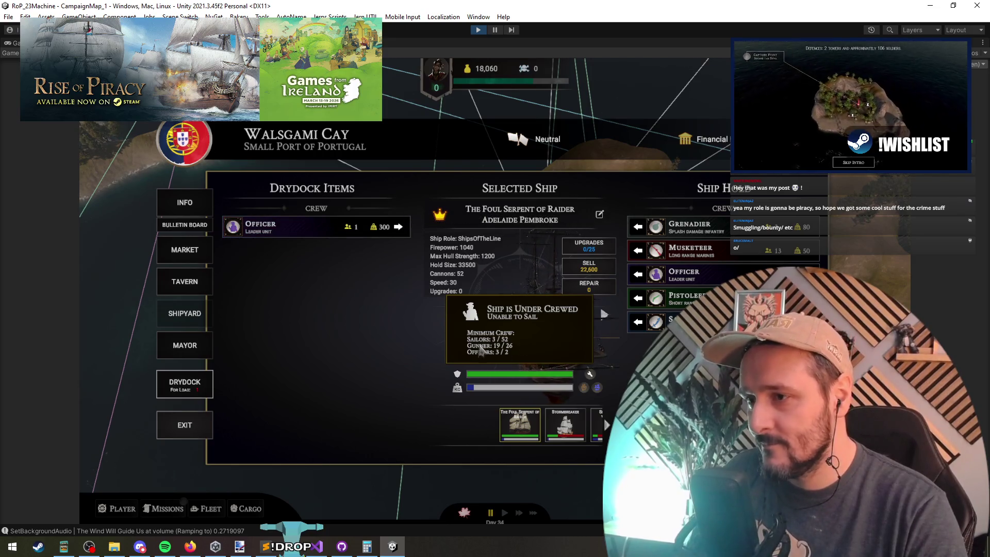
left_click(399, 227)
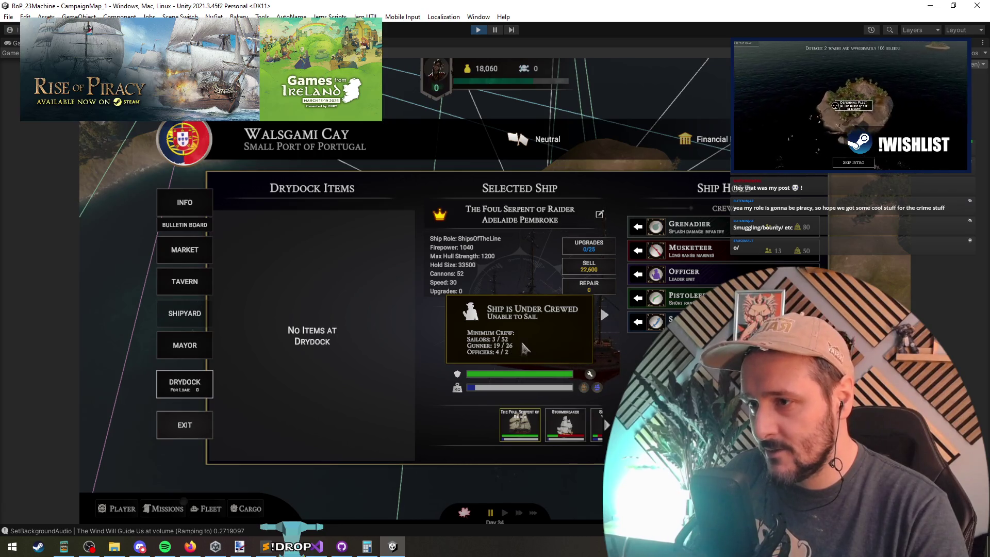
Unload sailors from Stormbreaker and Sea Serpent Vanguard and add them to The Foul Serpent.
left_click(609, 315)
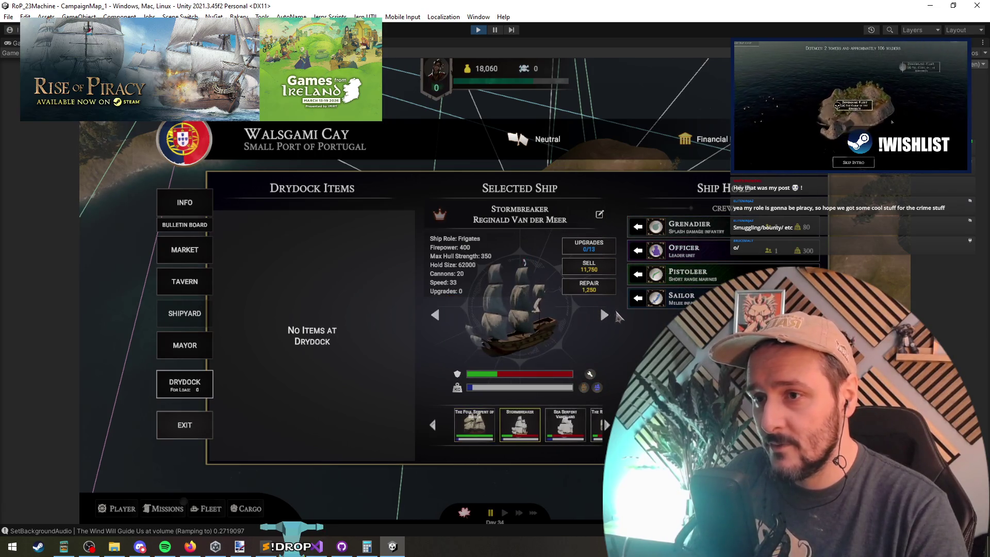
left_click(638, 298)
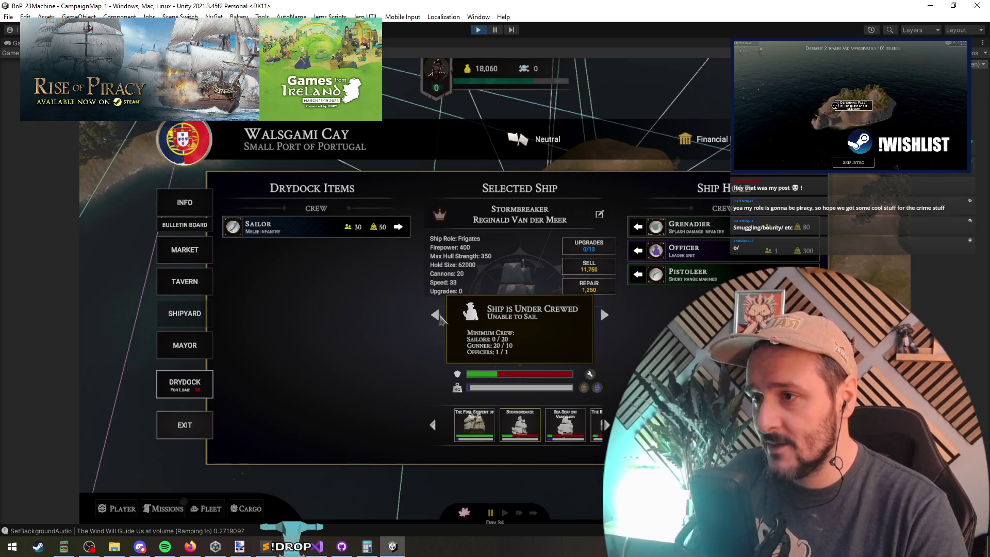
left_click(437, 316)
left_click(412, 230)
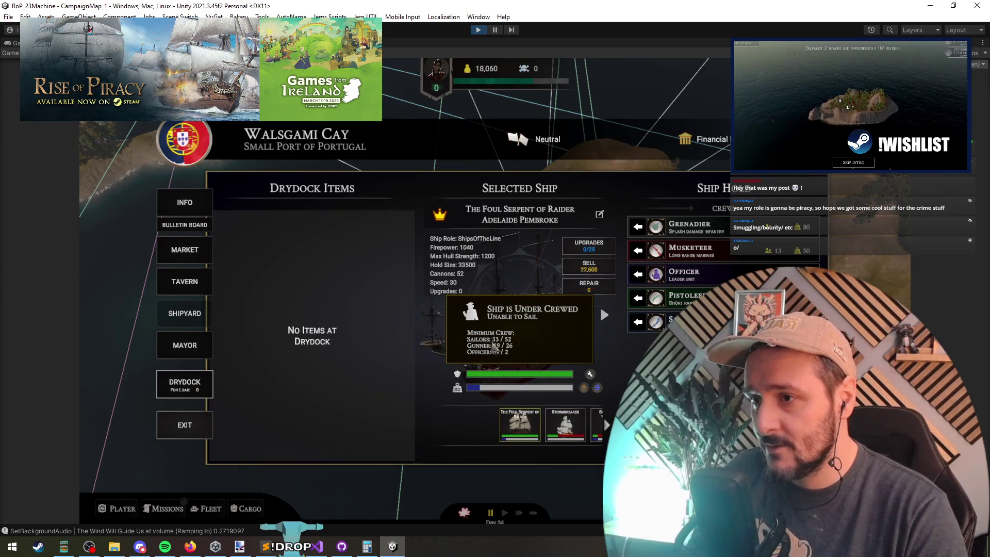
left_click(605, 315)
left_click(605, 315)
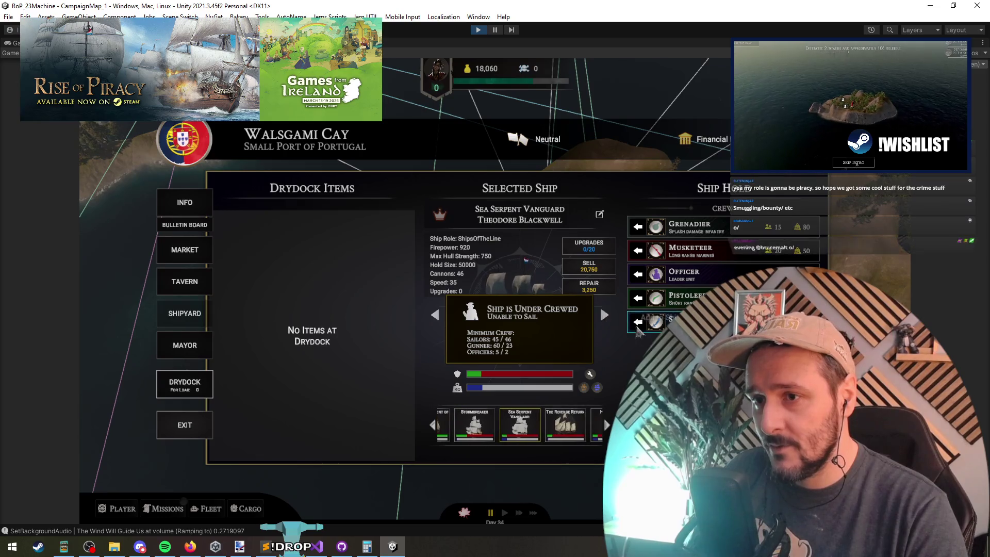
left_click(638, 325)
left_click(436, 316)
left_click(436, 316)
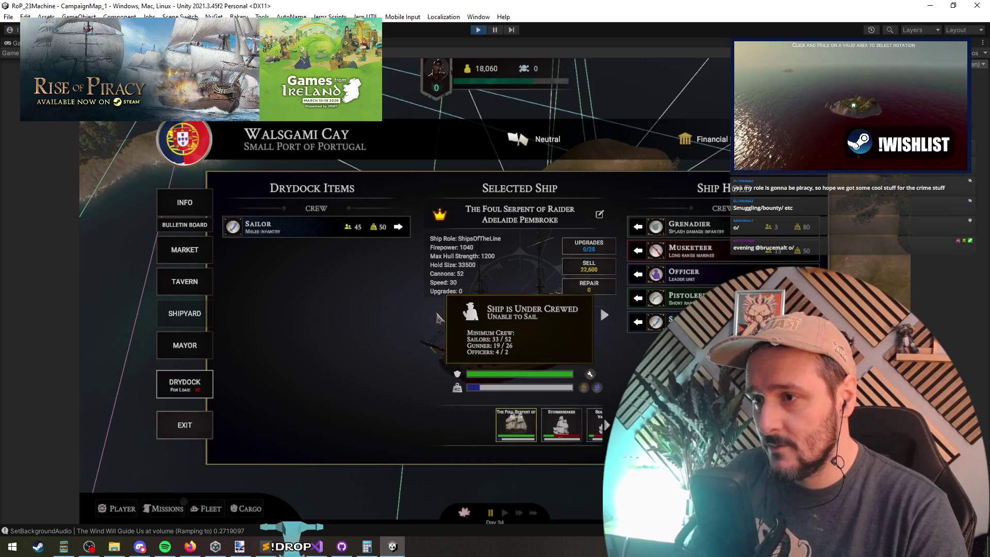
left_click(397, 227)
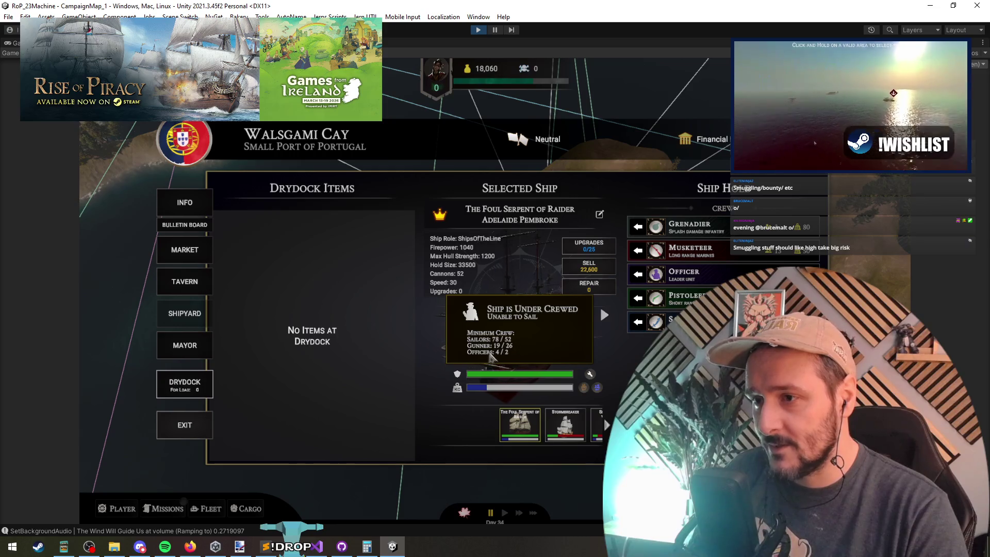
Unload Stormbreaker's grenadier and a Sea Serpent Vanguard musketeer, adding the musketeer to The Foul Serpent.
left_click(605, 315)
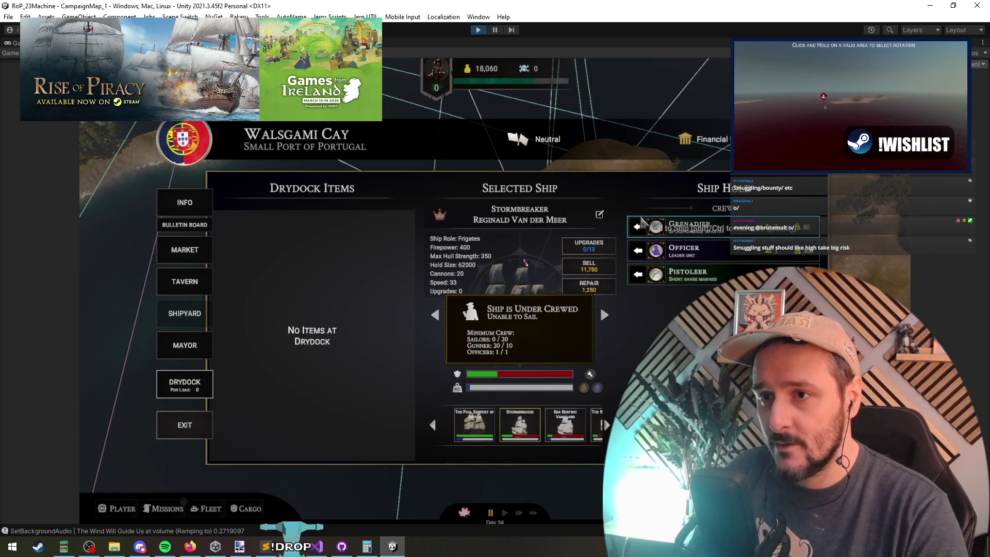
left_click(639, 226)
left_click(605, 317)
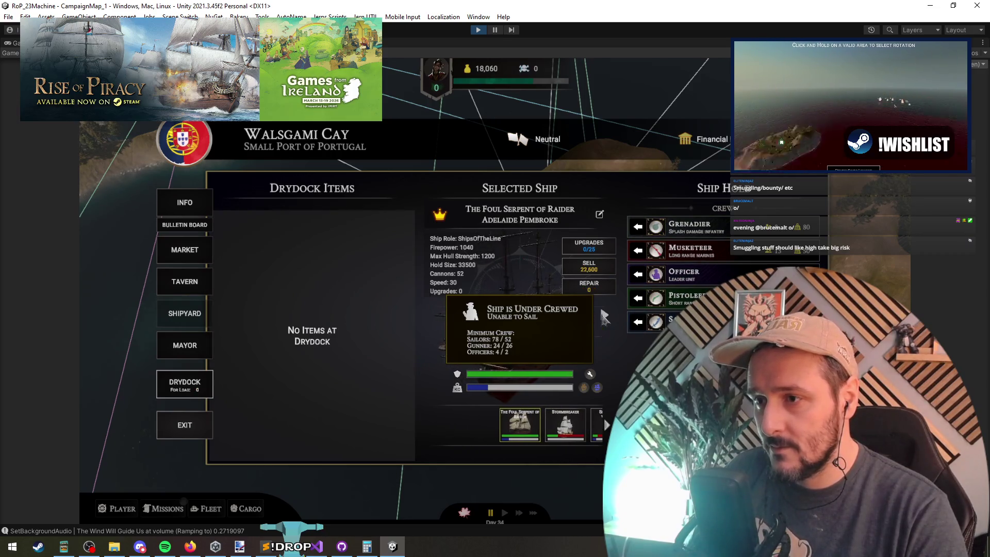
left_click(604, 315)
left_click(637, 251)
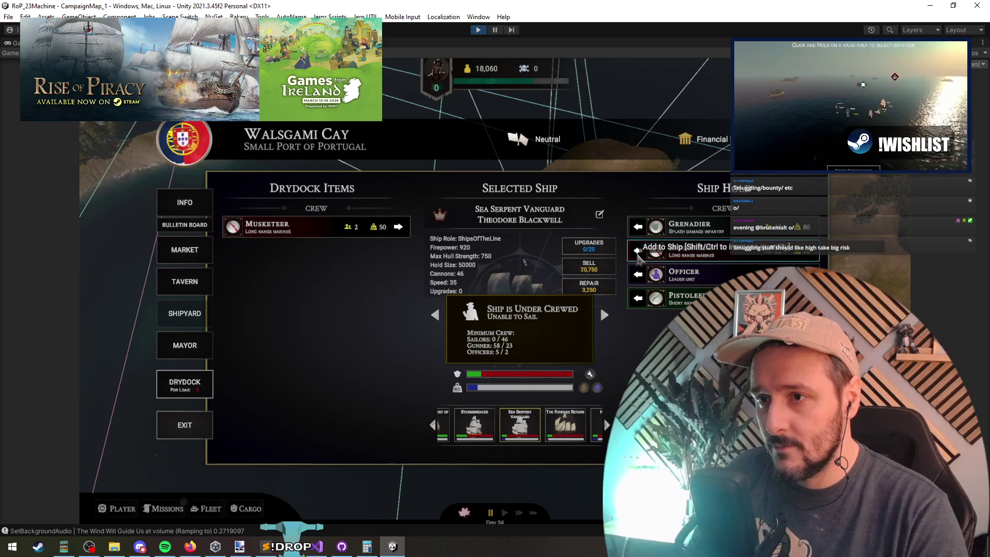
left_click(435, 315)
left_click(434, 315)
left_click(398, 227)
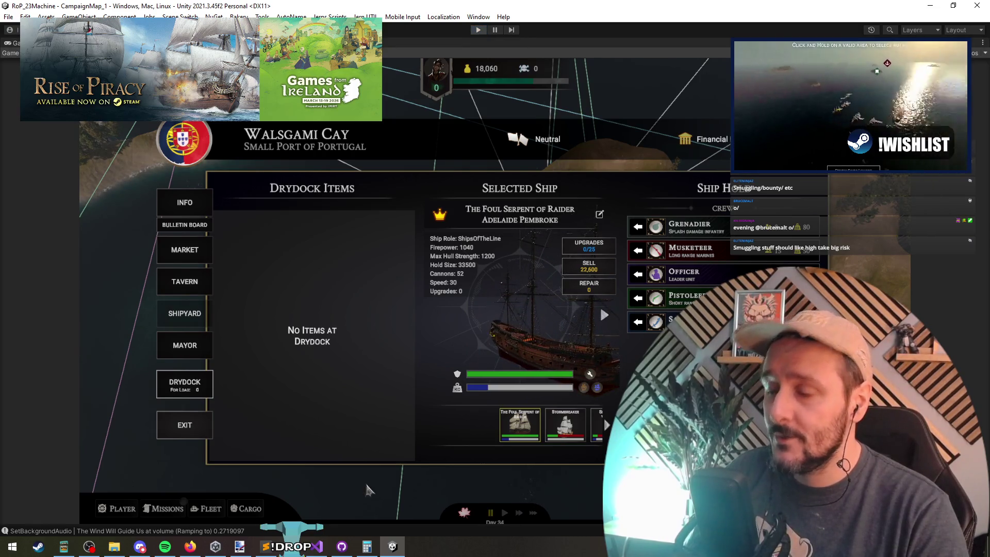
key("alt+Tab")
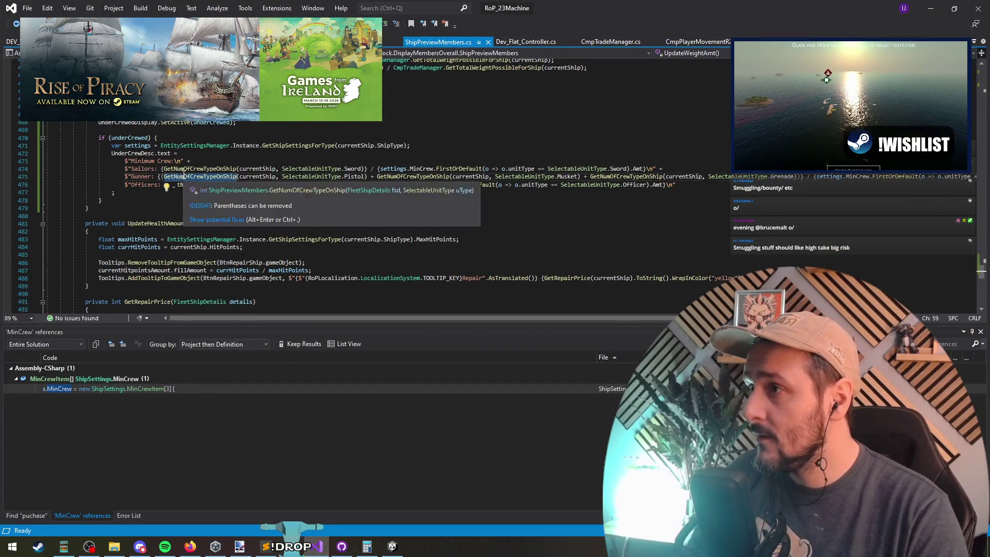
Delete the stray parenthesis at the start of the Officers count line.
scroll(353, 249, "up", 2)
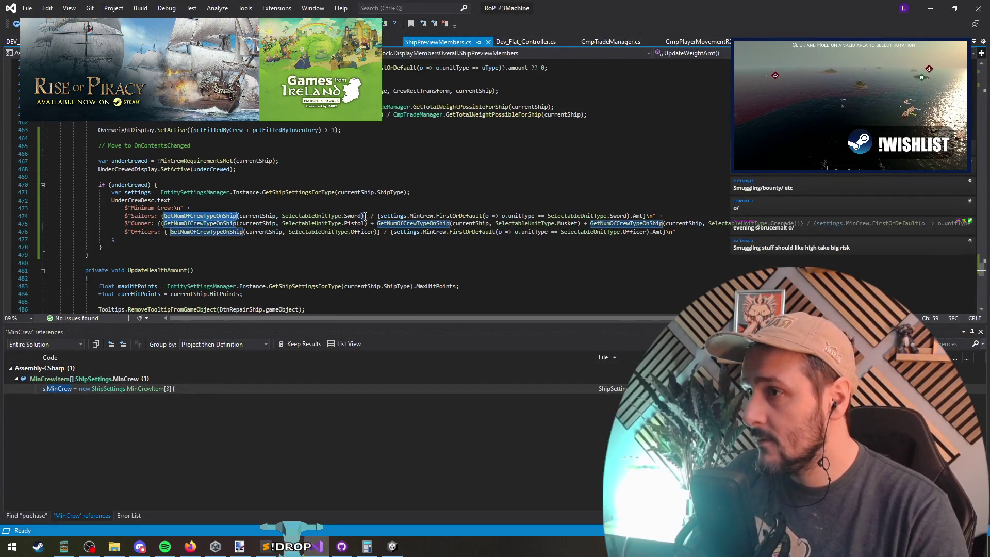
left_click(365, 216)
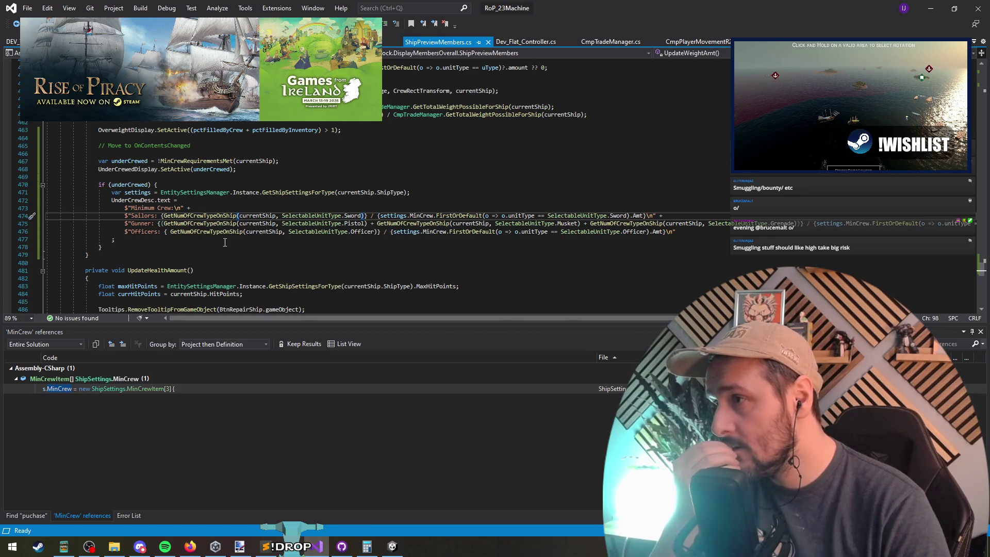
left_click(168, 232)
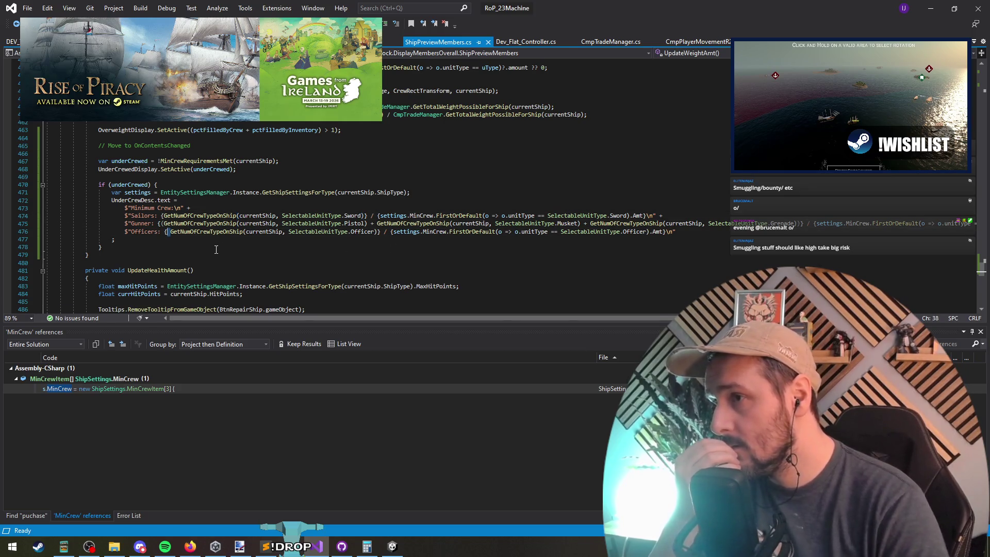
key("Delete")
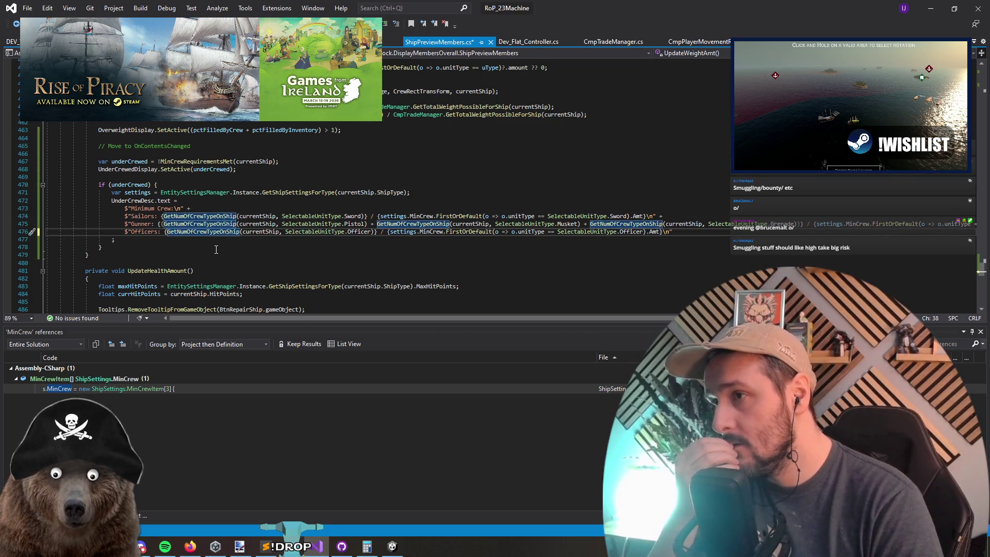
Insert a DisplaySummaryLineForCrewNeeded() call before the Sailors count.
key("Up")
key("Up")
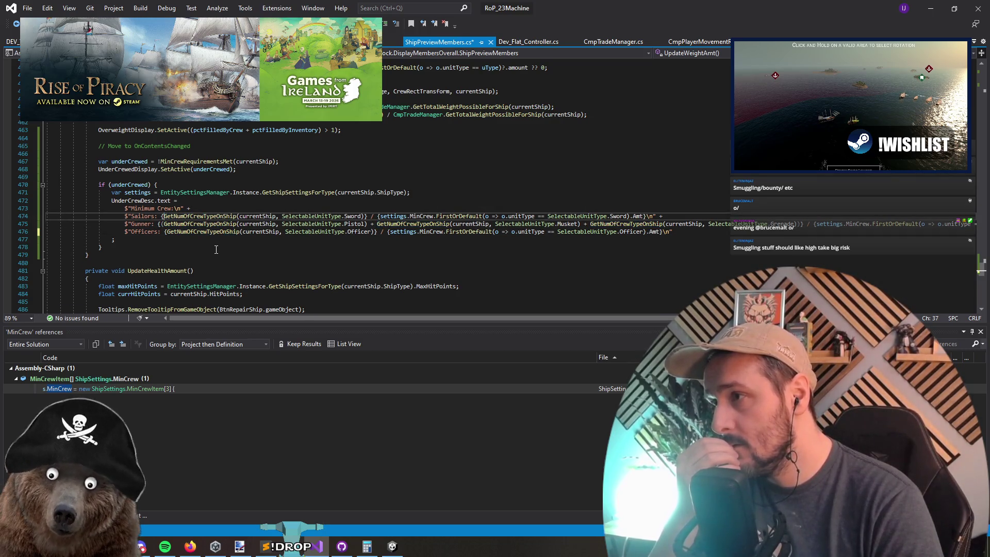
key("Left")
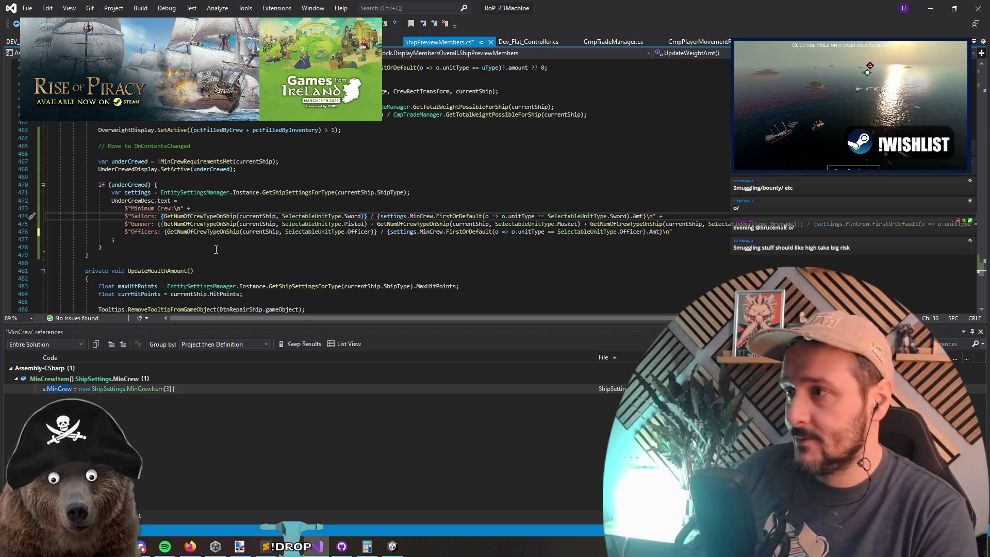
type("{")
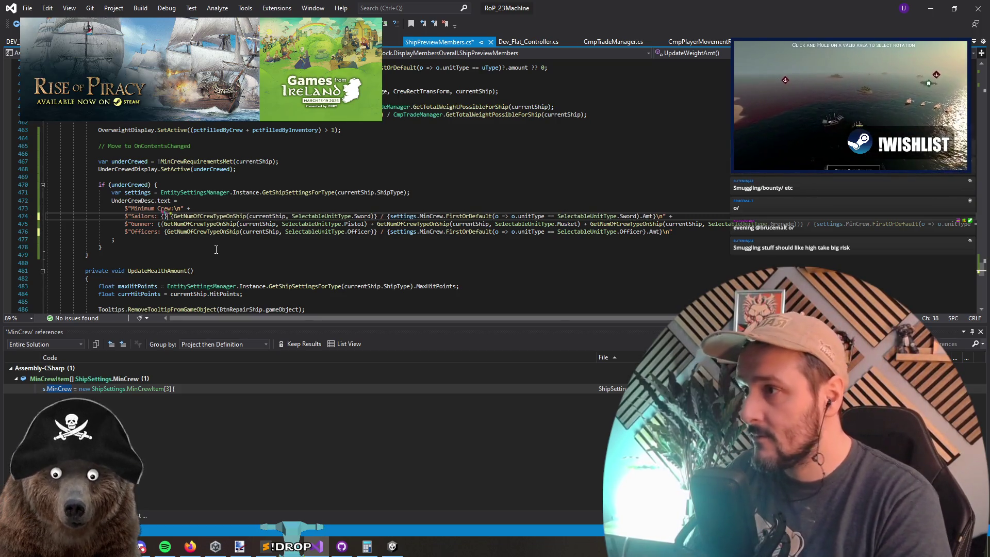
type("DisplayLineFor")
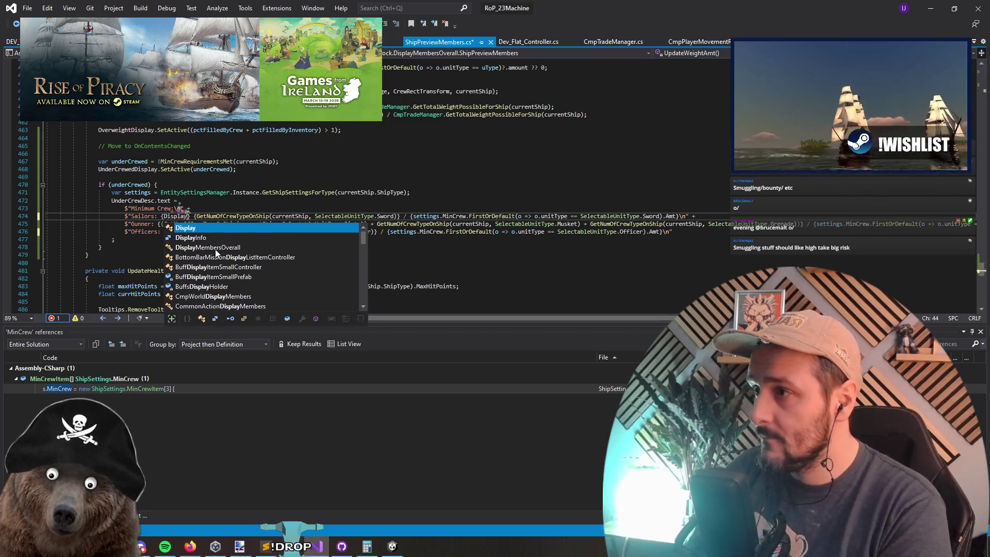
type("Crew()")
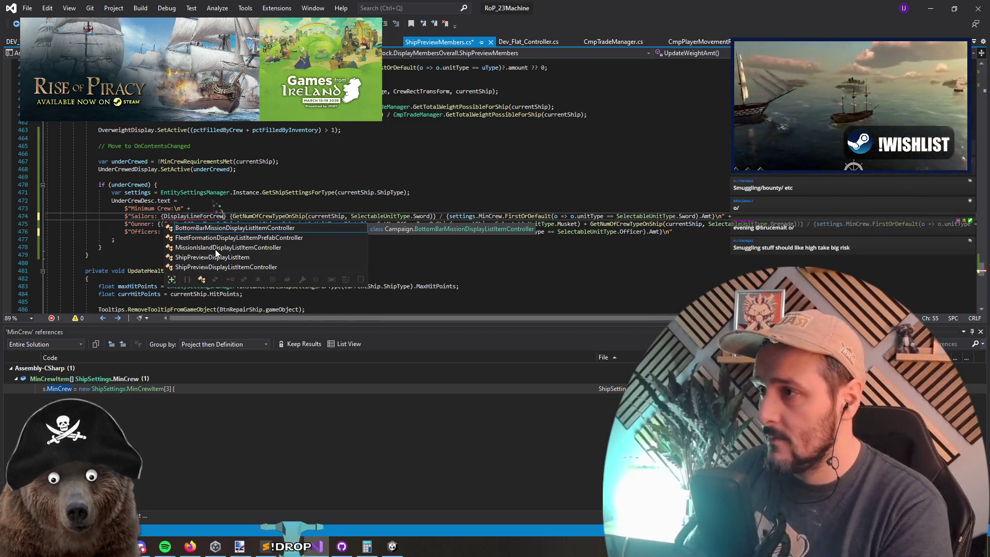
key("Left")
type("Needed")
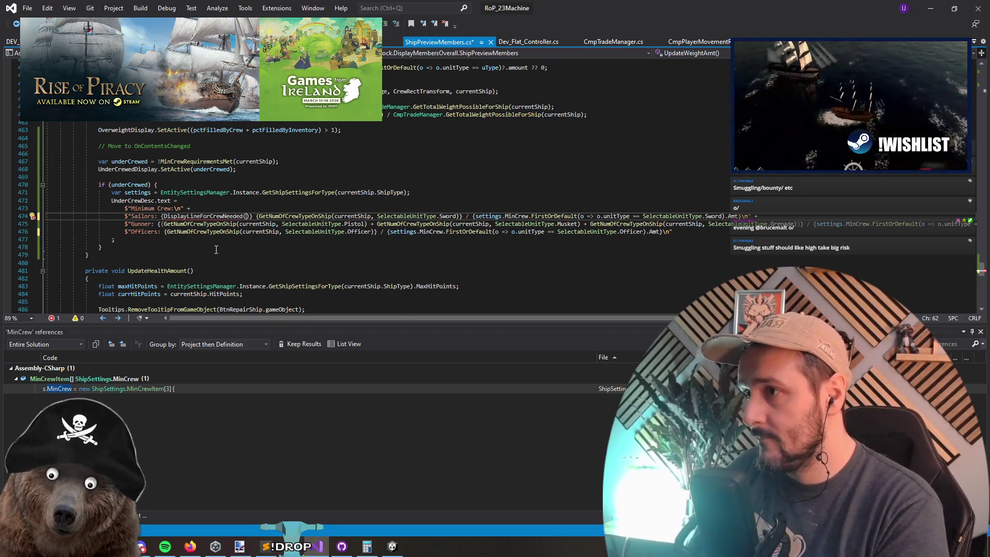
key("ctrl+shift+Left")
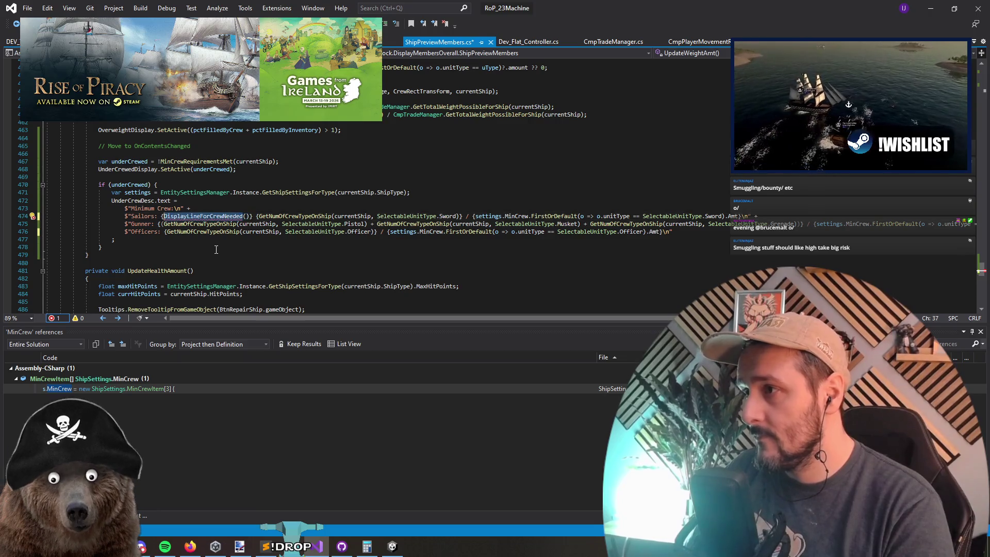
key("Right")
key("Right")
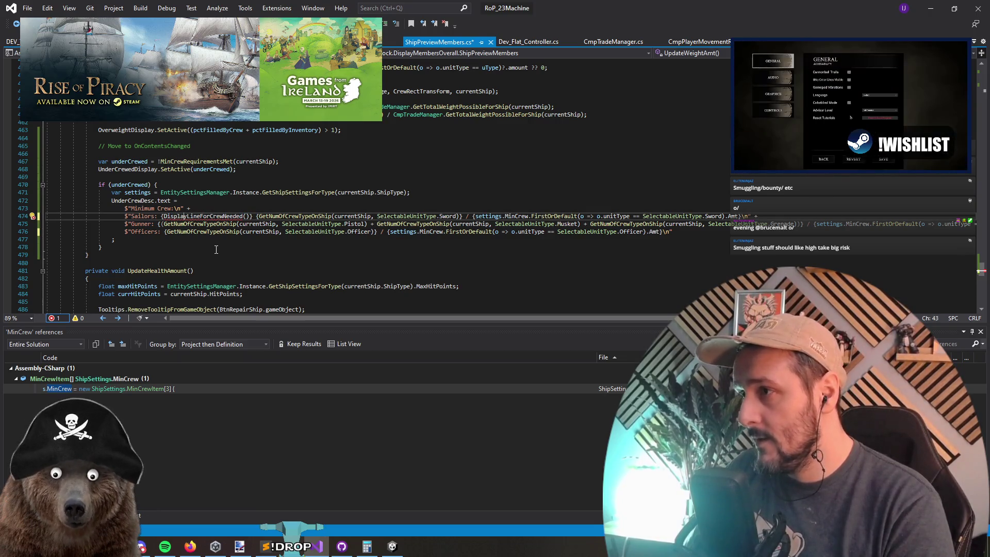
type("Summary")
Declare an empty local function void DisplaySummaryLineForCrewNeeded() above the under-crewed block.
key("Up")
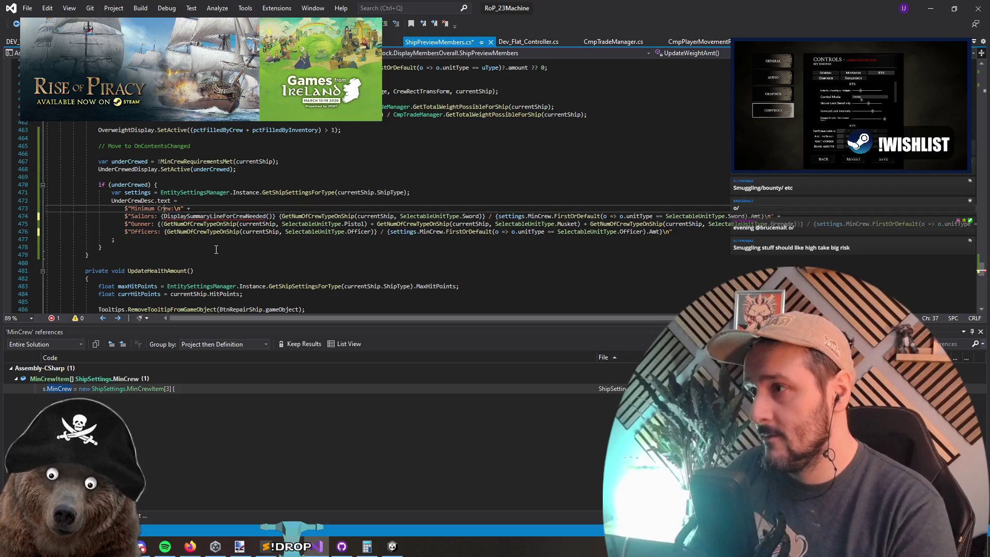
key("Up")
key("Up")
key("Up")
key("Up")
type("DisplaySummaryLineForCrewNeeded")
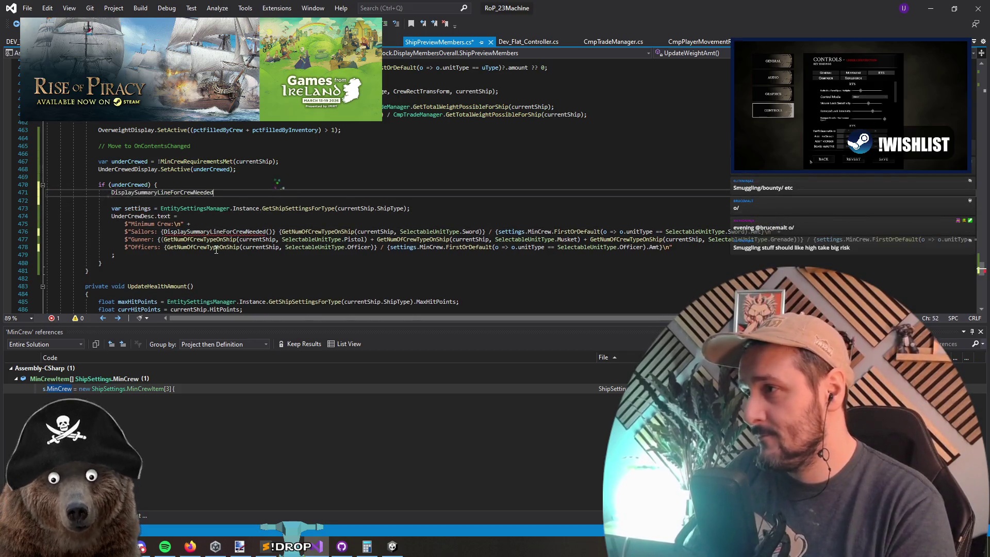
type("void")
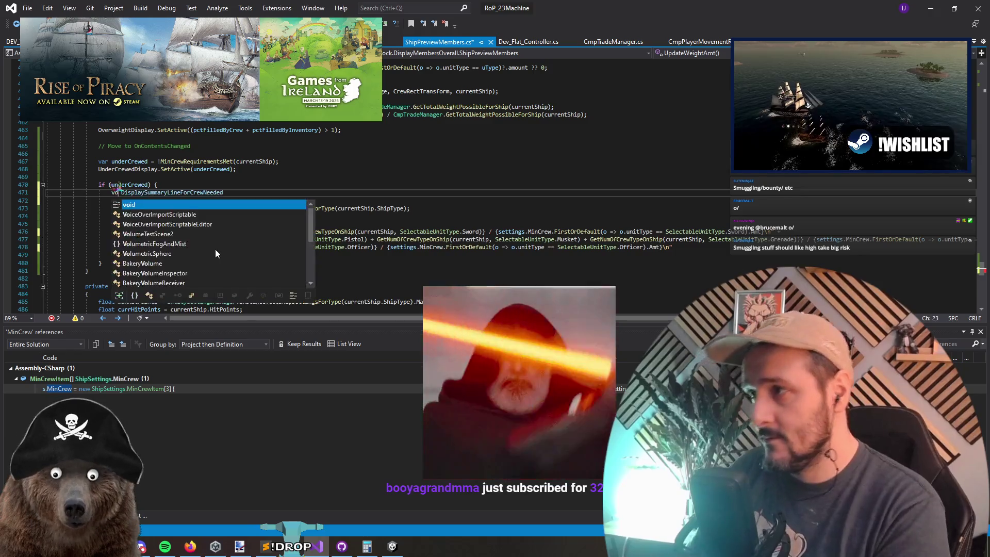
type(")")
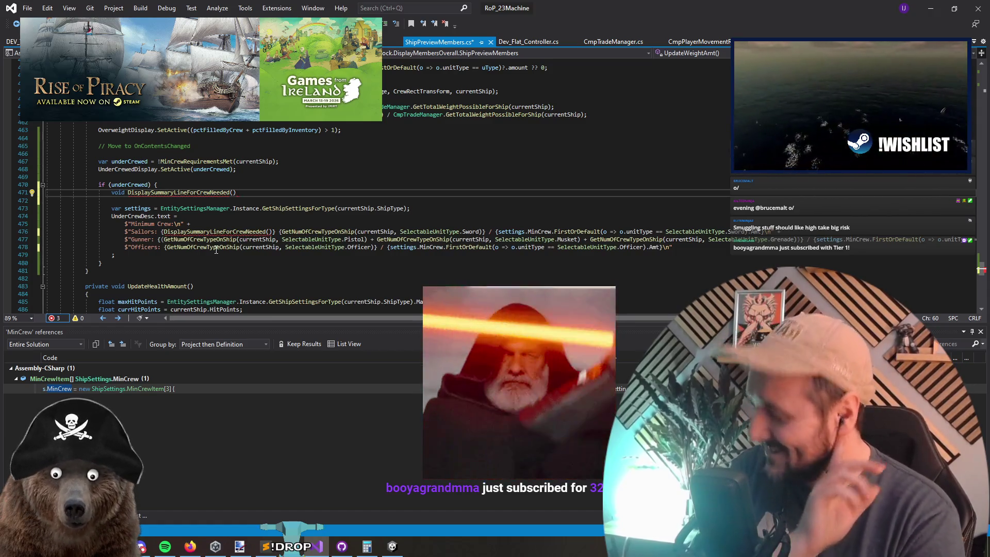
type("{")
key("Return")
key("Return")
type("}")
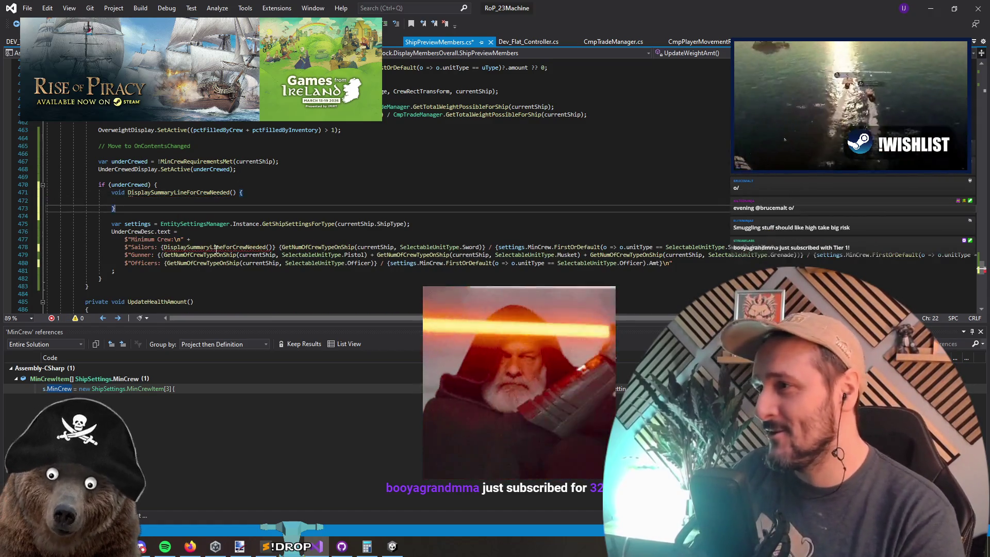
key("Up")
key("Up")
key("End")
key("Left")
key("Left")
key("Left")
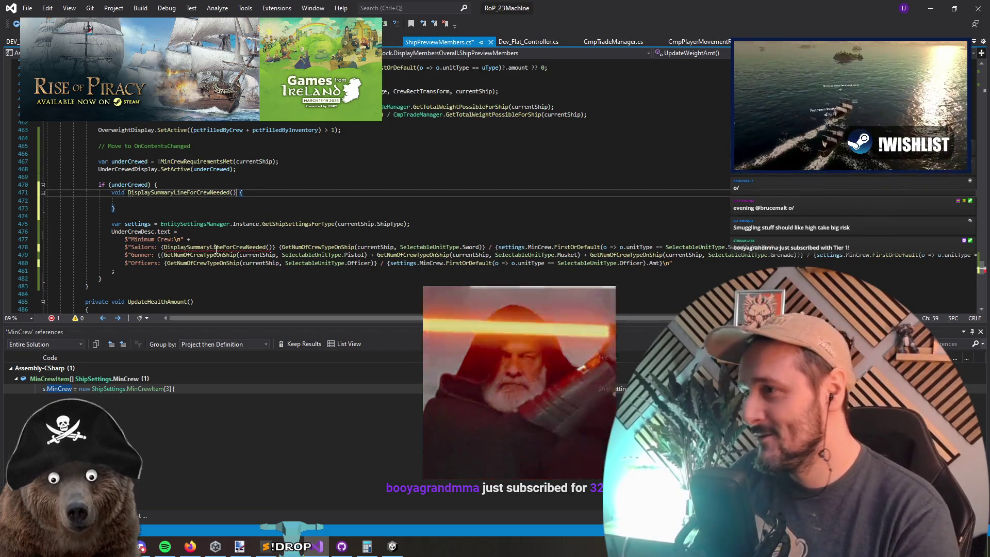
key("Left")
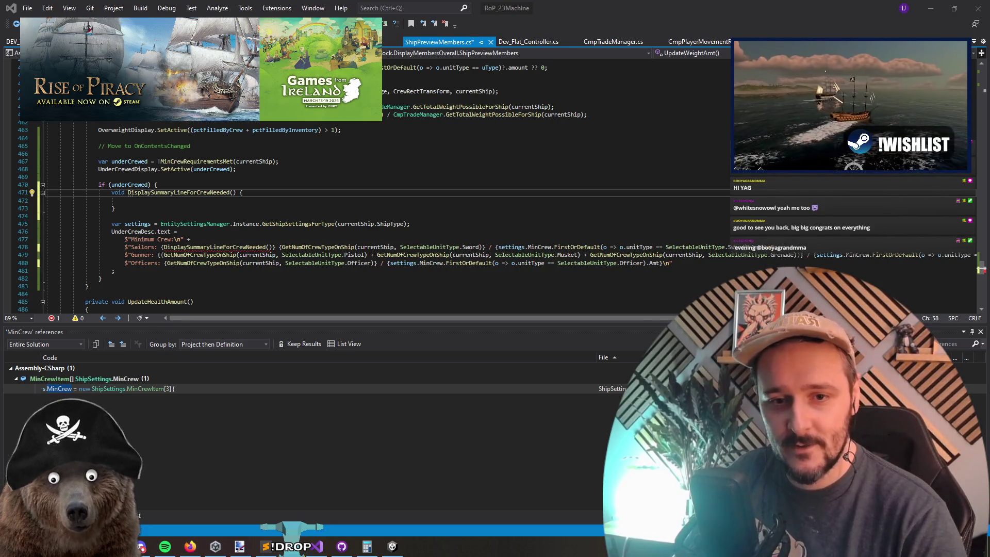
left_click(170, 201)
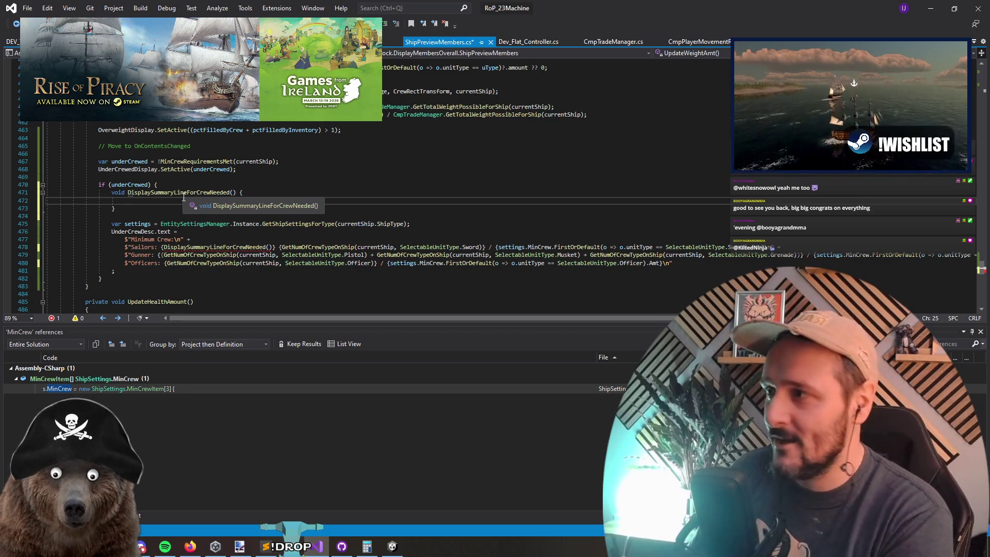
Give the helper parameters int NumOnBoard, int NumRequired, a return statement, and a string return type.
left_click(235, 192)
type("int")
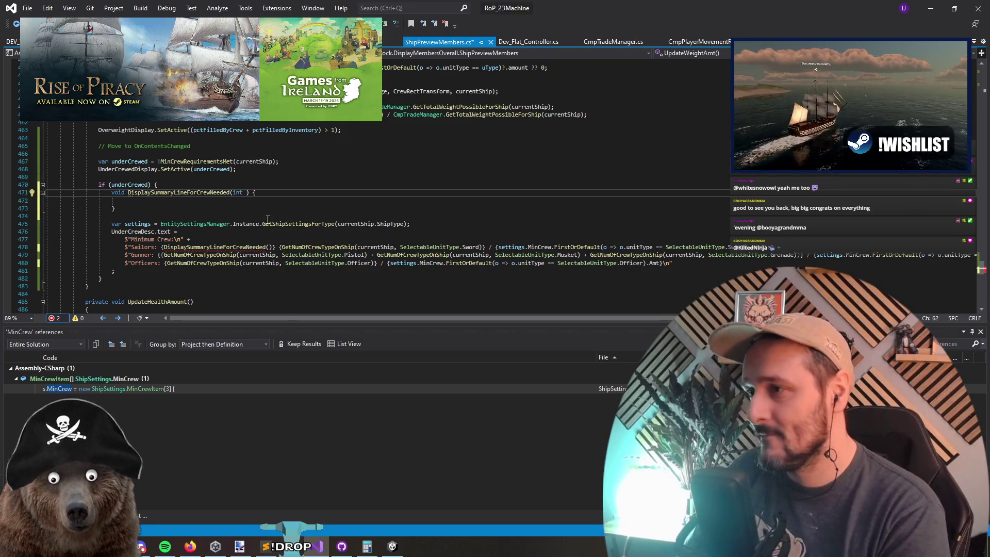
type("NumOnBoa")
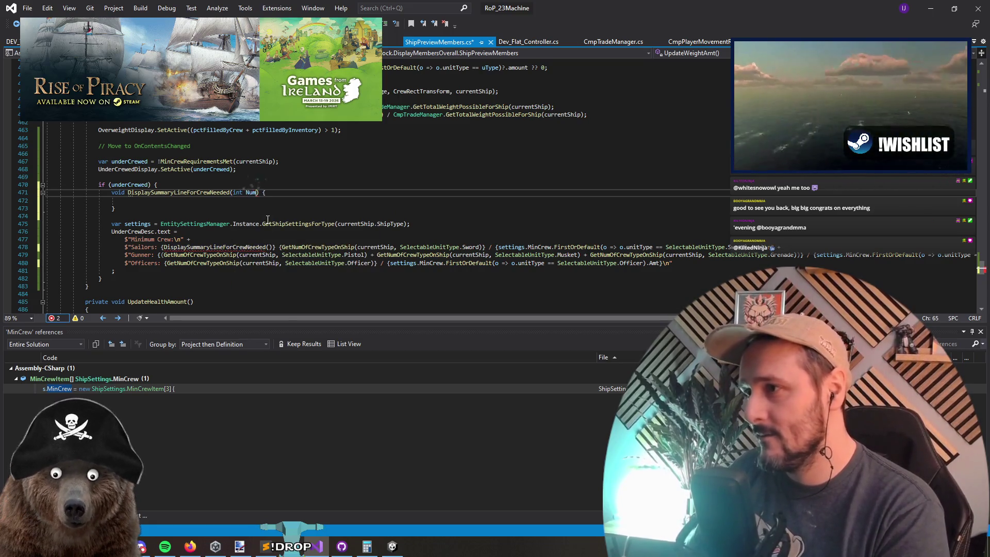
type("rd, int Num")
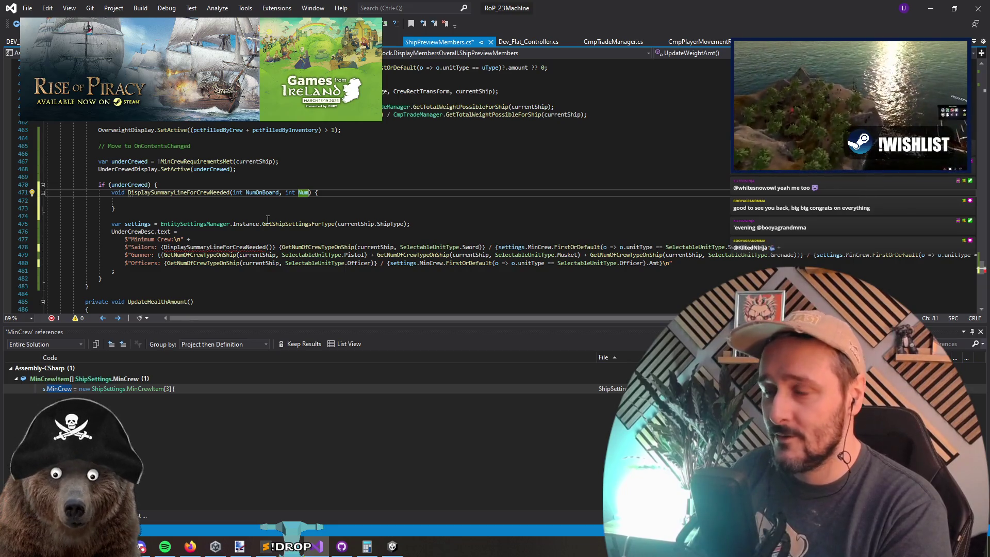
type("Required")
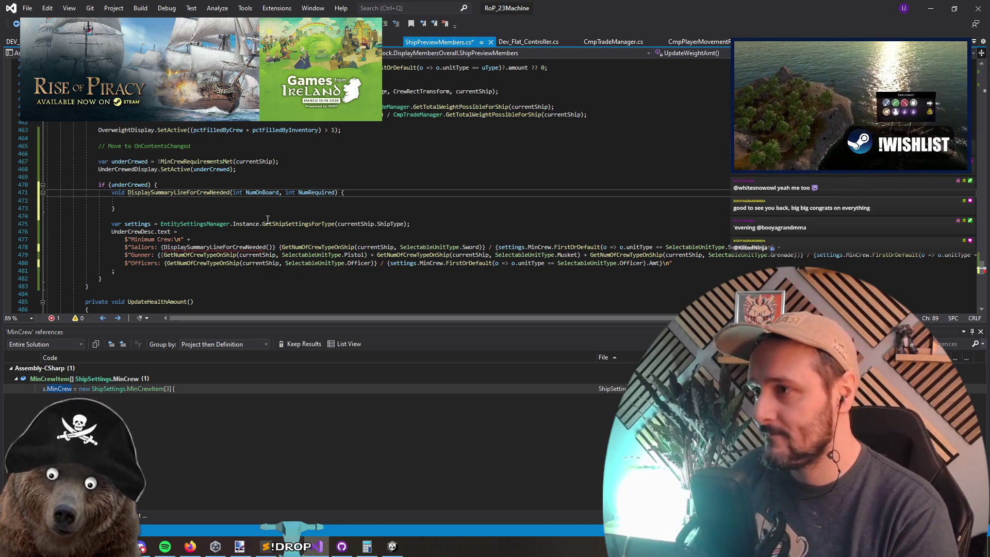
key("Down")
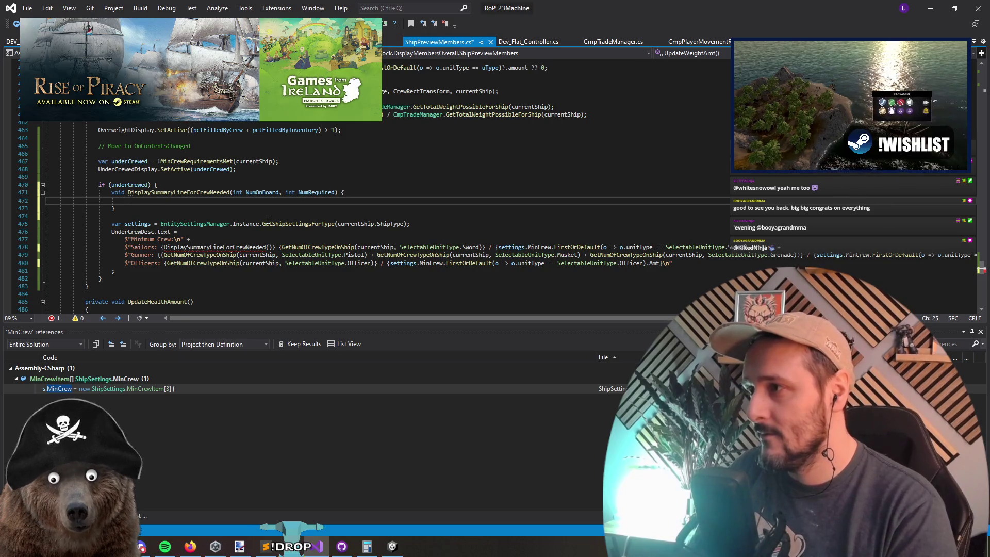
type("return")
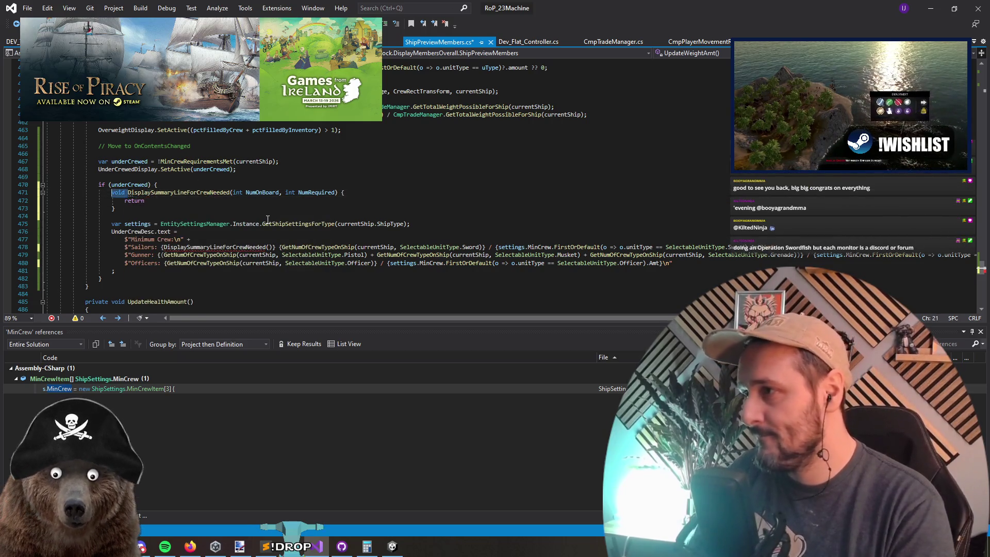
type("string")
key("Down")
key("End")
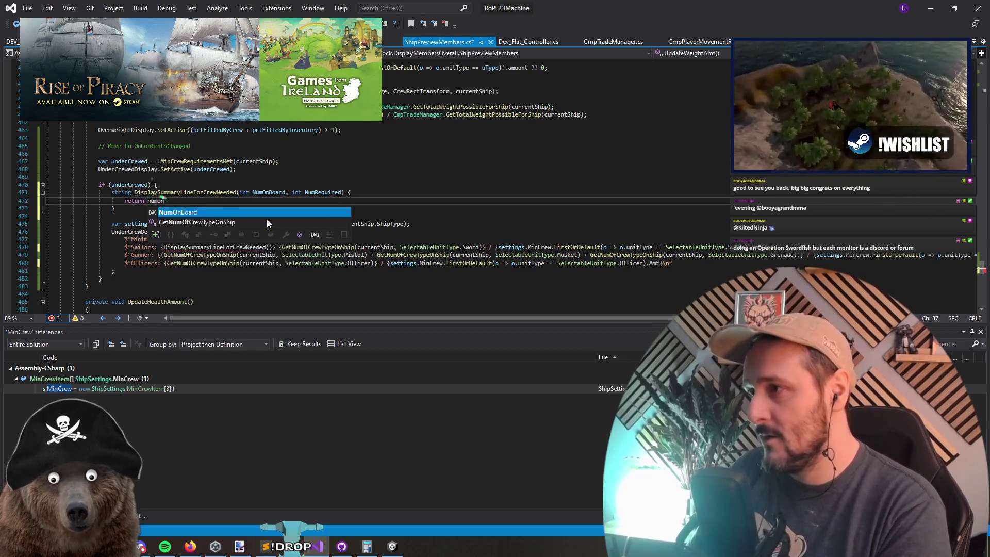
Replace the return value with the interpolated string $"{NumOnBoard}/{NumRequired}".
key("Tab")
key("ctrl+Left")
key("ctrl+Delete")
type("$\"{}\"")
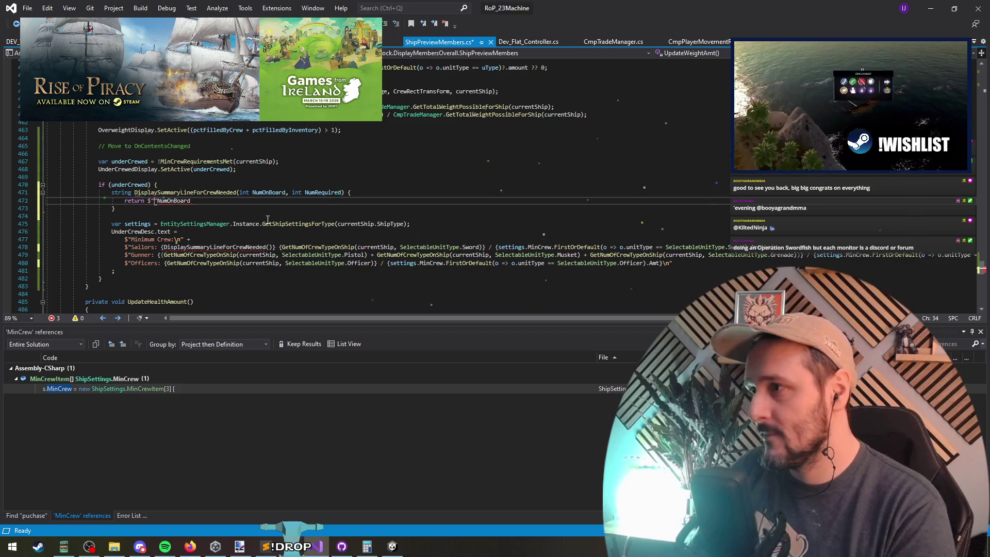
key("Left")
key("Left")
type("NumOnBoard ")
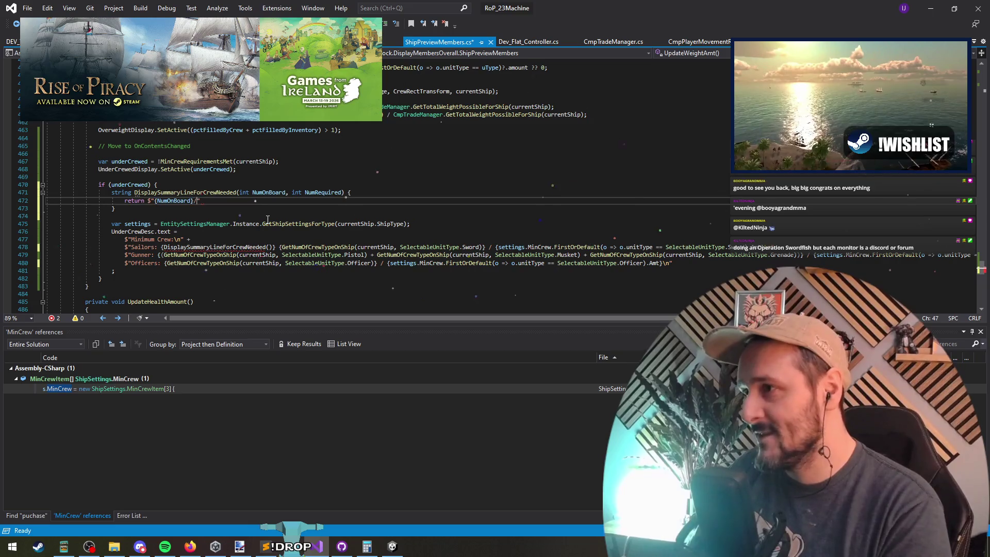
type("NumOnBoard")
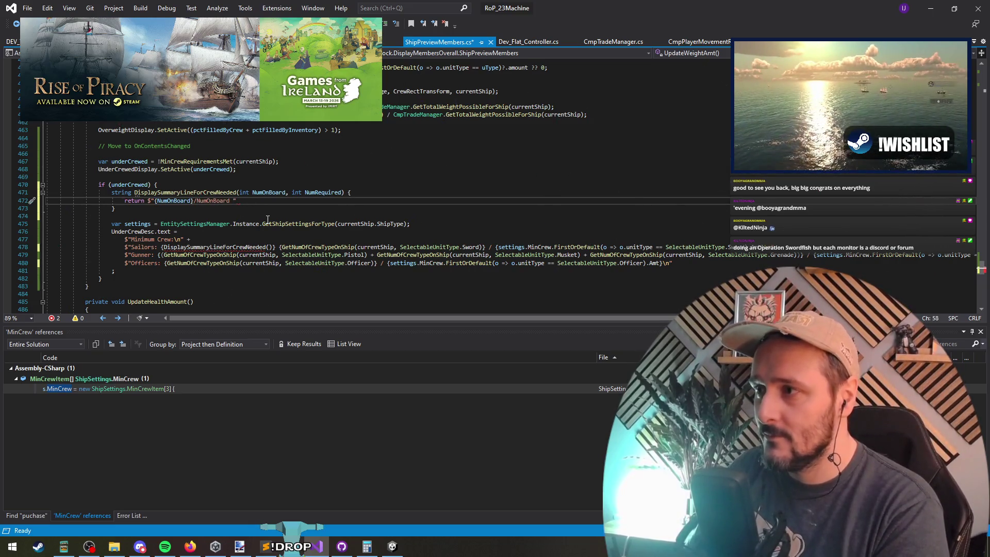
key("ctrl+z")
type("NumR")
key("Tab")
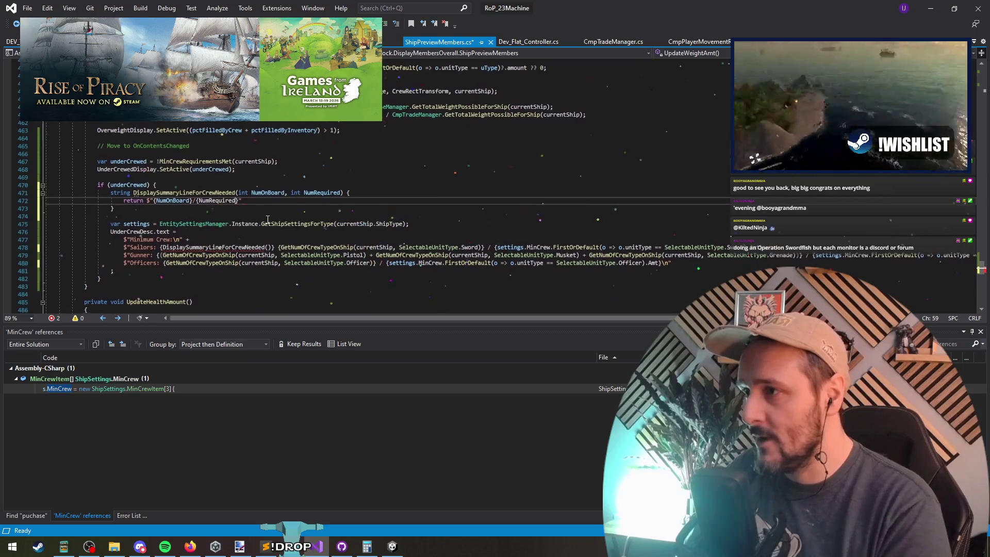
Turn the first placeholder into the comparison (NumOnBoard >= NumRequired).
type("(")
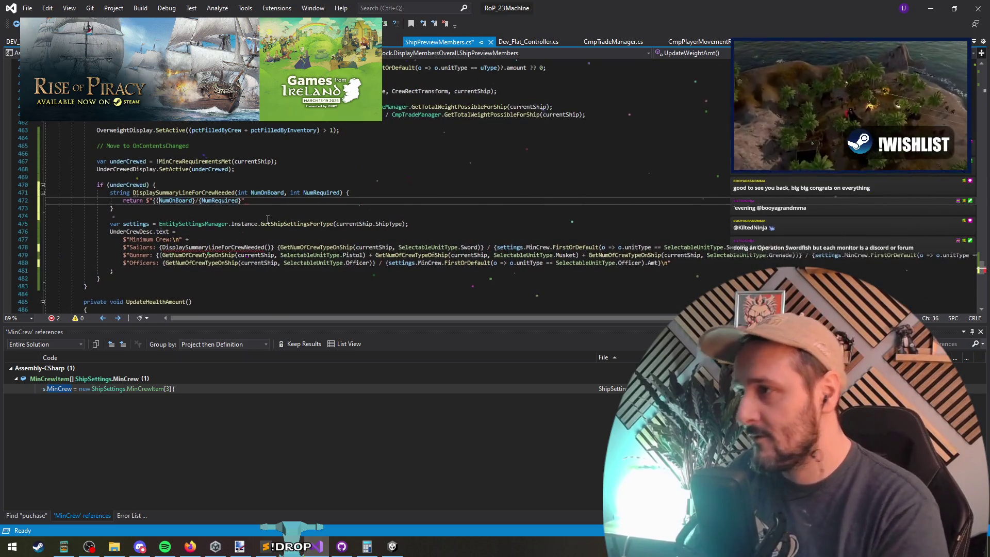
type(" >")
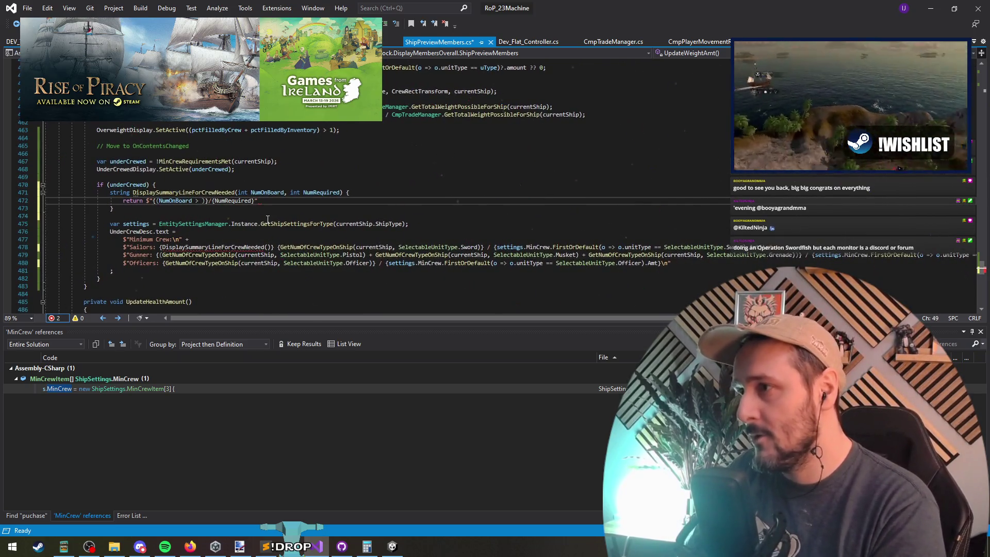
key("BackSpace")
type("= ")
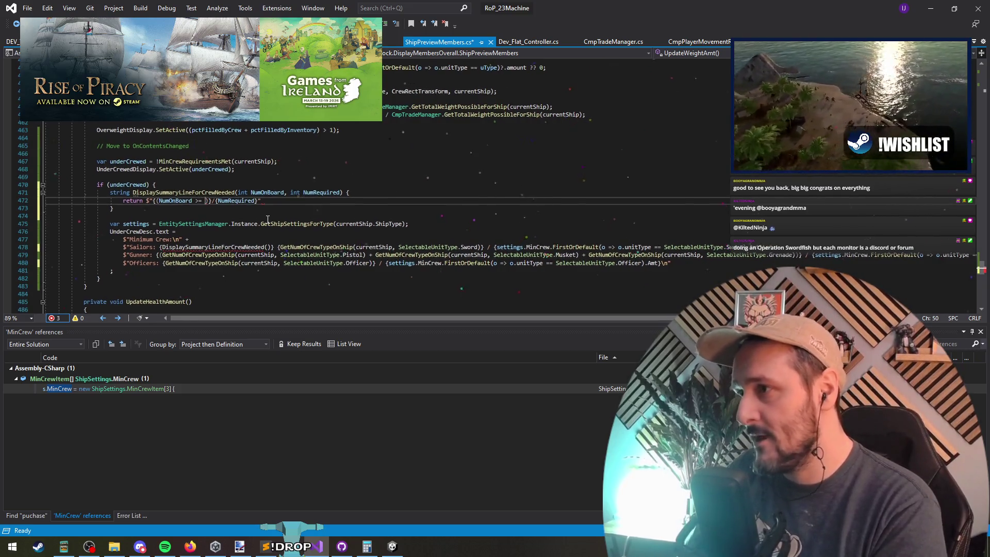
type("NumRequired)")
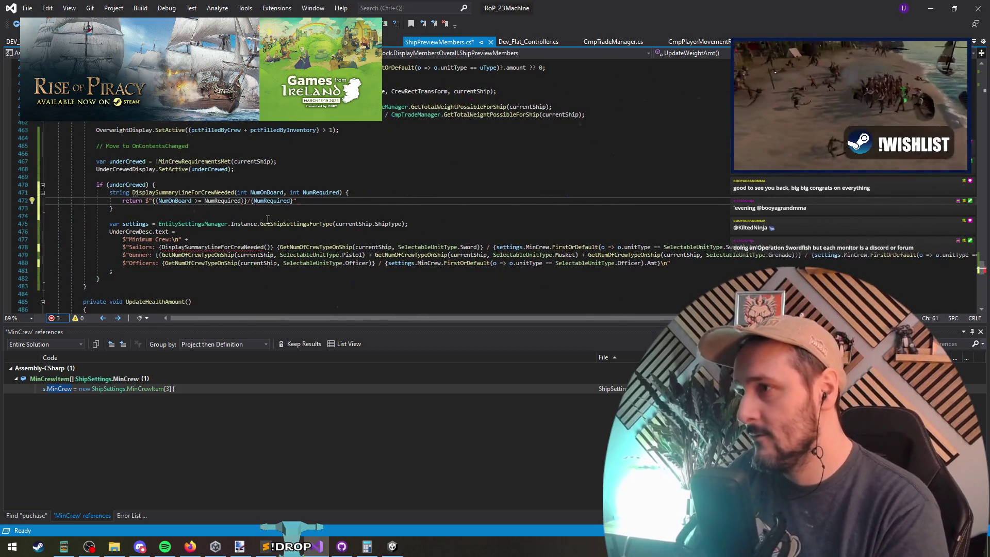
key("Left")
type("?")
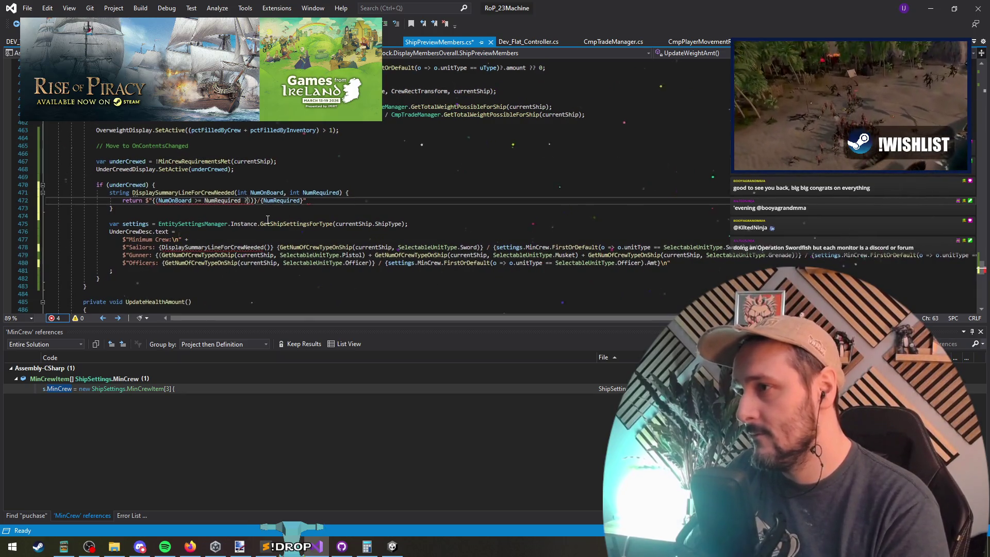
key("BackSpace")
key("BackSpace")
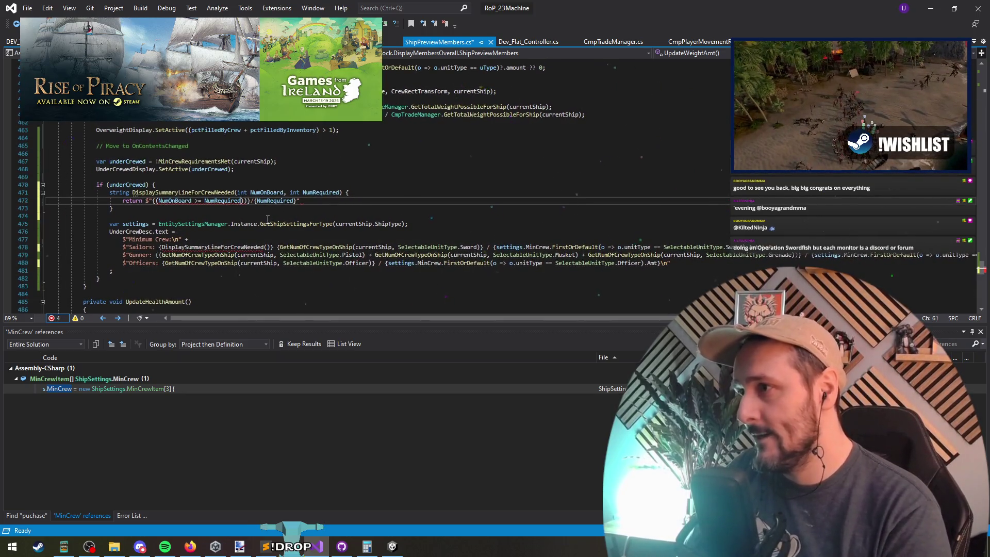
Wrap the comparison in NumOnBoard.WrapInColor and start its ? Palette colour conditional.
key("ctrl+Left")
key("ctrl+Left")
key("ctrl+Left")
type("NumOnBoar")
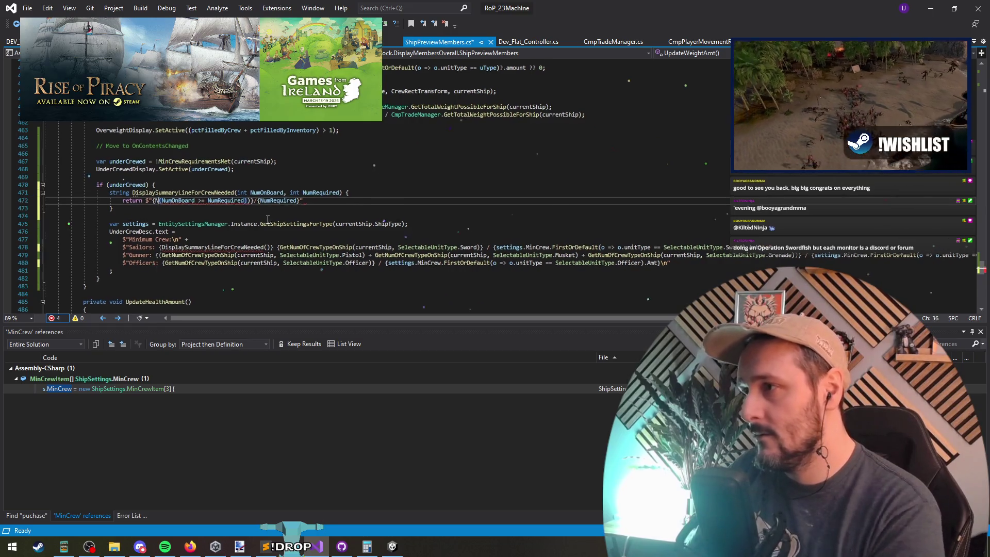
type("d.WrapInColor")
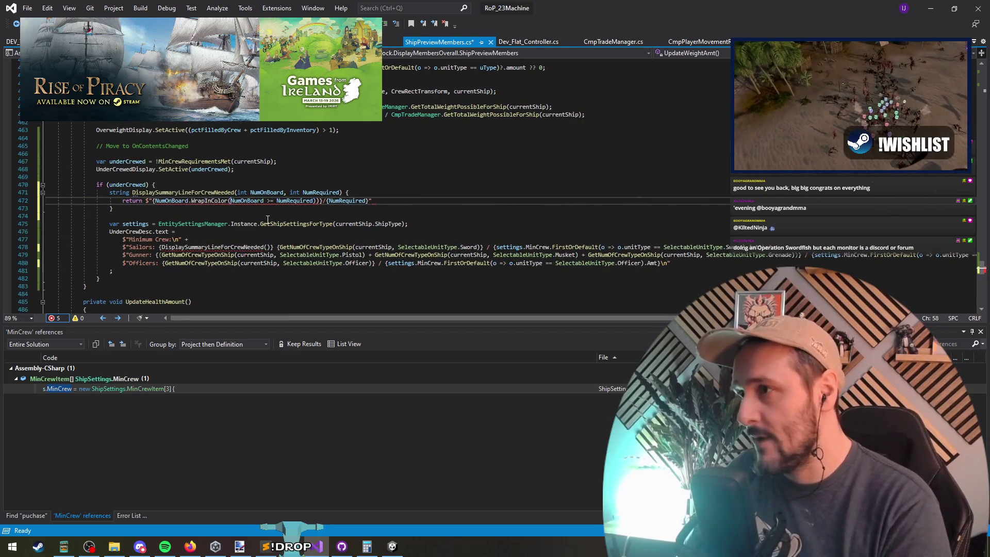
key("ctrl+Right")
key("ctrl+Right")
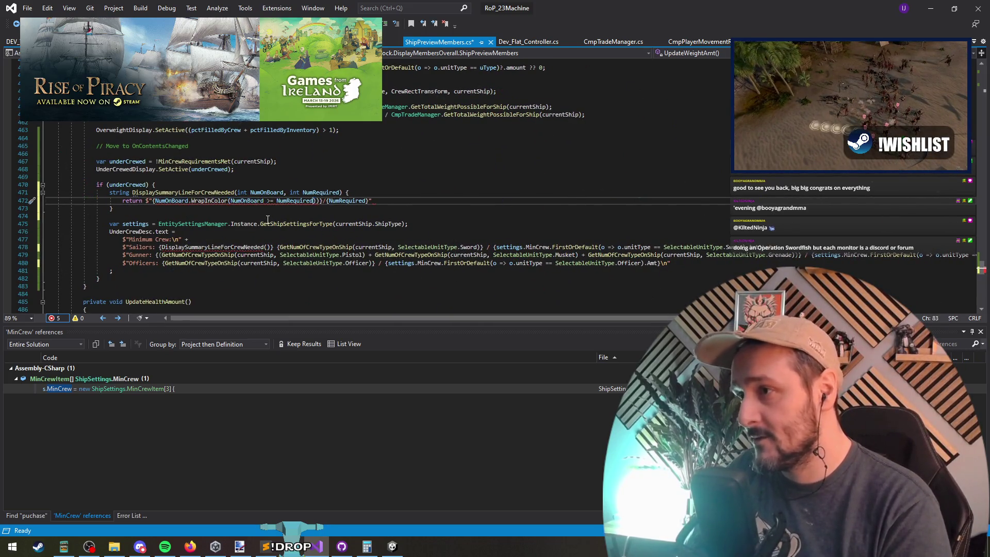
type("? ")
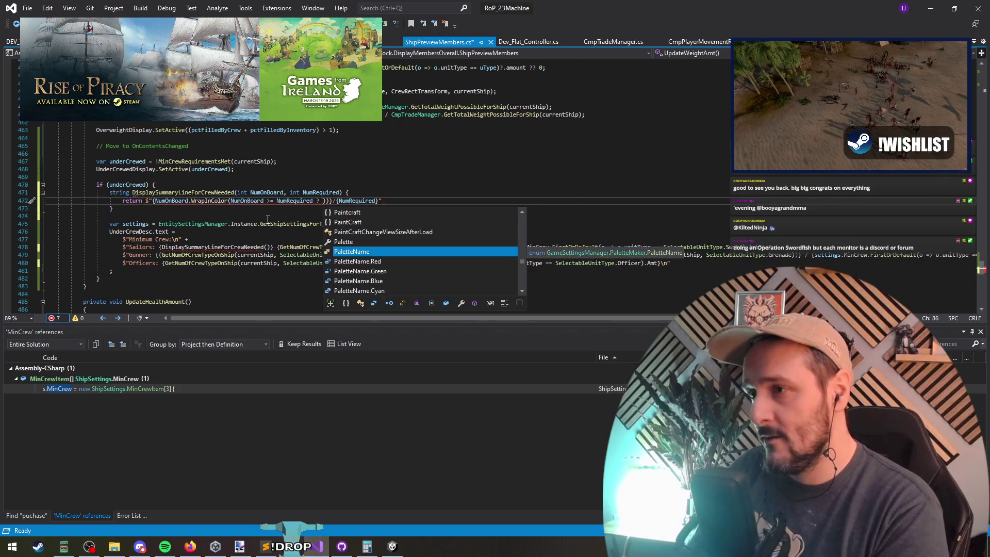
type("Palette")
key("Escape")
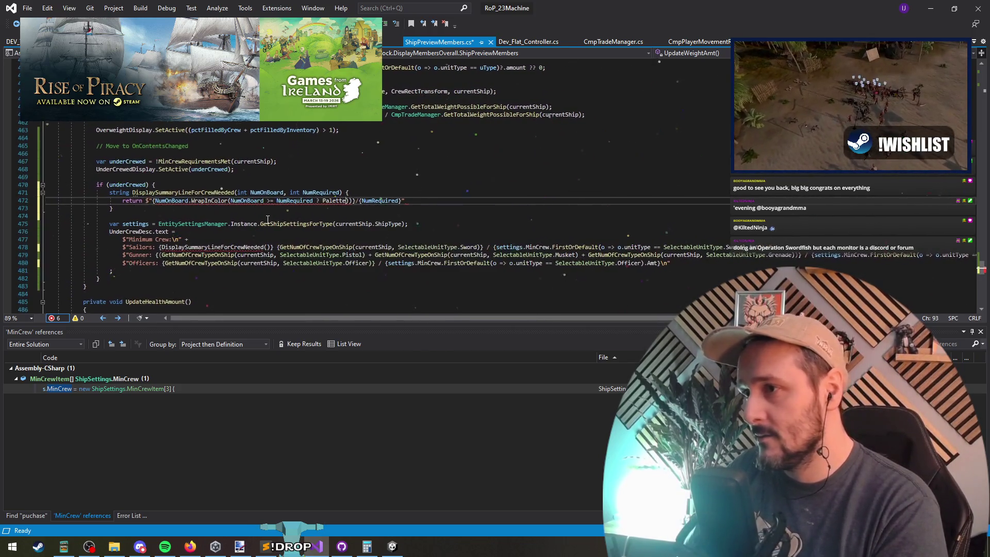
type(".gree")
key("Return")
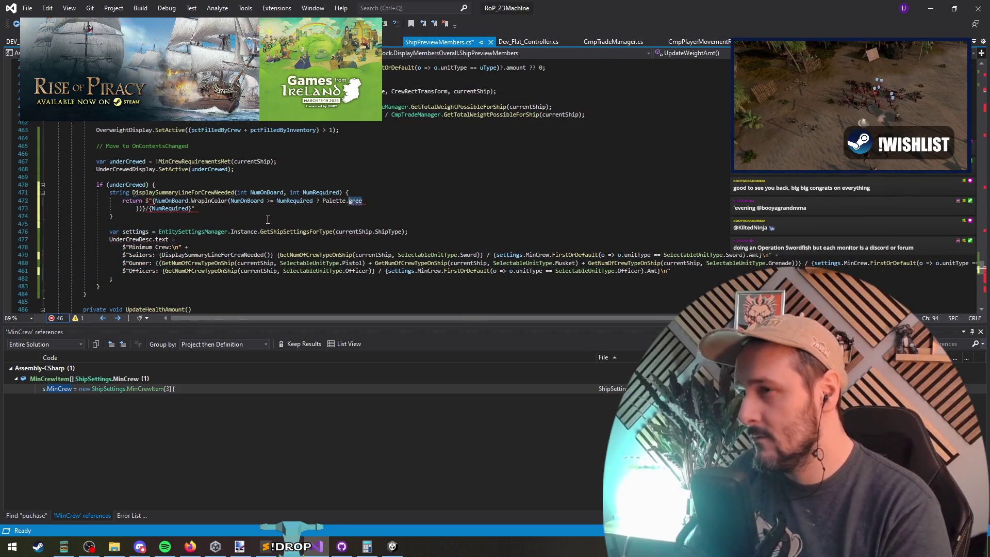
Complete the colours as PaletteName.Green : PaletteName.Red, drop the extra parenthesis, and end with a semicolon.
key("ctrl+shift+Left")
key("ctrl+shift+Left")
type("pal")
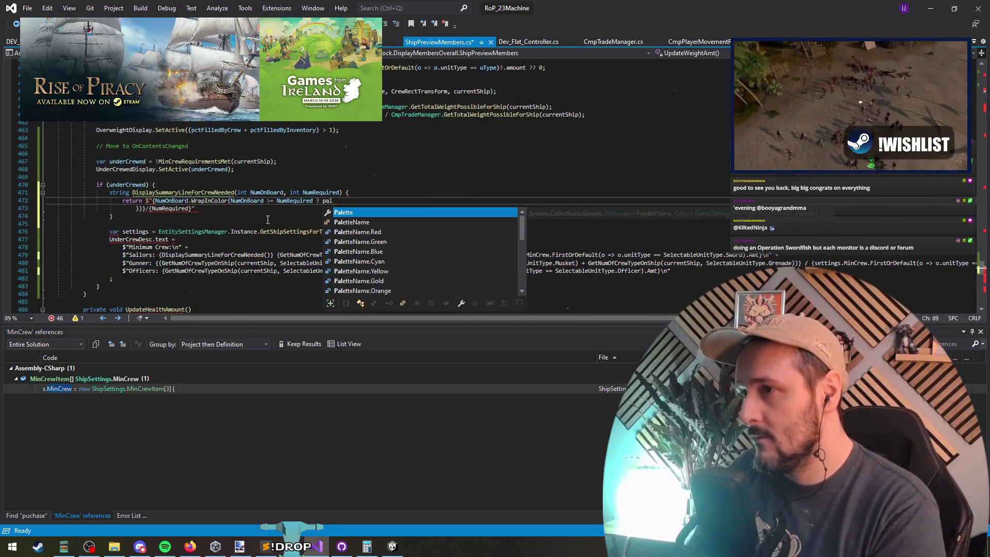
key("Tab")
key("Delete")
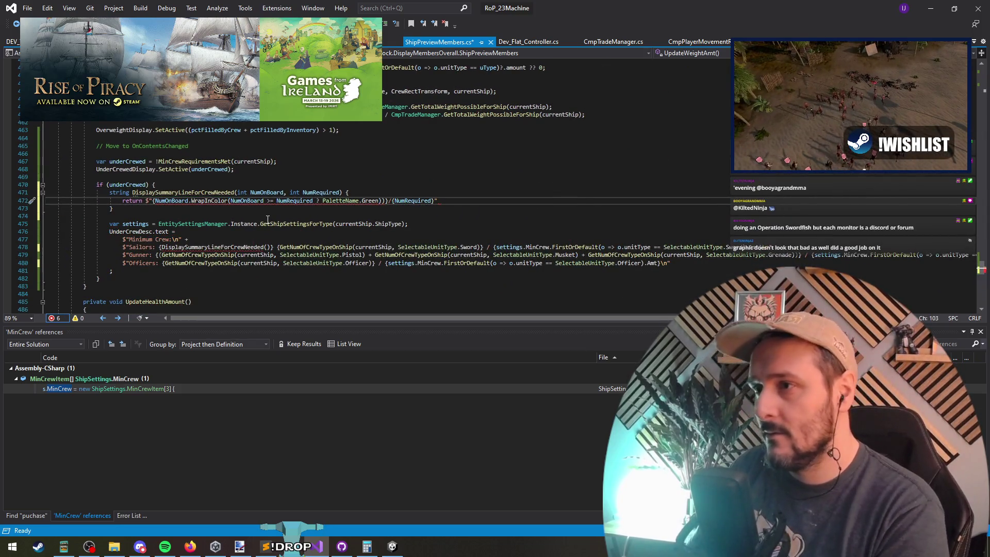
type(": PaletteName.Red")
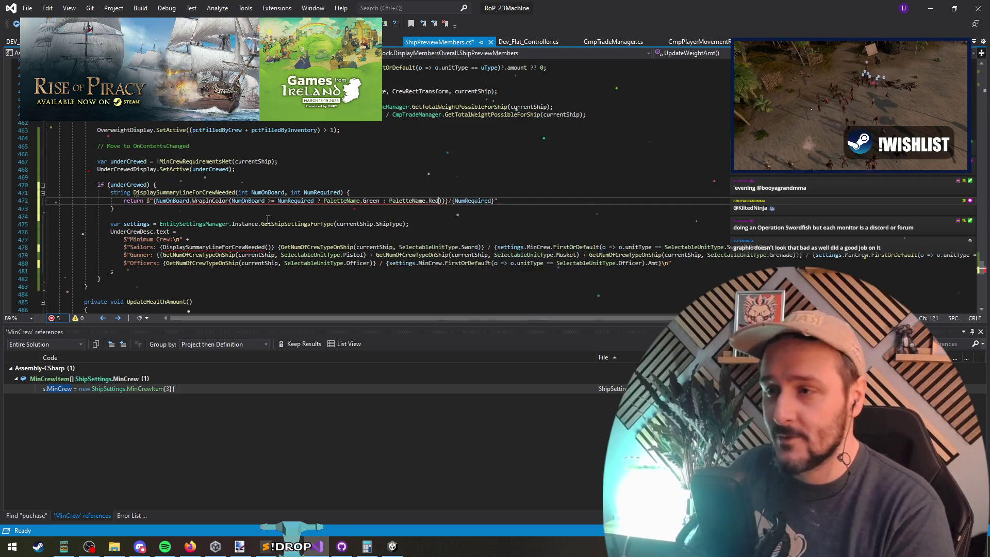
key("Right")
key("Delete")
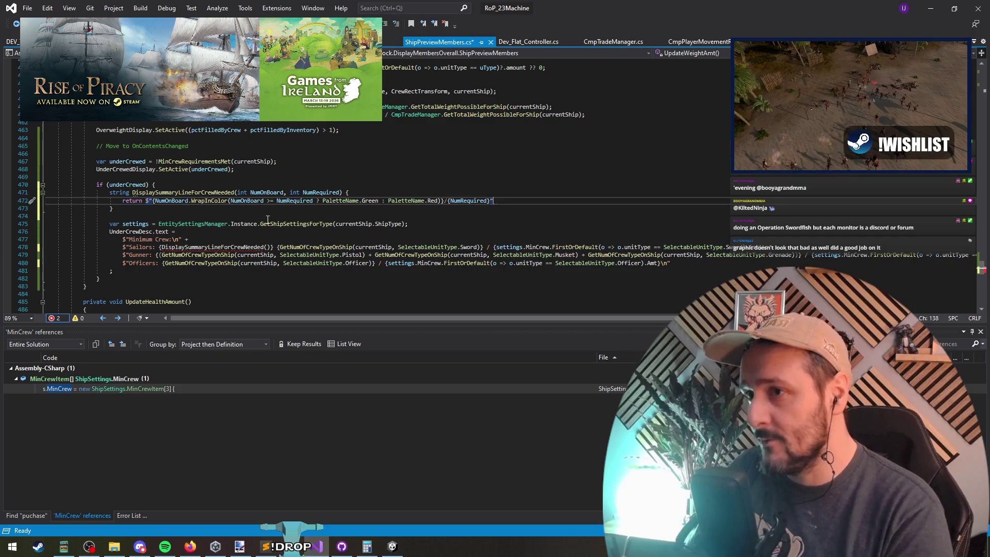
key("End")
type(";")
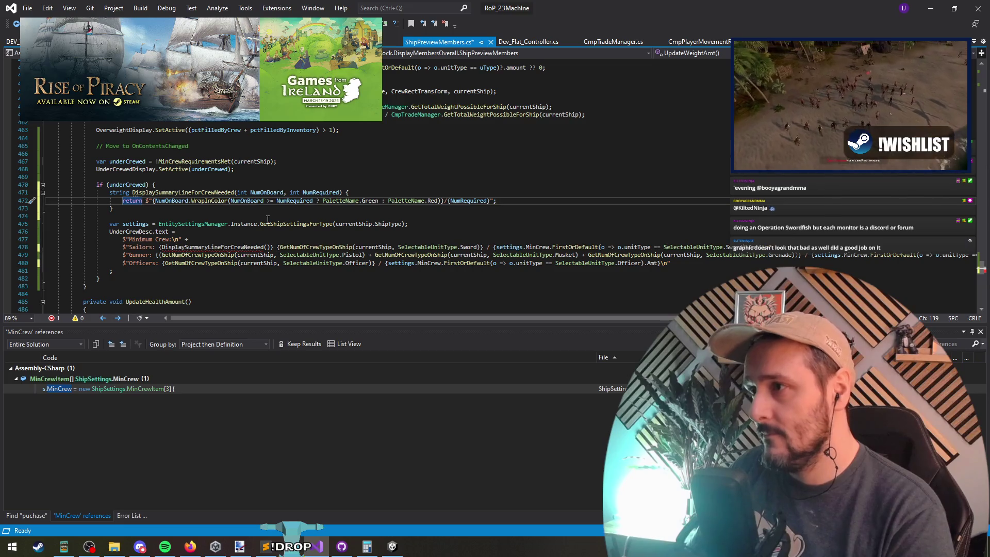
Move the Sword crew count into the DisplaySummaryLineForCrewNeeded call on the Sailors line.
key("Down")
key("Down")
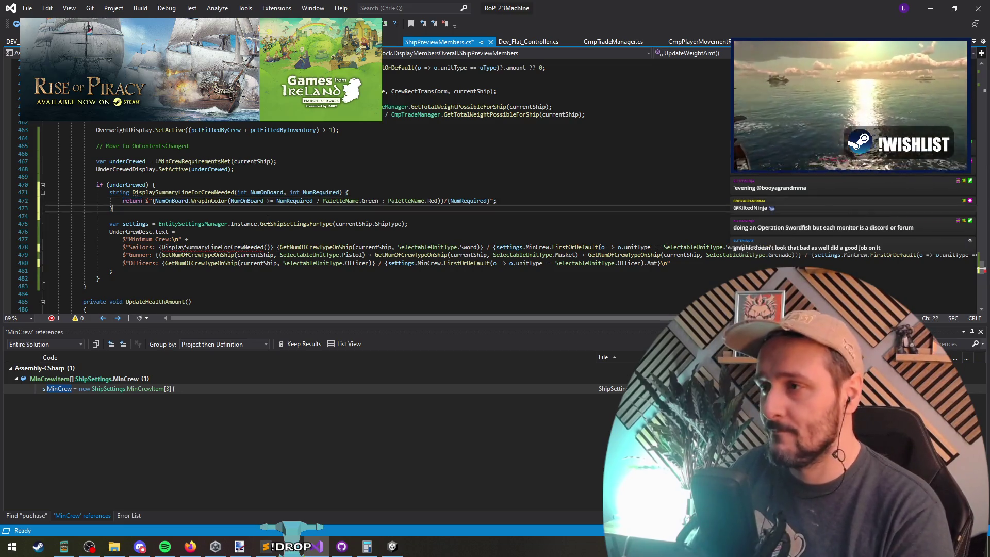
key("Up")
key("Up")
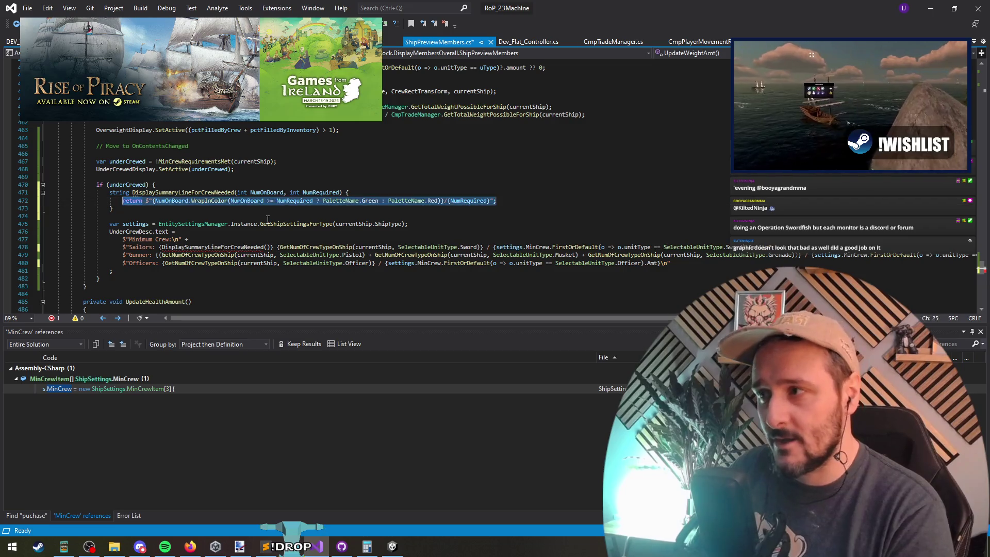
key("Down")
key("Down")
key("Down")
key("Home")
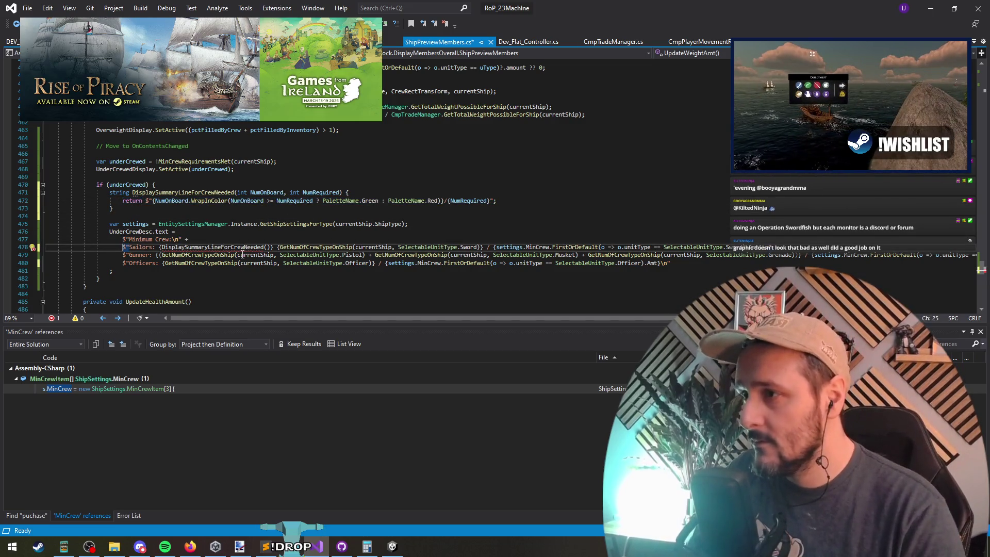
key("ctrl+shift+Right")
key("ctrl+shift+Right")
key("ctrl+shift+Right")
key("ctrl+c")
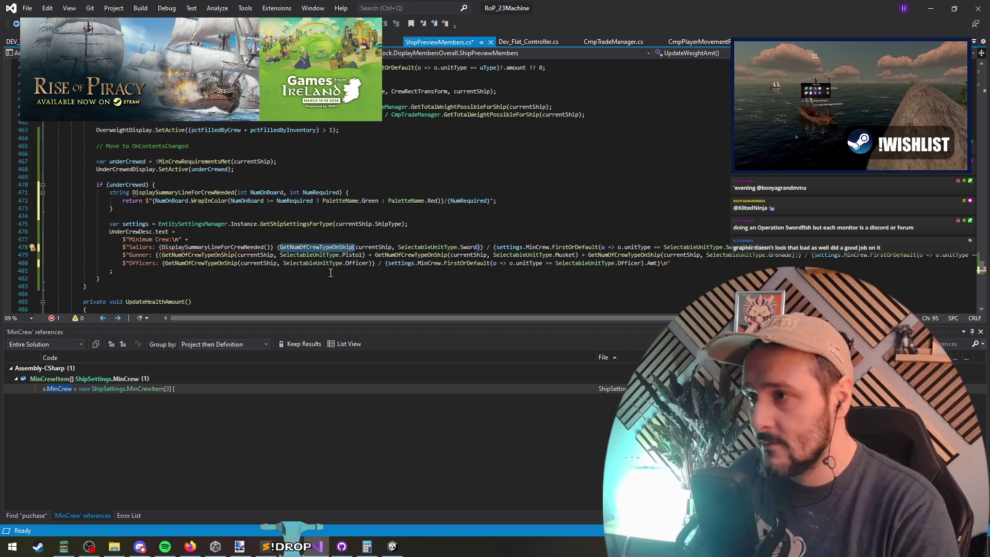
key("Delete")
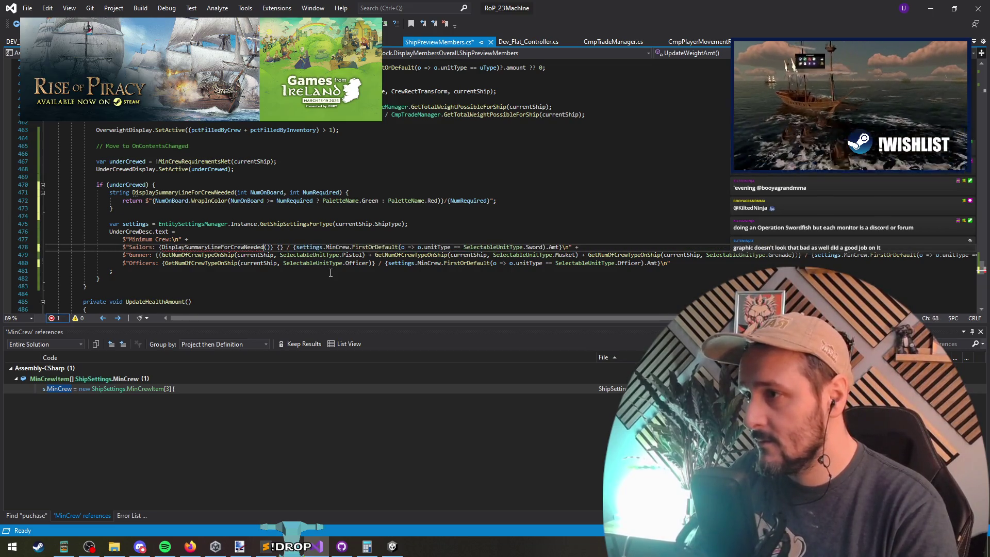
key("ctrl+v")
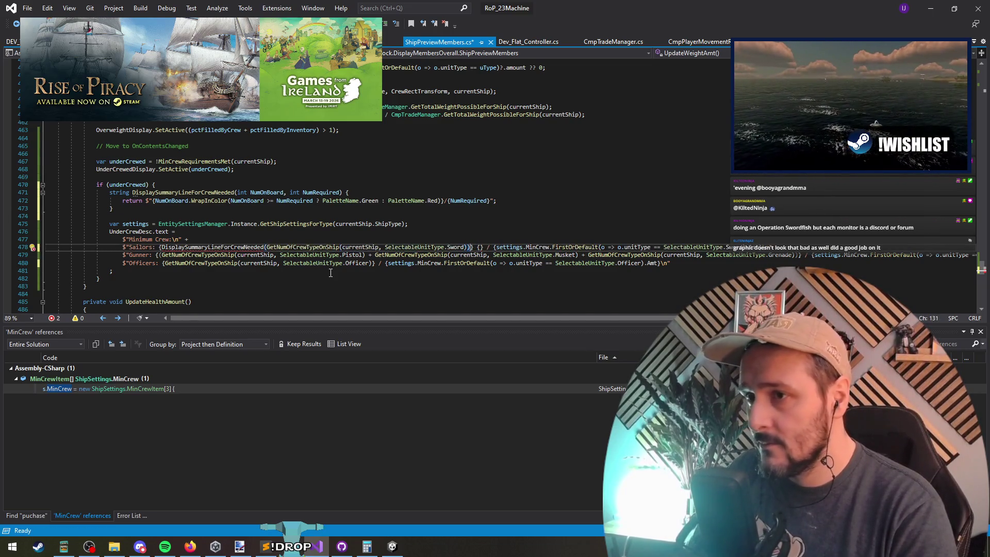
Pass the Sword MinCrew amount as the Sailors call's second argument and save.
key("ctrl+shift+Right")
key("ctrl+shift+Right")
key("ctrl+shift+Right")
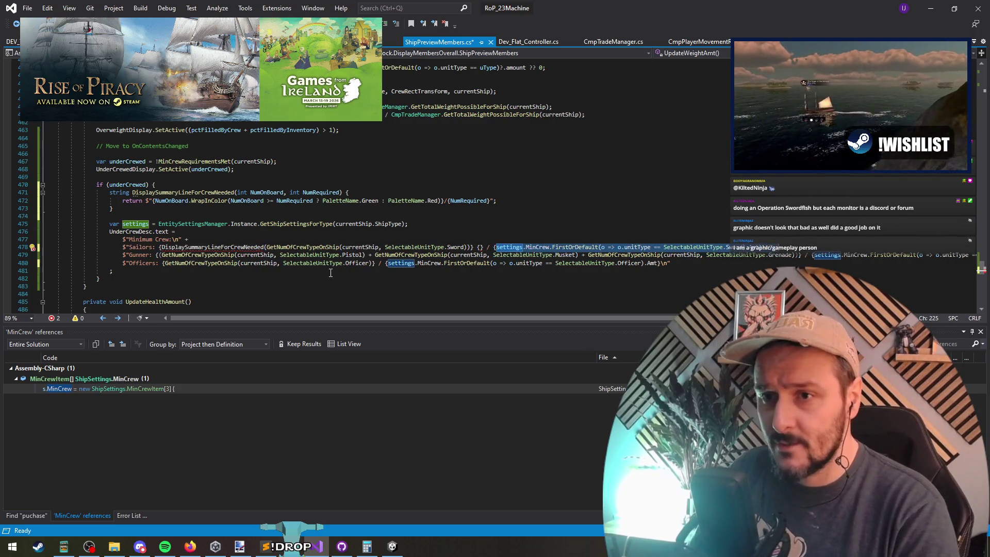
key("Delete")
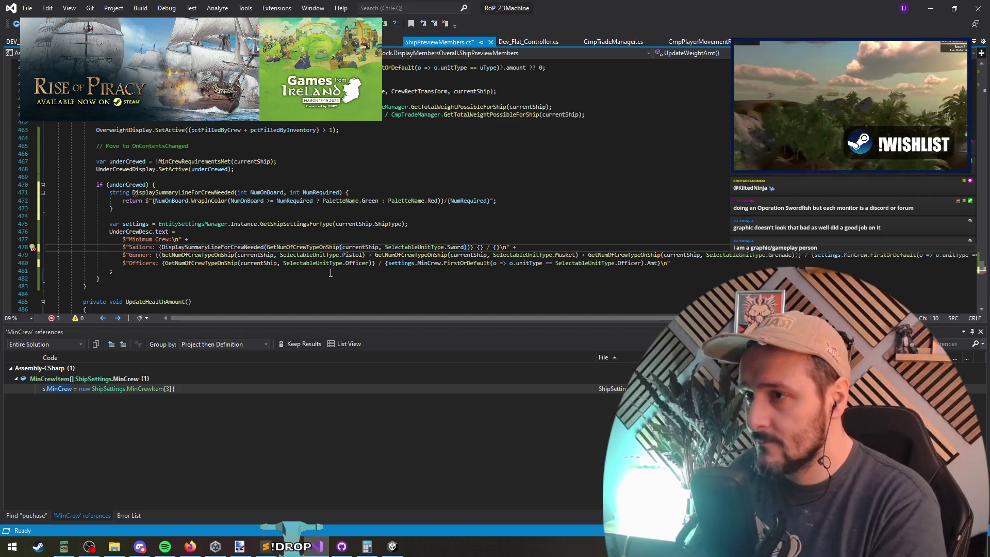
type(",")
type("settings.MinCrew.FirstOrDefault(o => o.unitType == SelectableUnitType.Sword).Amt")
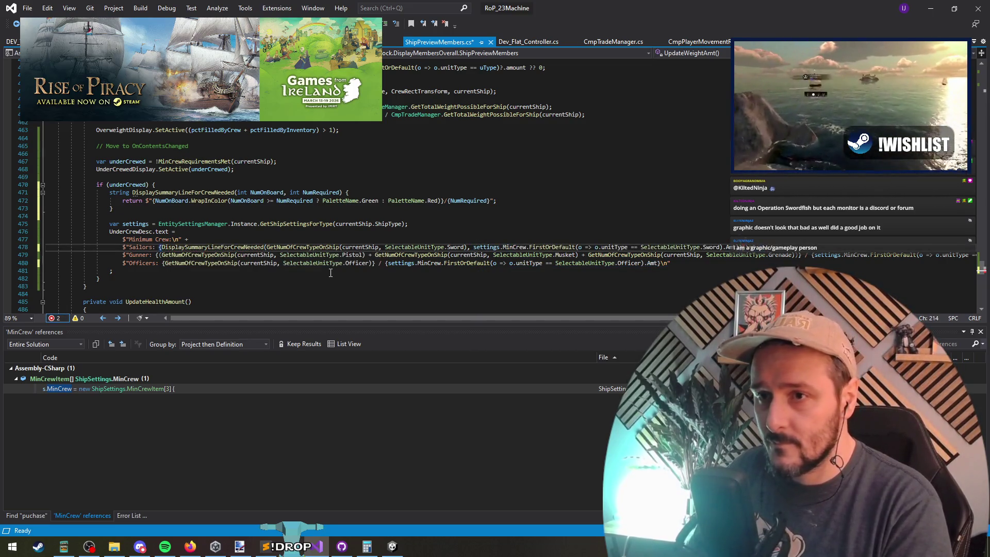
type("\" +")
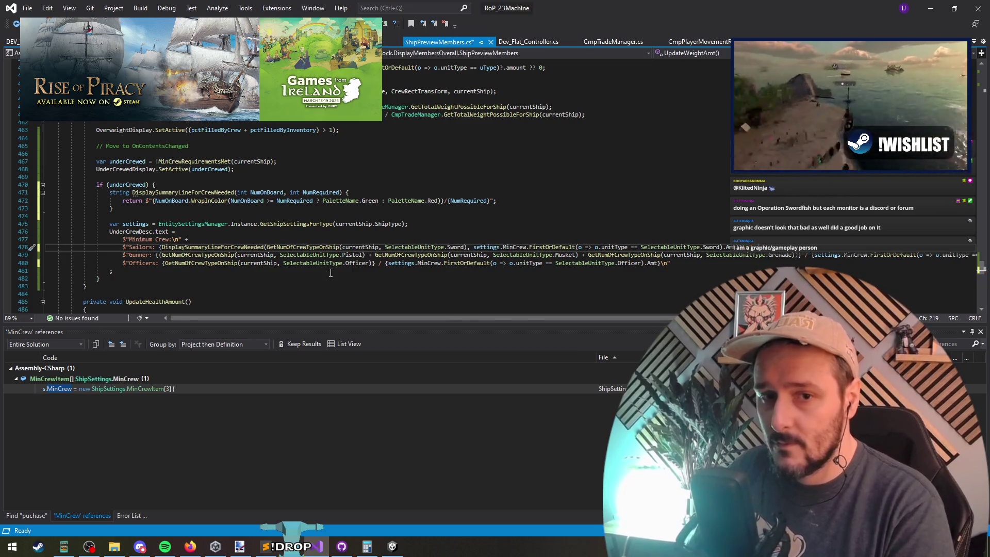
key("ctrl+s")
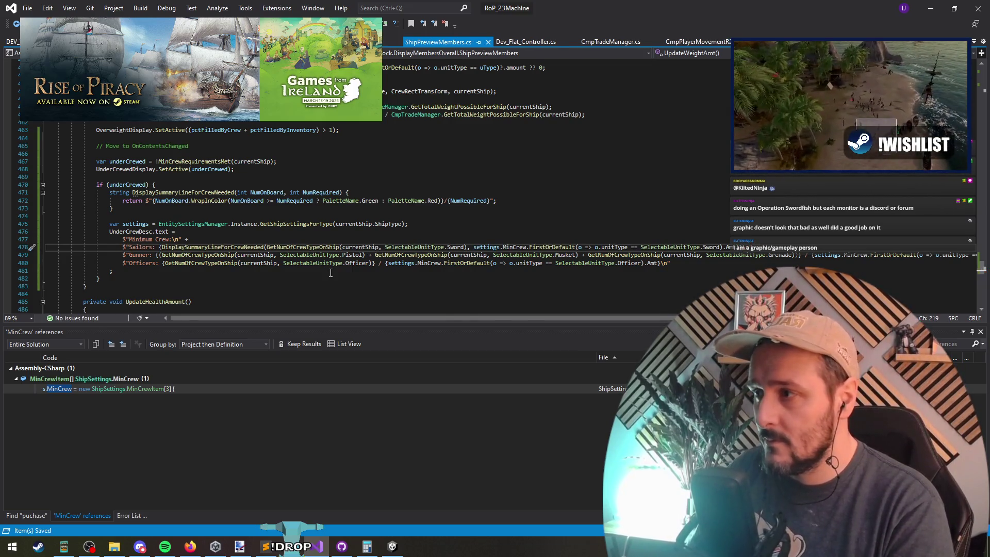
Add the crew-needed helper call to the Gunner line and cut out its gunner crew sum.
key("Down")
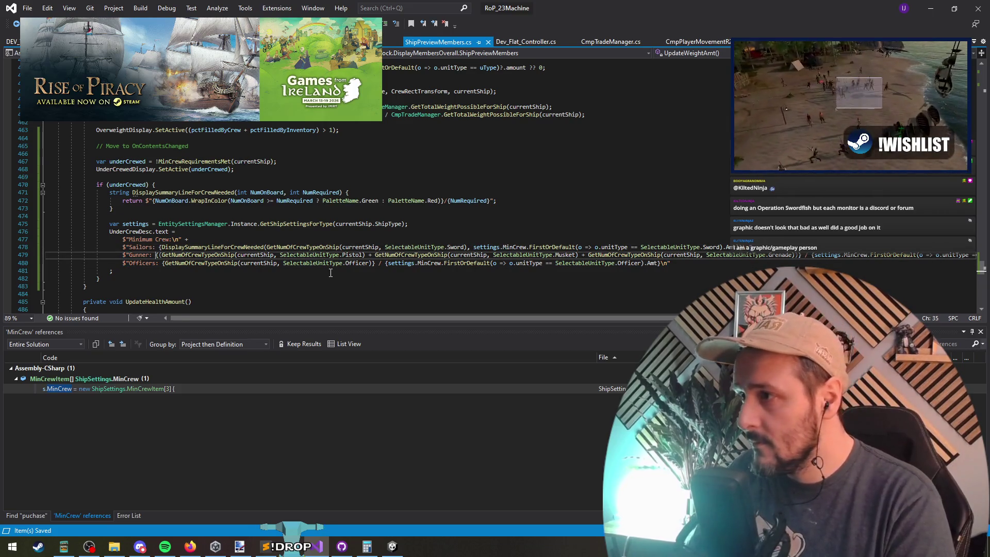
key("Up")
key("ctrl+Right")
key("ctrl+Right")
key("ctrl+Right")
key("Down")
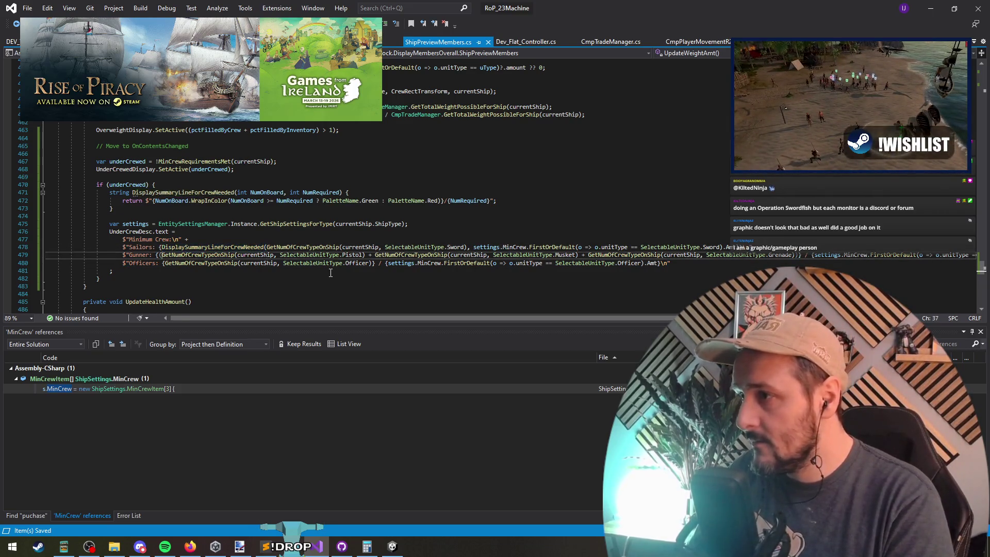
type("DisplaySummaryLineForCrewNeeded(")
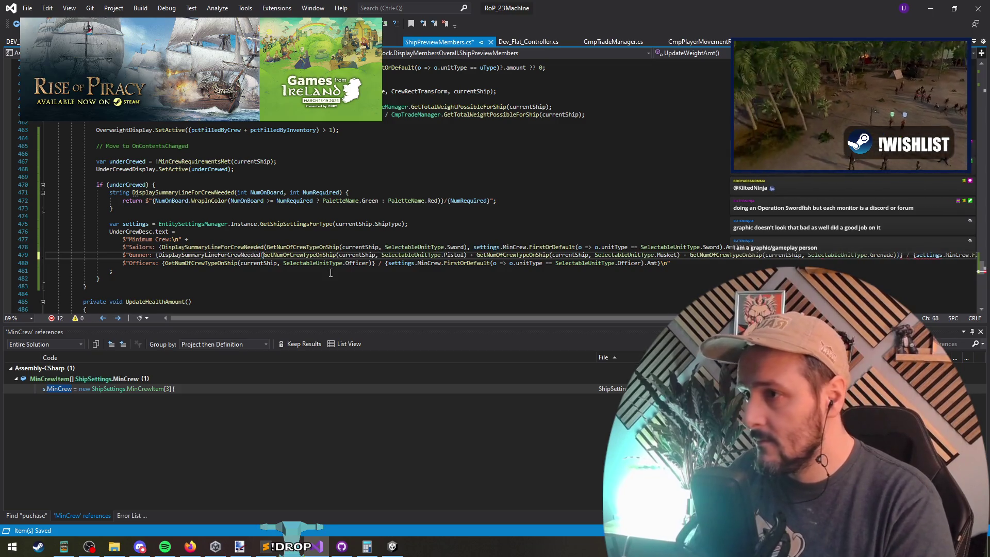
key("Right")
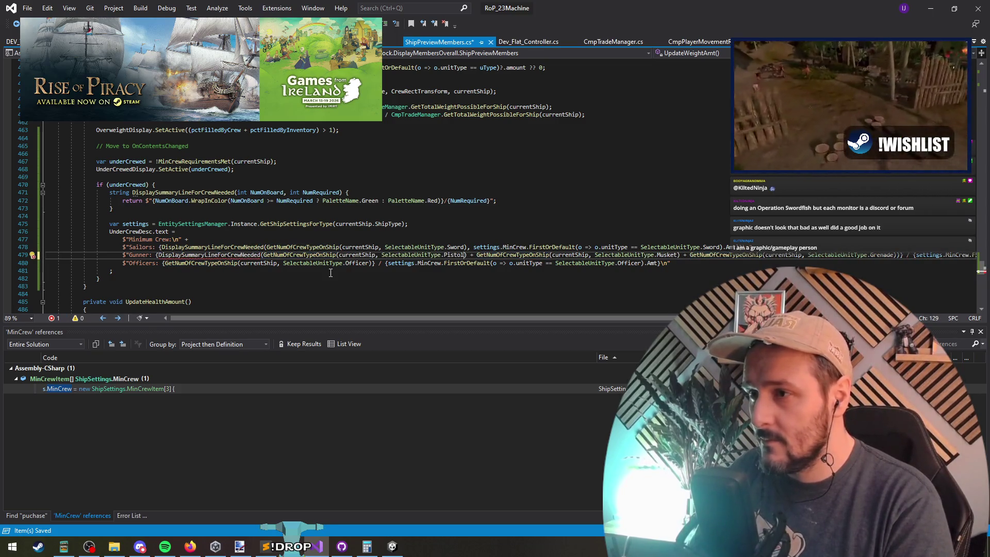
key("Right")
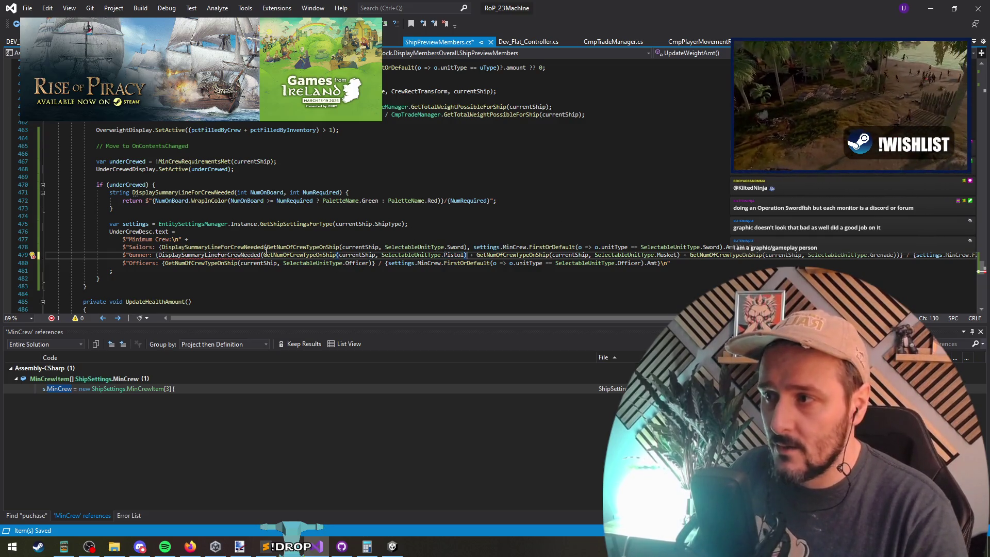
left_click(900, 256, "shift")
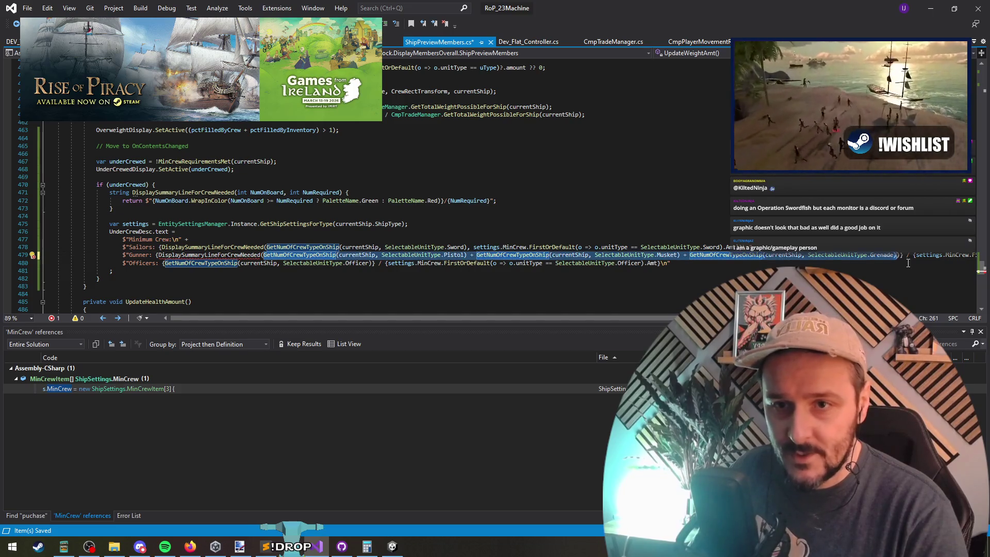
key("ctrl+x")
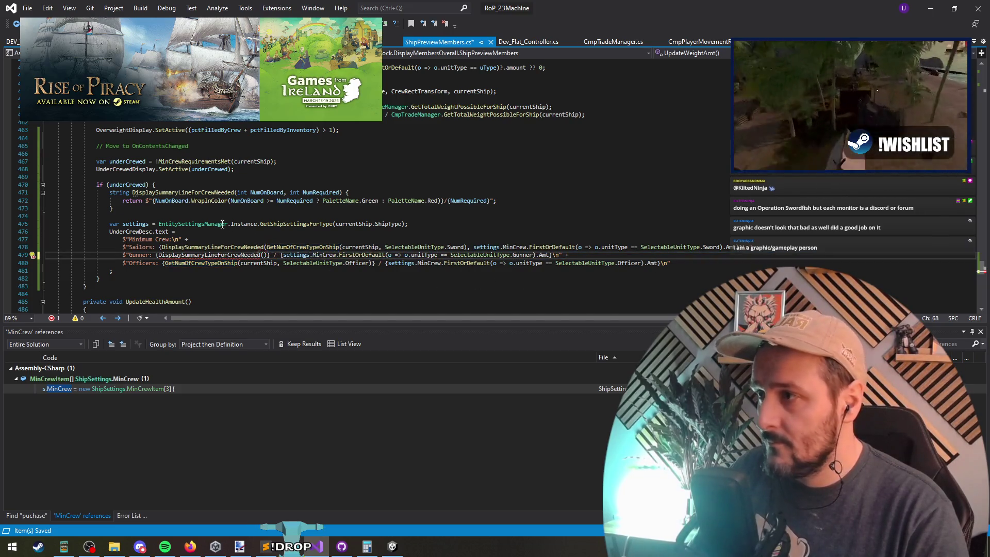
Declare var numGunnersFromMarines holding the pistol, musket and grenade crew sum.
left_click(190, 217)
key("Return")
type("var ")
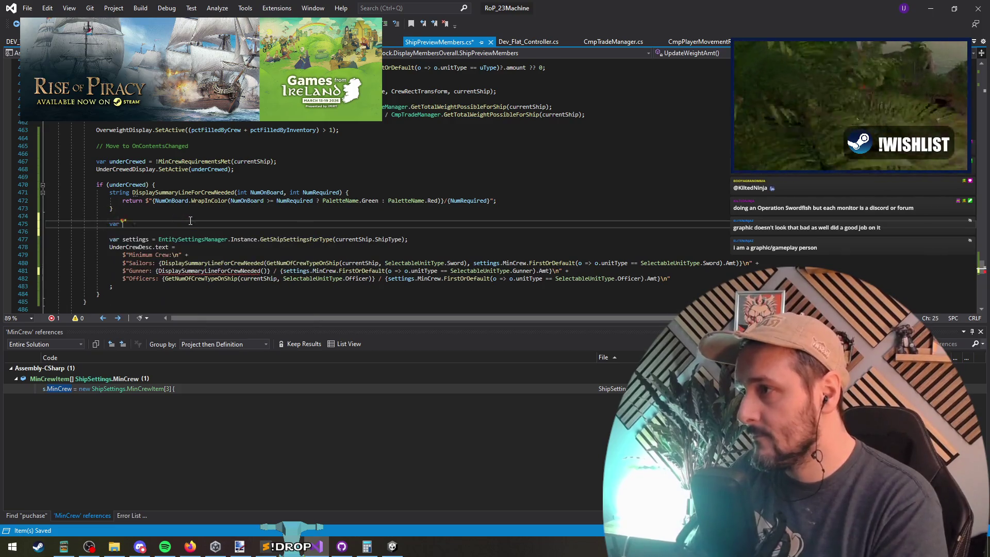
type("numGunnersF")
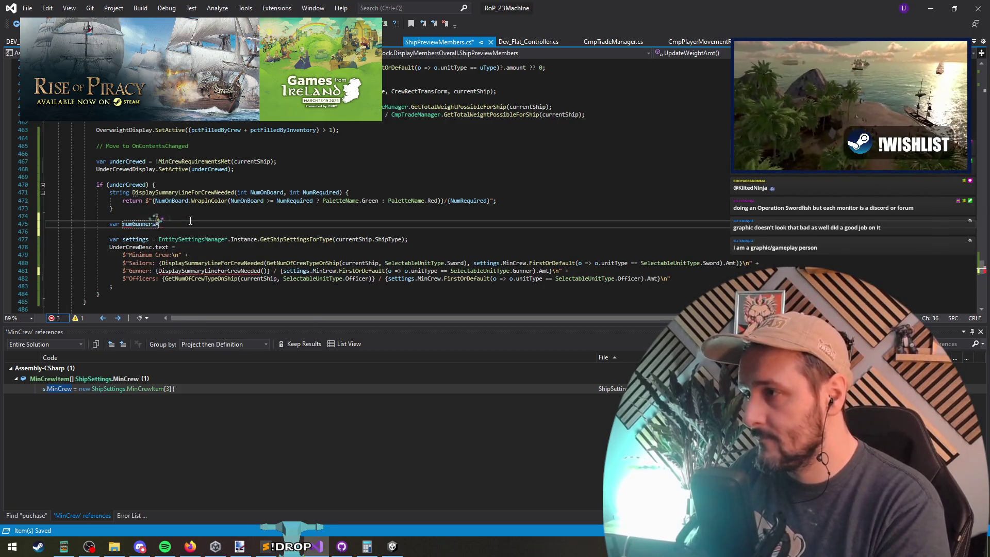
type("romManines = (")
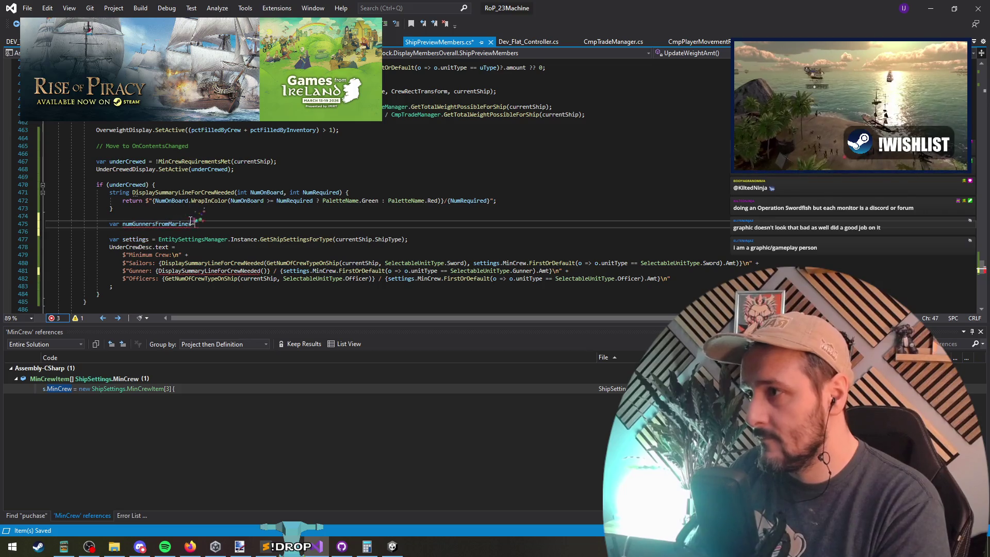
key("Down")
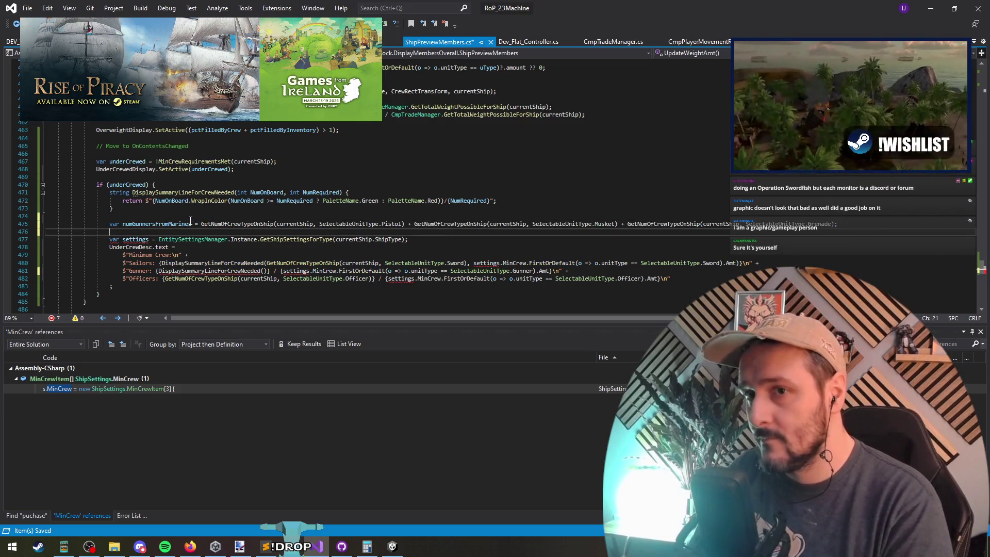
left_click(154, 224)
double_click(161, 223)
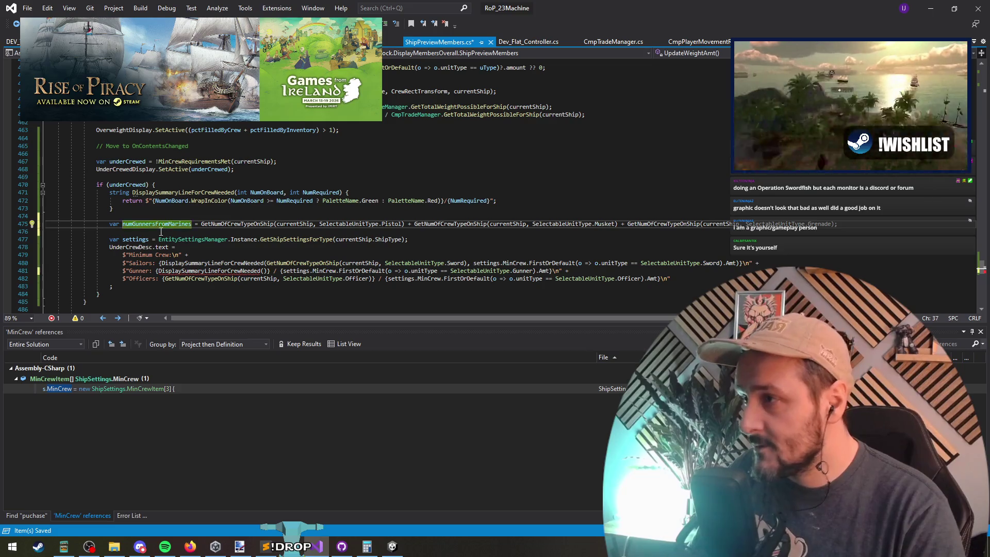
double_click(154, 225)
Pass numGunnersFromMarines and the Gunner MinCrew amount into the Gunner helper call.
left_click(264, 271)
key("ctrl+v")
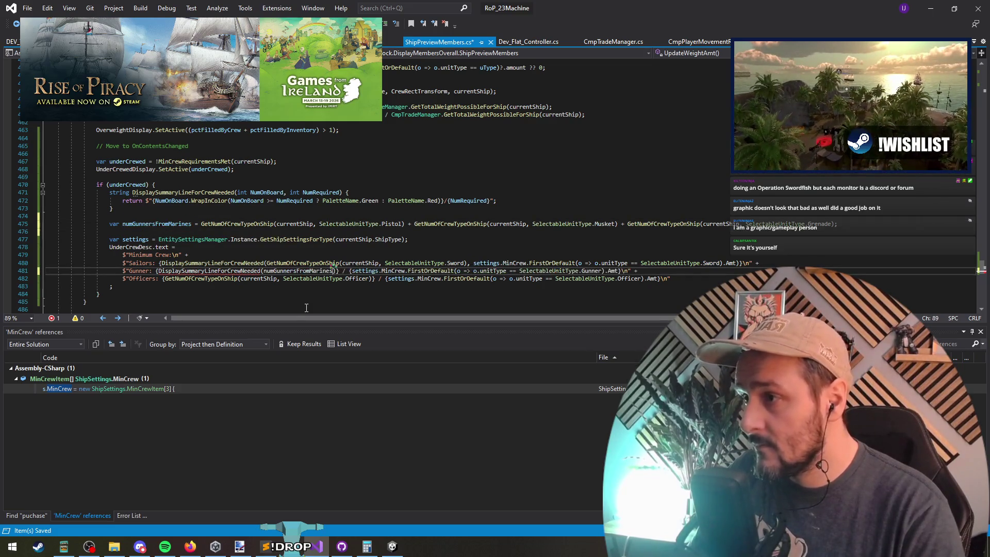
type(",")
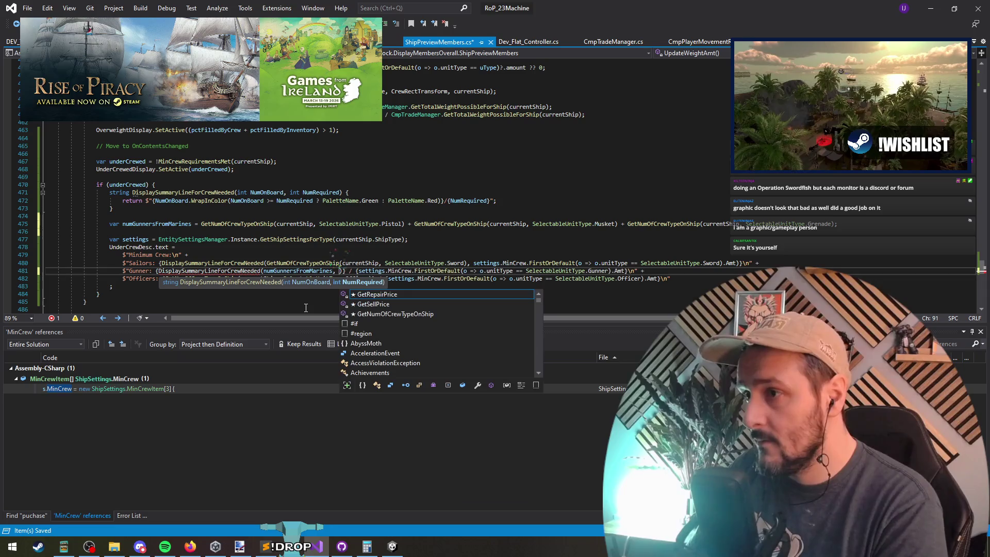
key("Escape")
key("ctrl+Right")
key("ctrl+Right")
key("ctrl+Right")
key("shift+End")
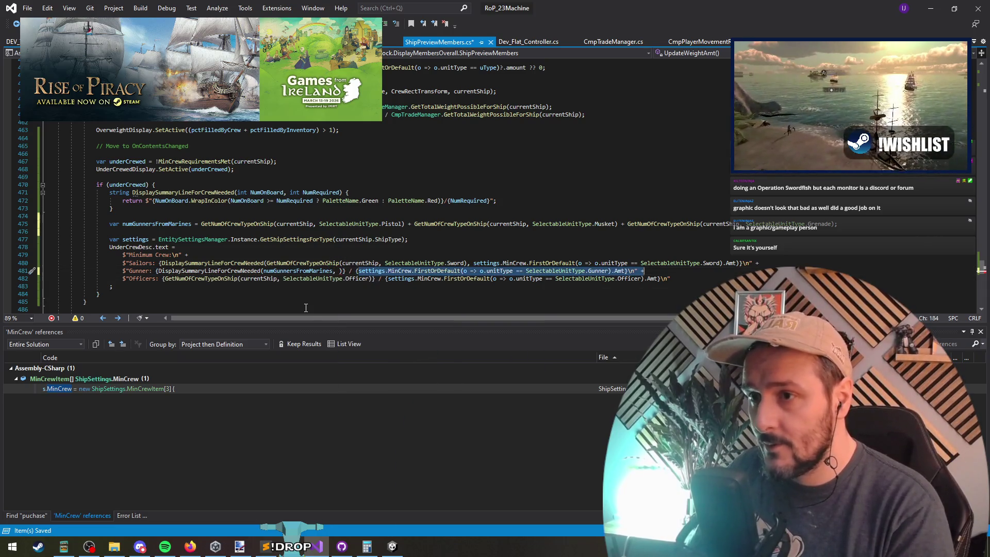
key("Delete")
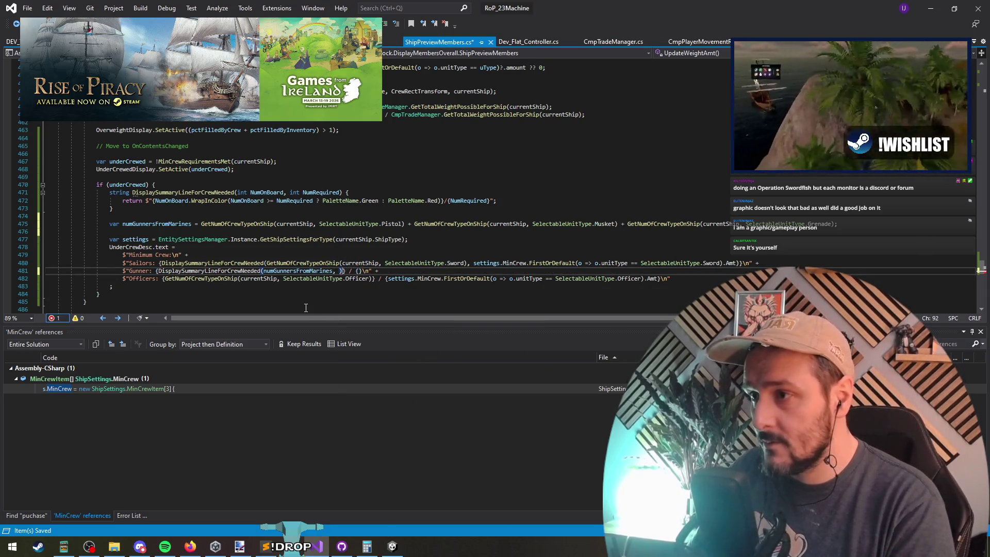
key("ctrl+v")
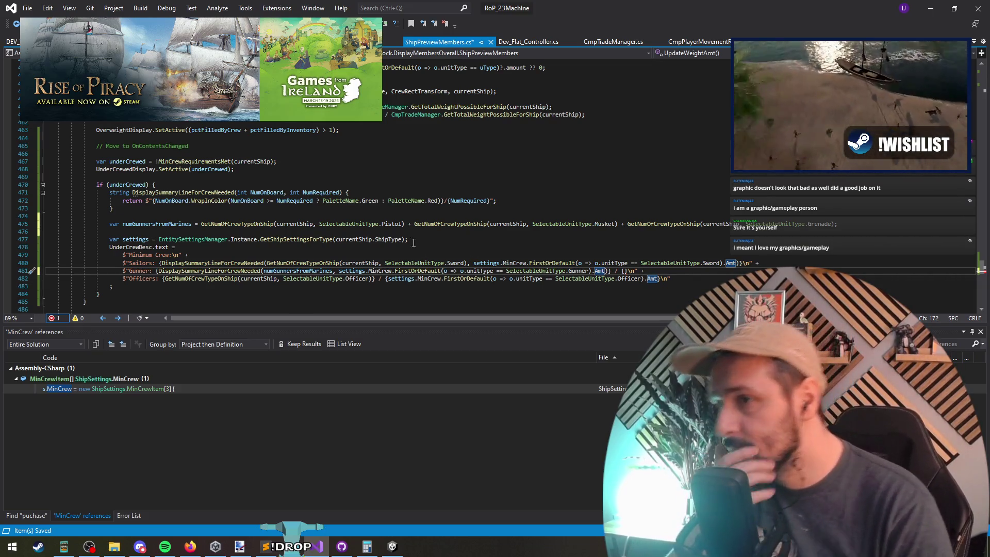
Begin an int GetMinCrewAmtForShip() method below GetNumOfCrewTypeOnShip.
scroll(156, 185, "up", 10)
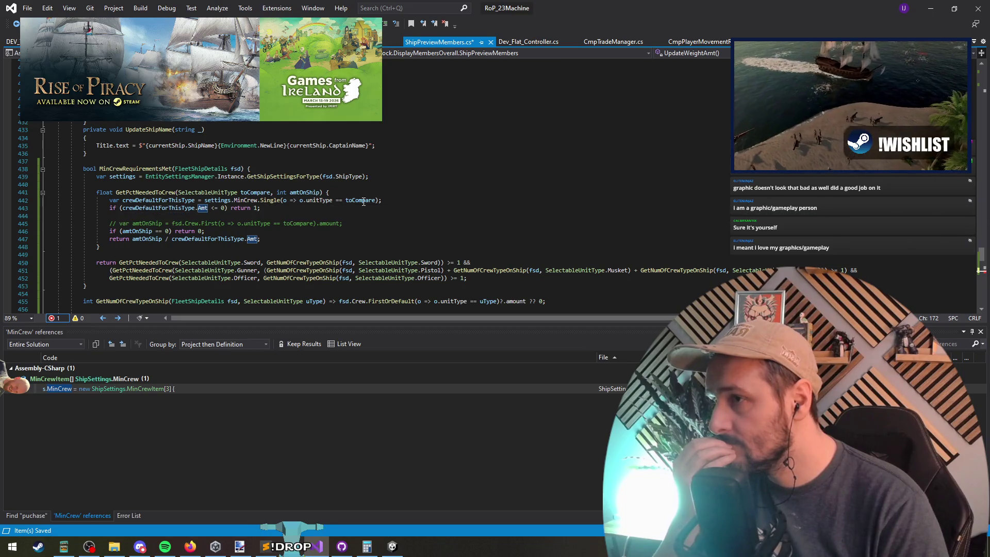
scroll(473, 284, "down", 11)
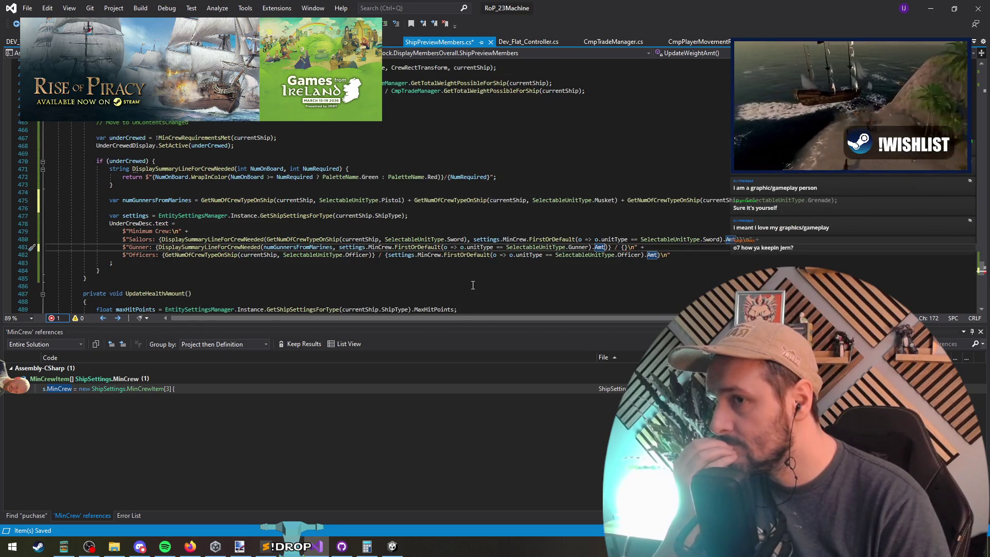
scroll(420, 242, "up", 10)
scroll(405, 205, "down", 5)
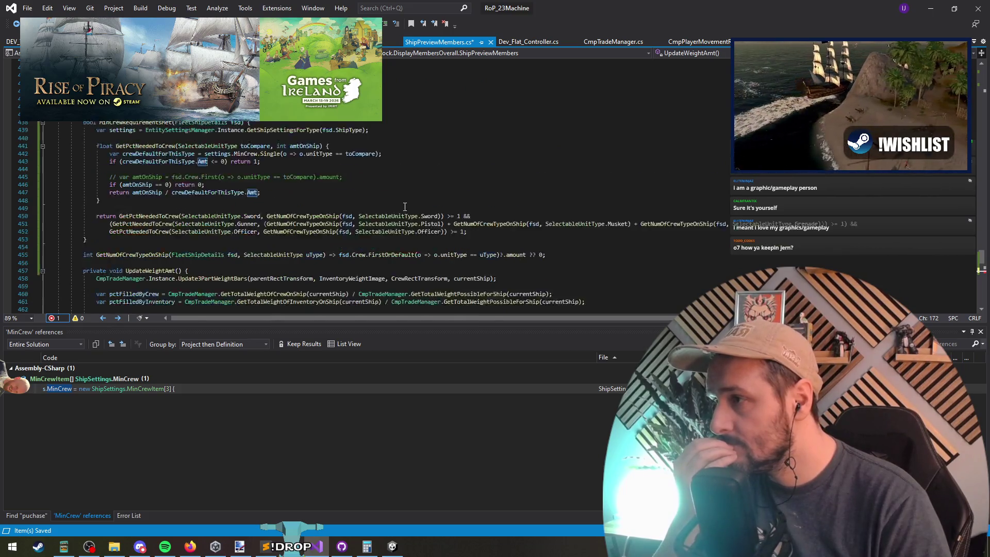
left_click(170, 169)
type("int GetMinCrewAmo")
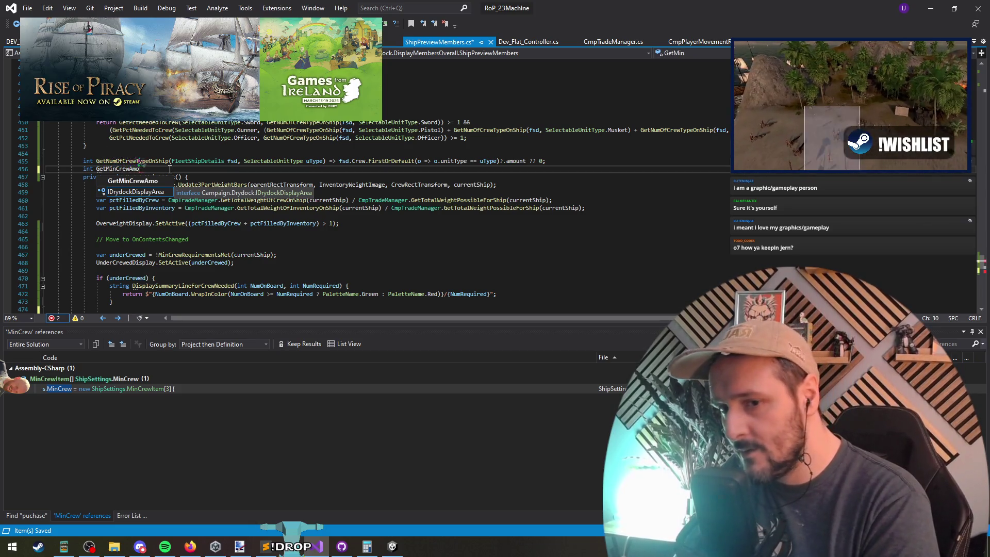
key("BackSpace")
type("tForS")
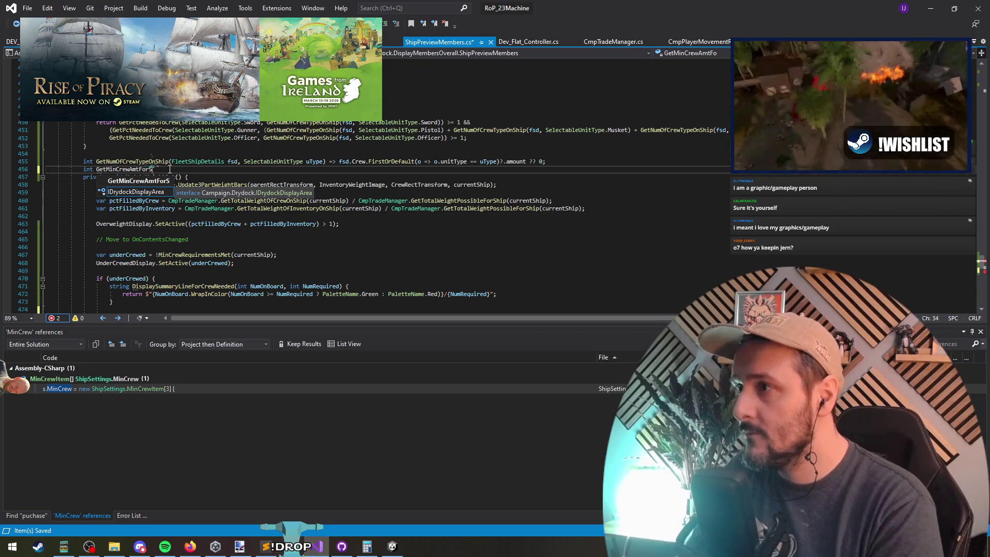
type("hip")
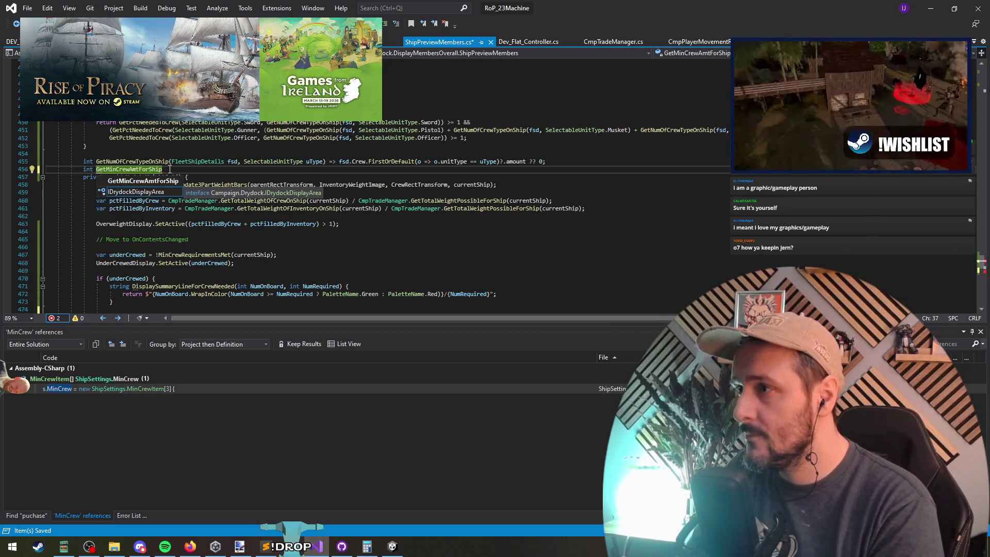
type("() =>")
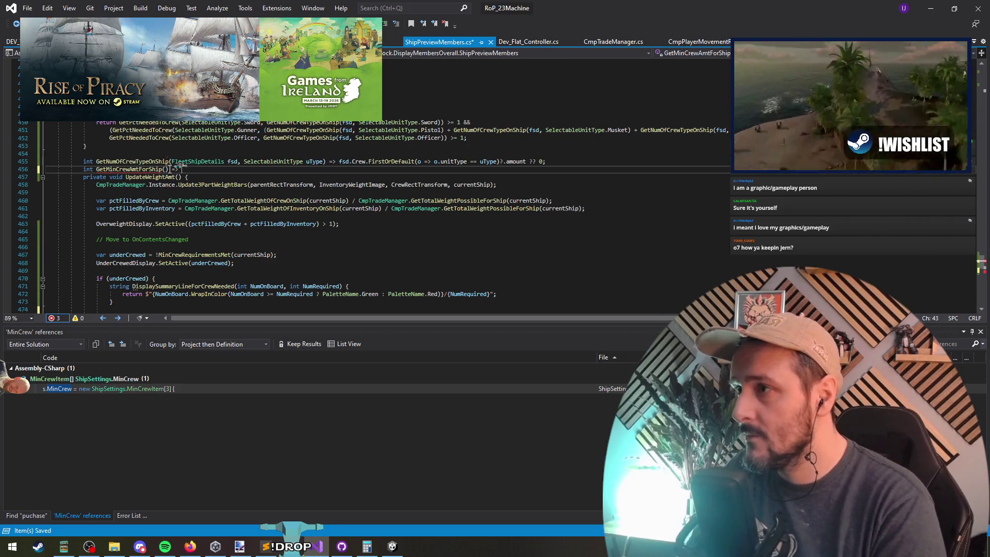
Check where settings is used, then undo the half-typed GetMinCrewAmtForShip line.
scroll(206, 250, "down", 5)
left_click(206, 251)
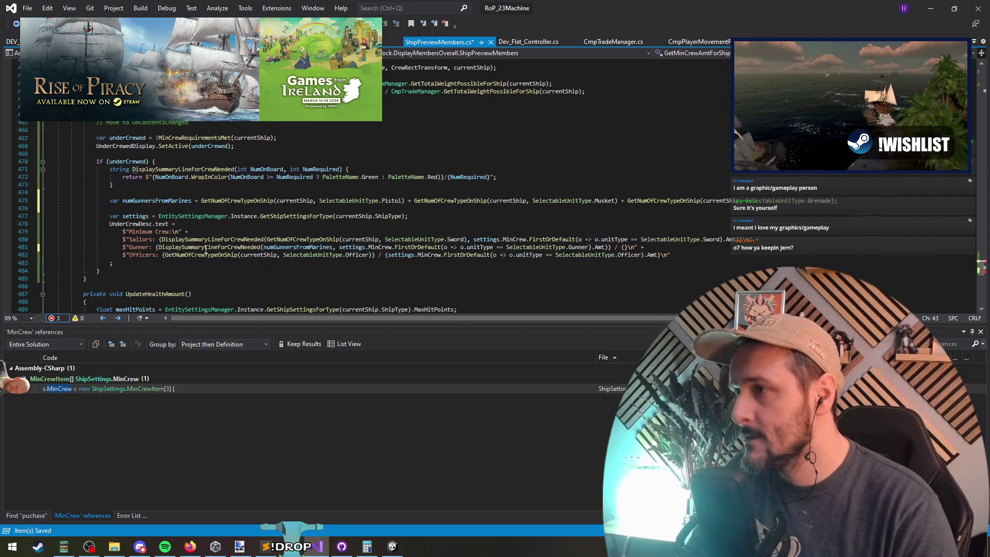
left_click(141, 215)
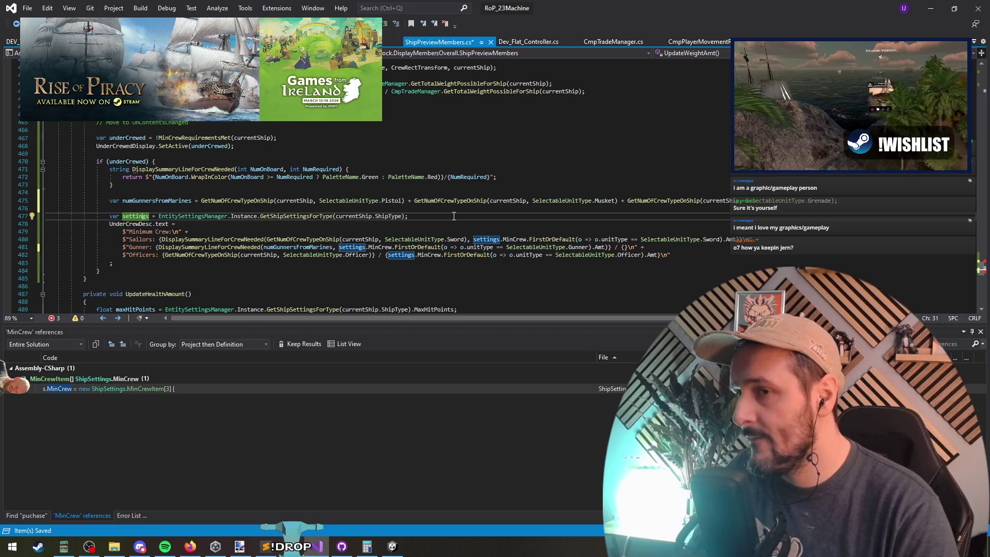
key("ctrl+minus")
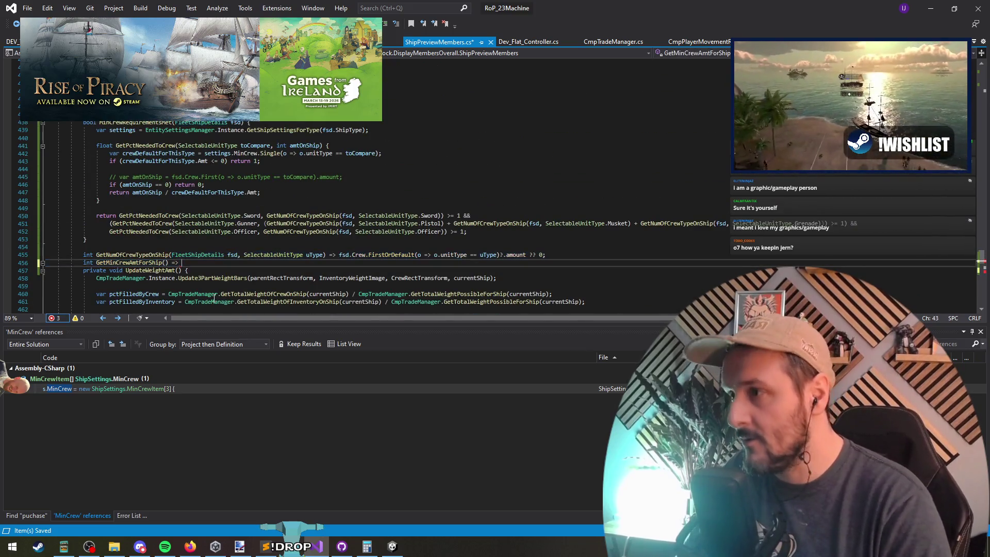
key("ctrl+z")
key("ctrl+z")
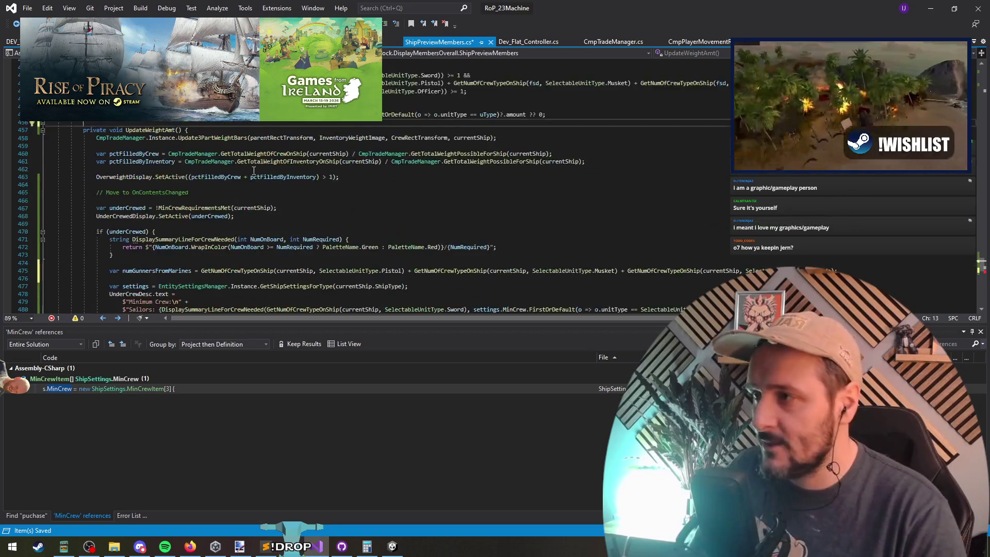
Undo once more and review the Sailors required-count argument and the Gunner line.
scroll(476, 220, "up", 2)
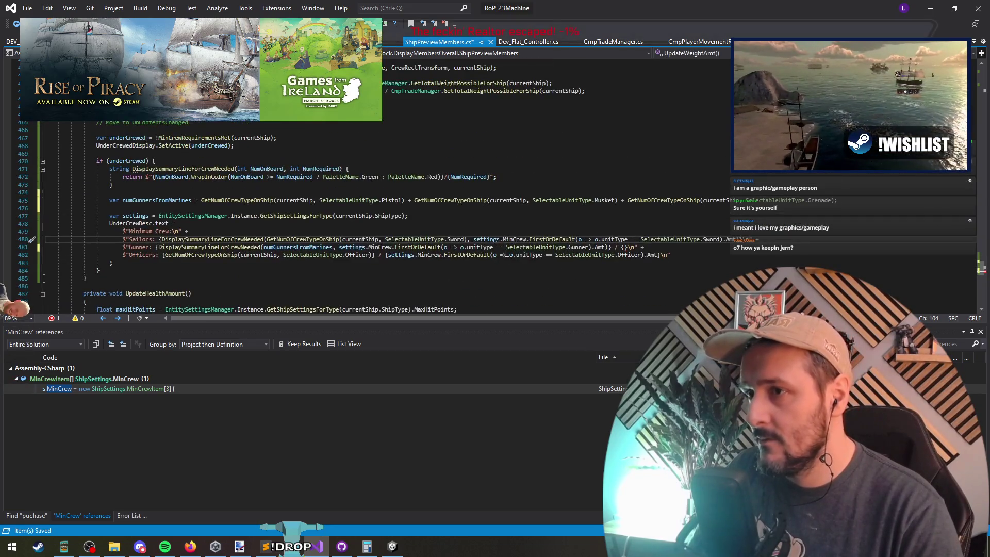
key("ctrl+z")
left_click_drag(473, 240, 734, 240)
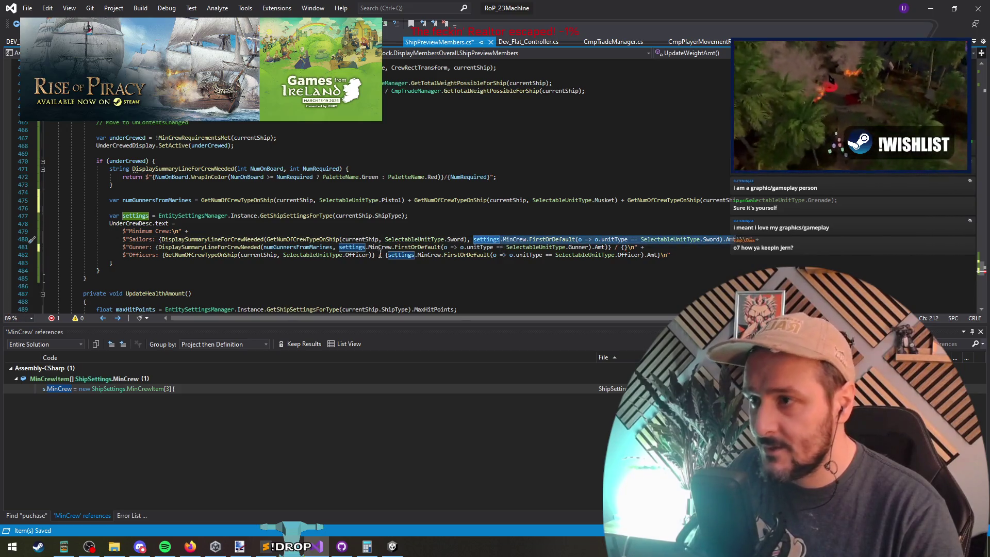
left_click(380, 248)
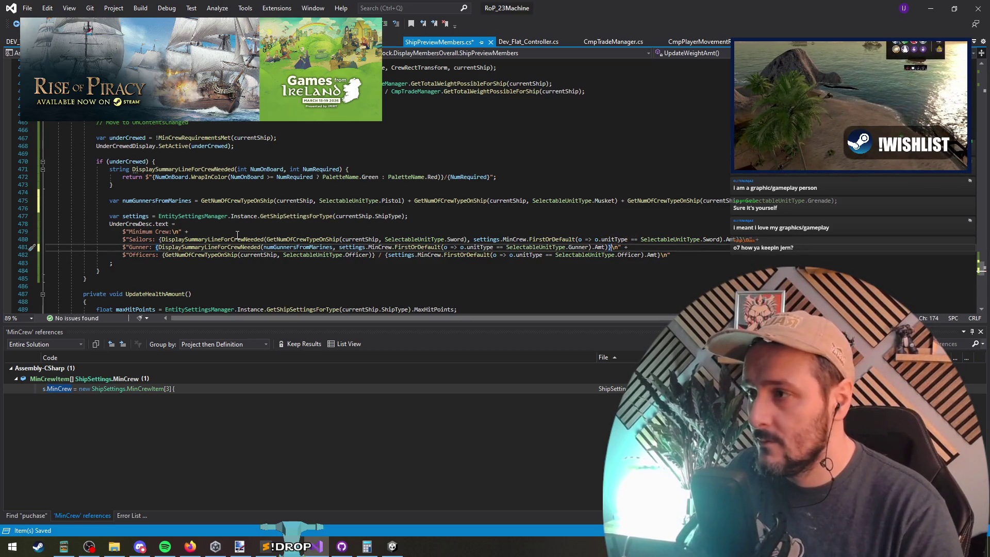
Wrap the Officers counts in DisplaySummaryLineForCrewNeeded with ', ' between them, then save.
left_click(164, 254)
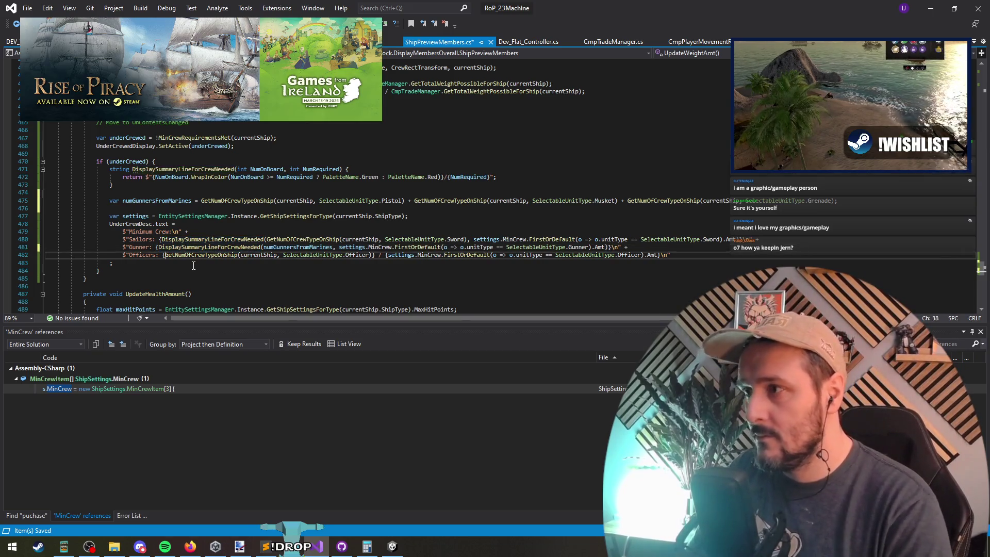
type("DisplaySummaryLineForCrewNeeded(")
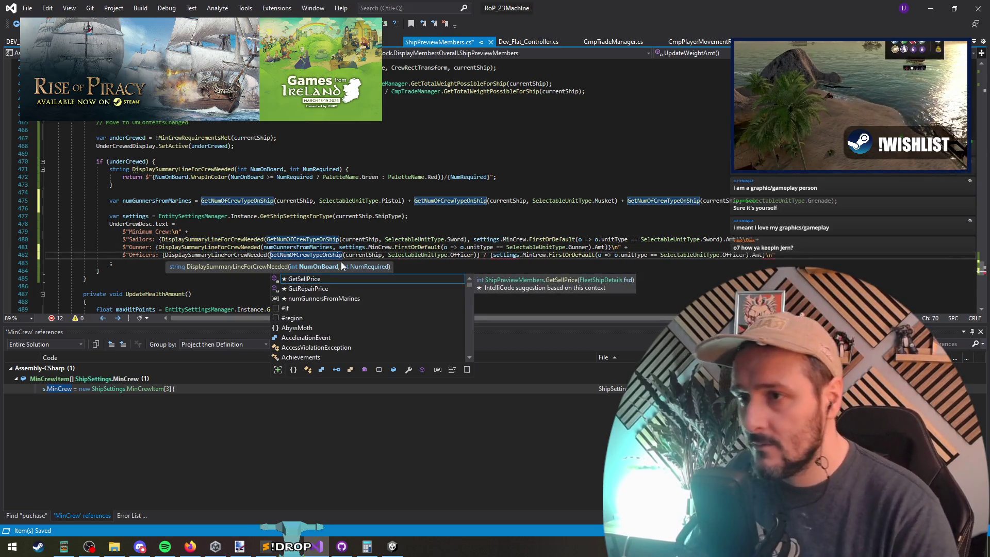
left_click(475, 255)
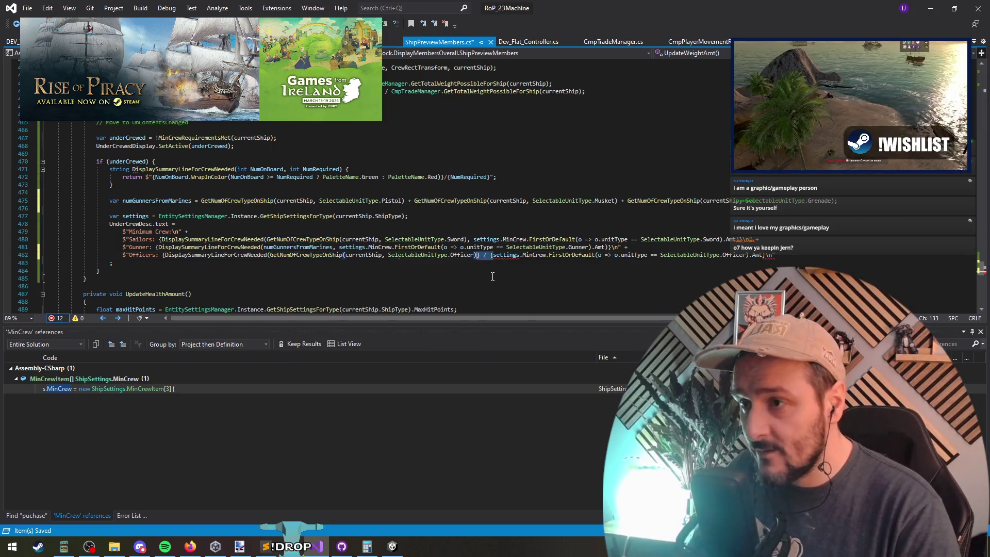
type(",")
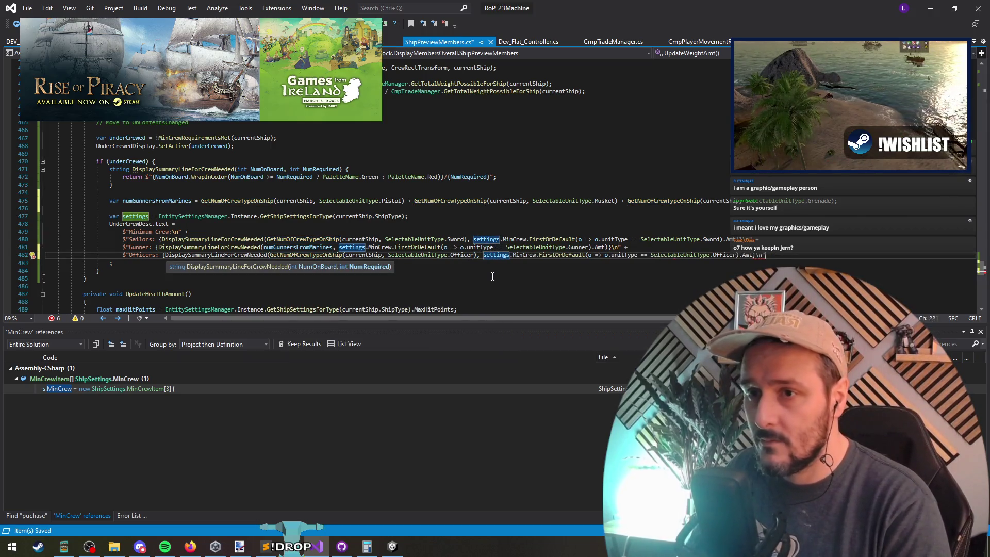
key("End")
key("Left")
key("Left")
key("Left")
type(")")
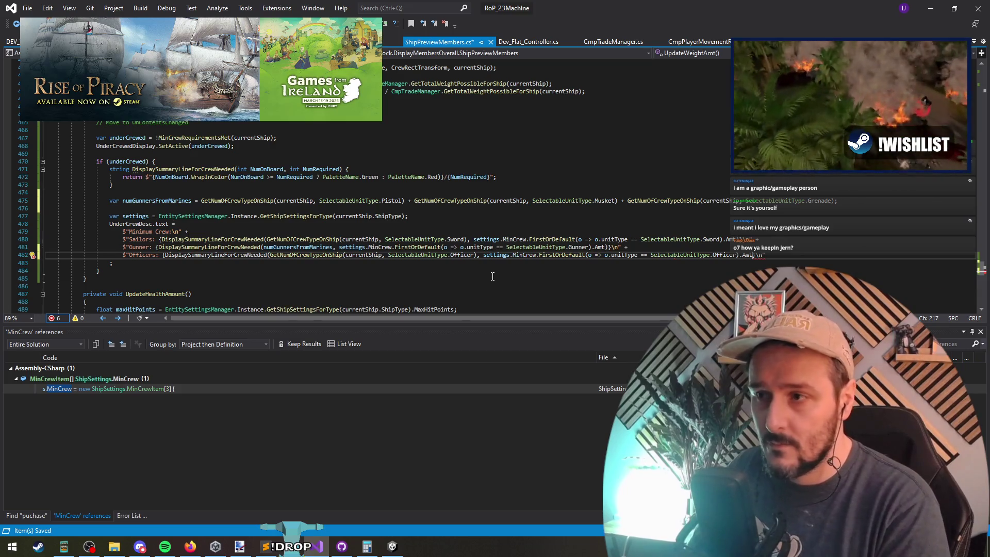
type(")")
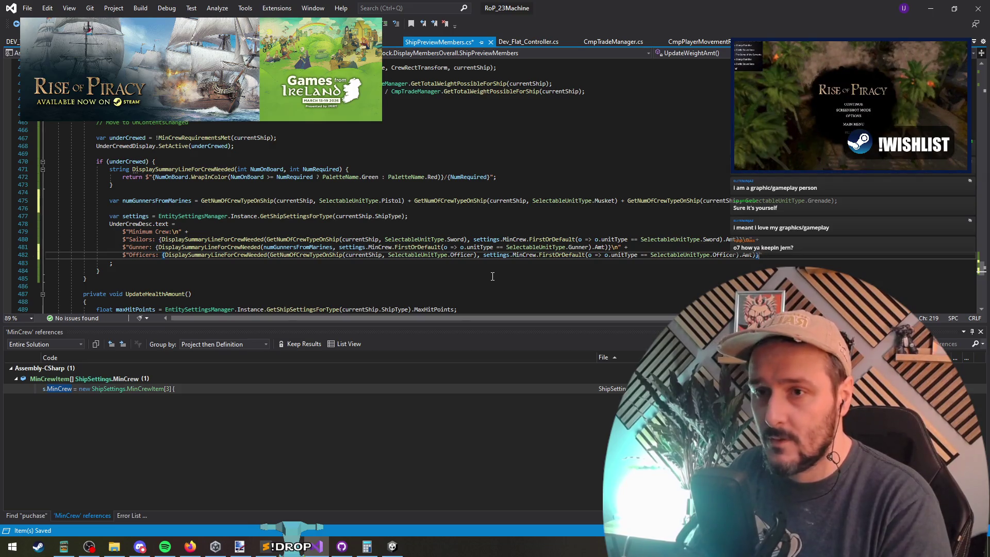
type("\"")
key("Down")
key("ctrl+s")
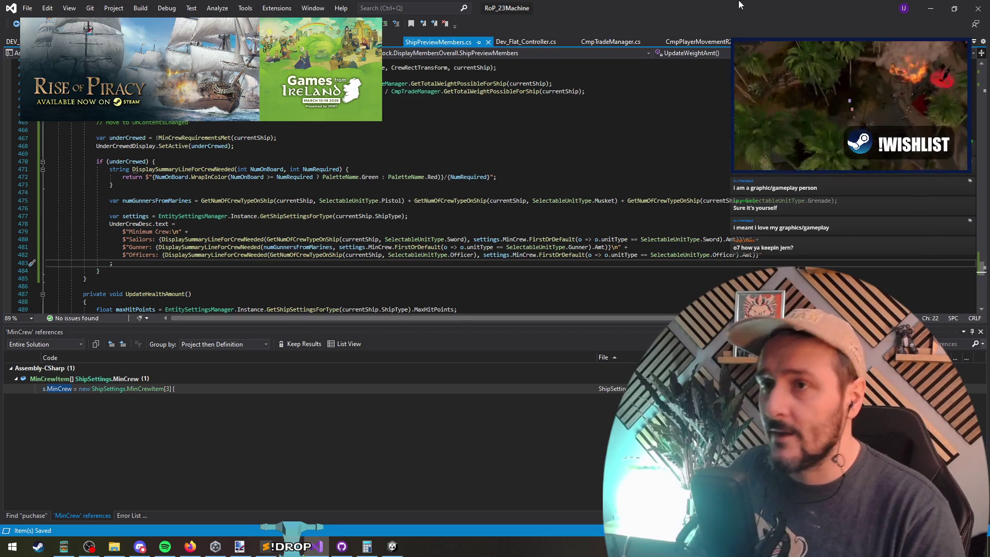
Let Unity recompile, sail the ship to Walsgami Cay and open its Island Information panel.
left_click(928, 5)
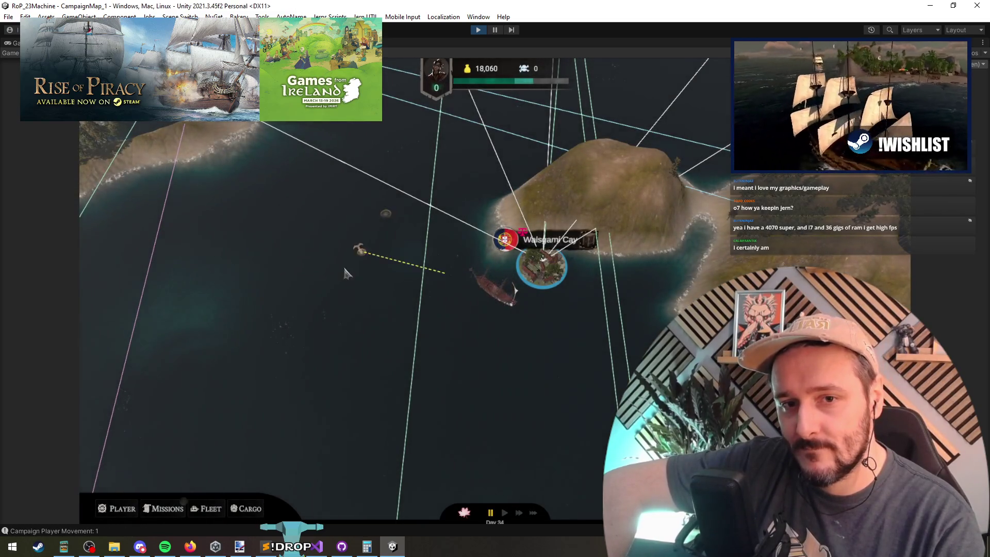
left_click(345, 269)
left_click(306, 194)
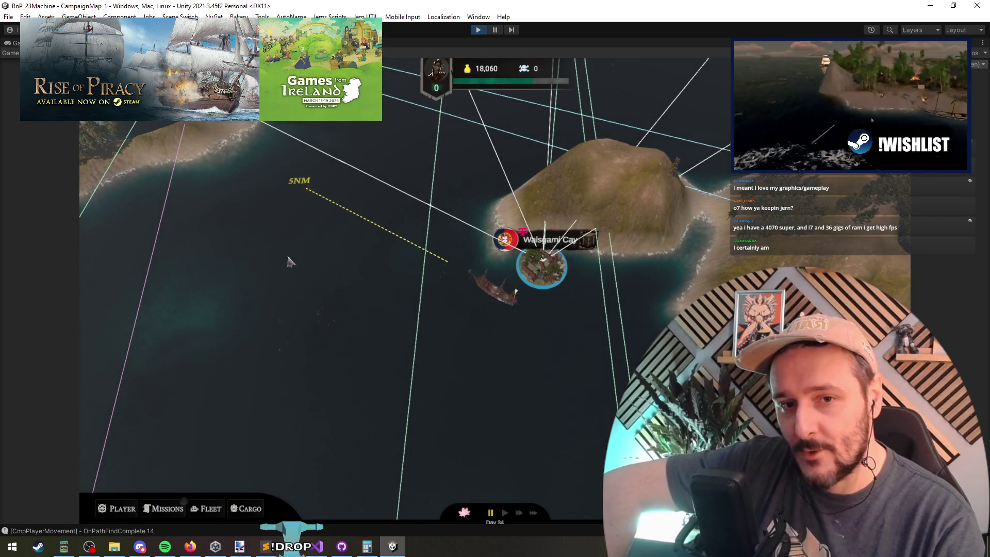
scroll(419, 280, "down", 2)
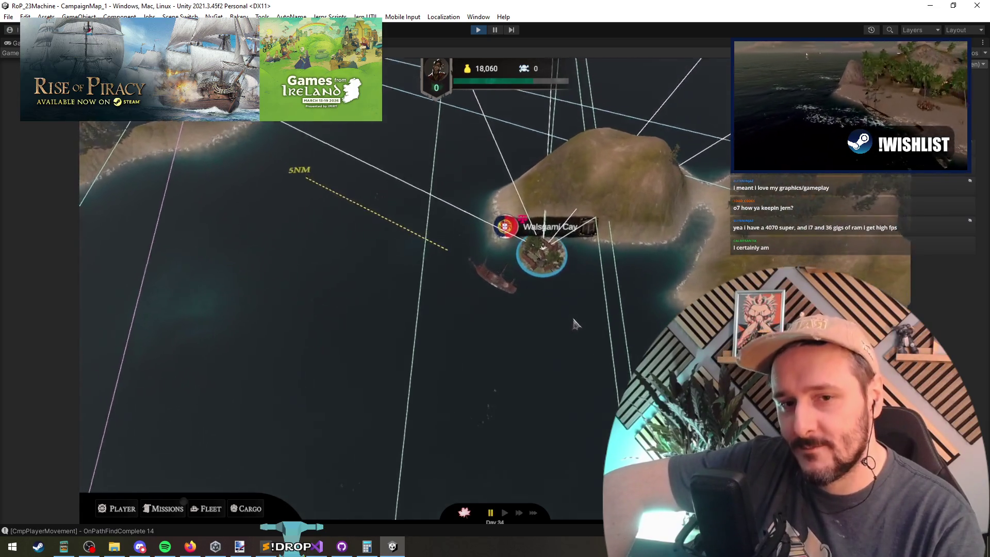
left_click(534, 312)
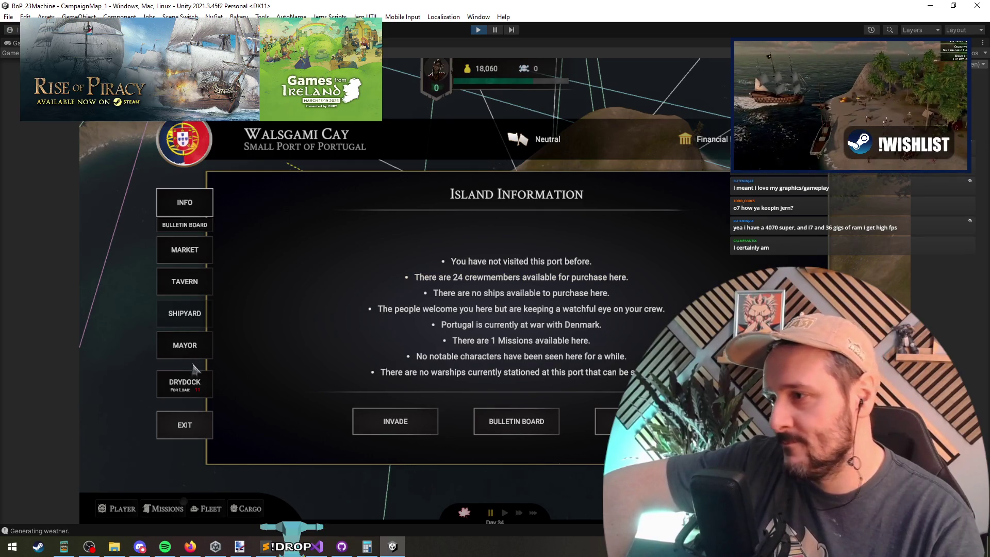
Open the drydock and load Musketeers and Sailors onto The Foul Serpent of Raider.
left_click(197, 388)
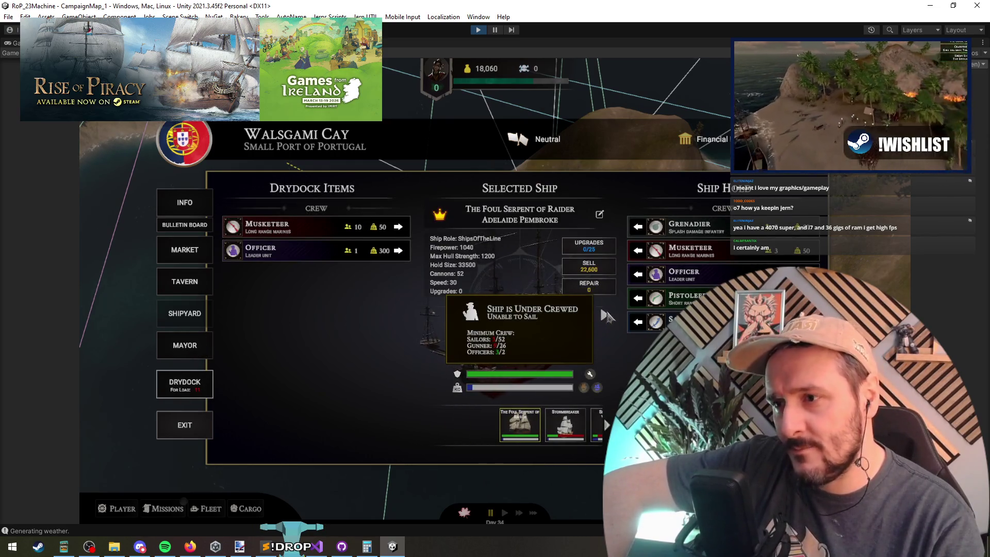
left_click(406, 227)
left_click(406, 227)
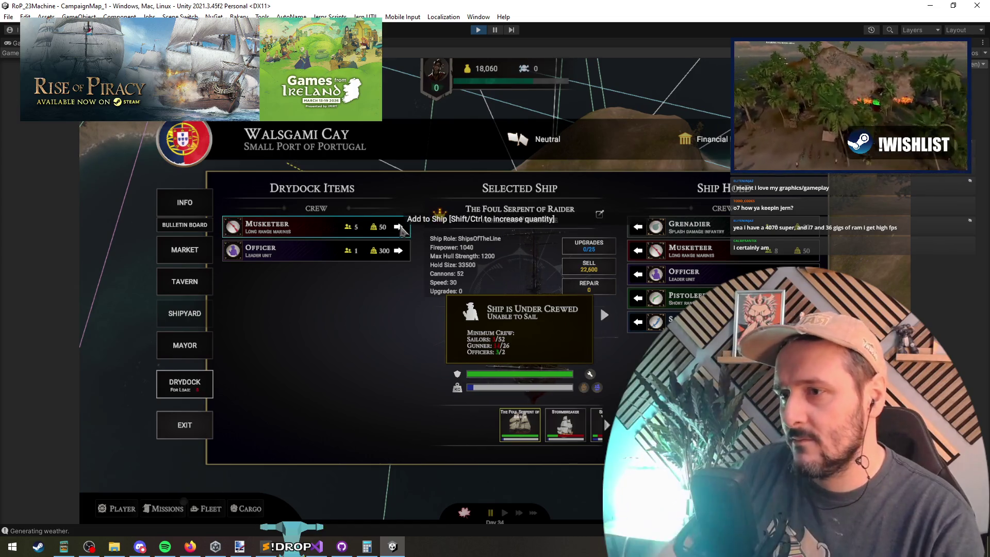
left_click(406, 227, "ctrl")
left_click(402, 229)
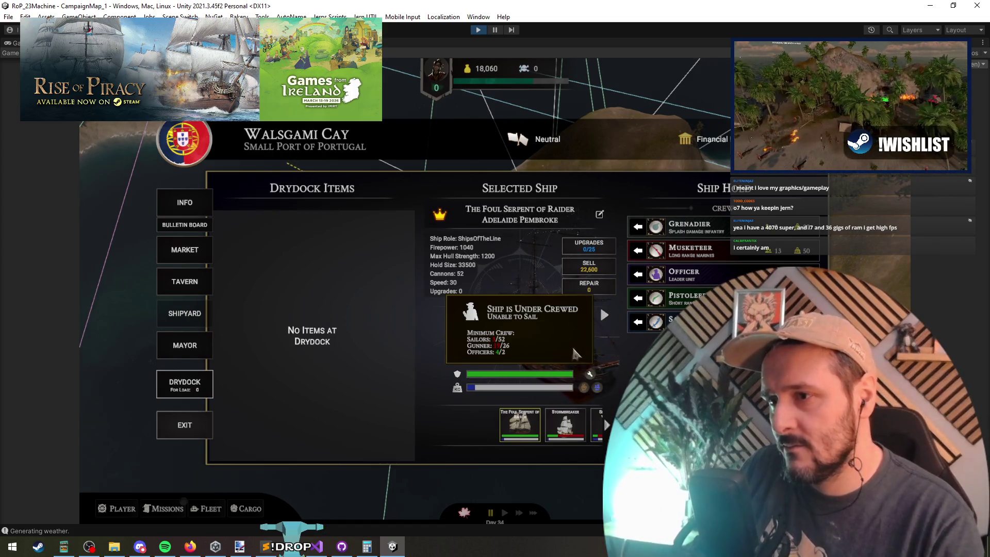
left_click(606, 317)
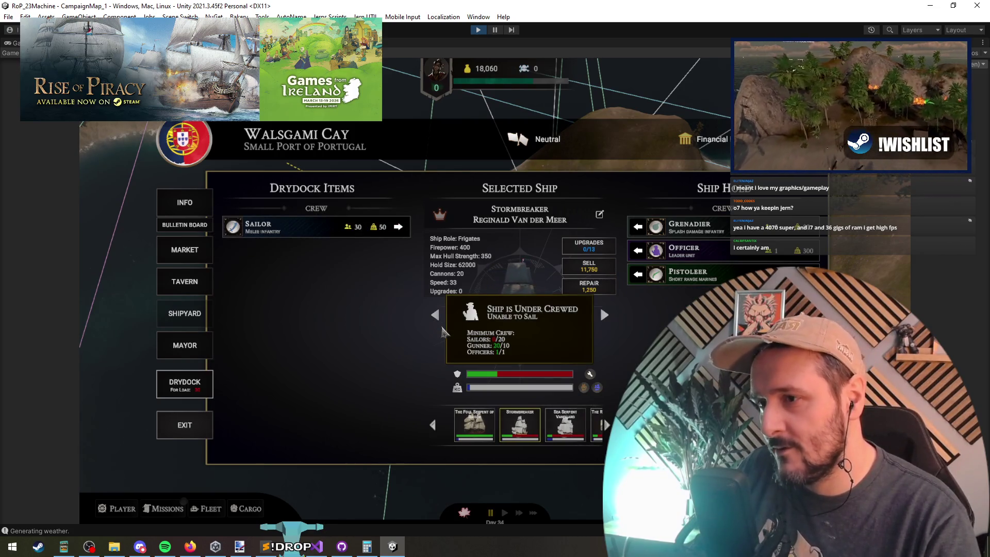
left_click(436, 316)
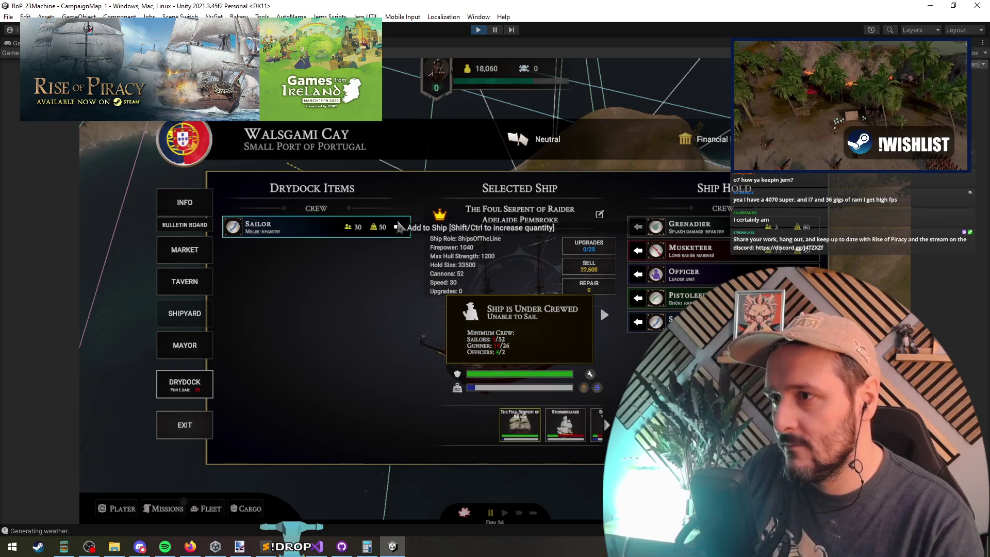
left_click(398, 227)
Cycle through the fleet and load the remaining drydock Sailors onto The Foul Serpent.
left_click(606, 316)
left_click(606, 315)
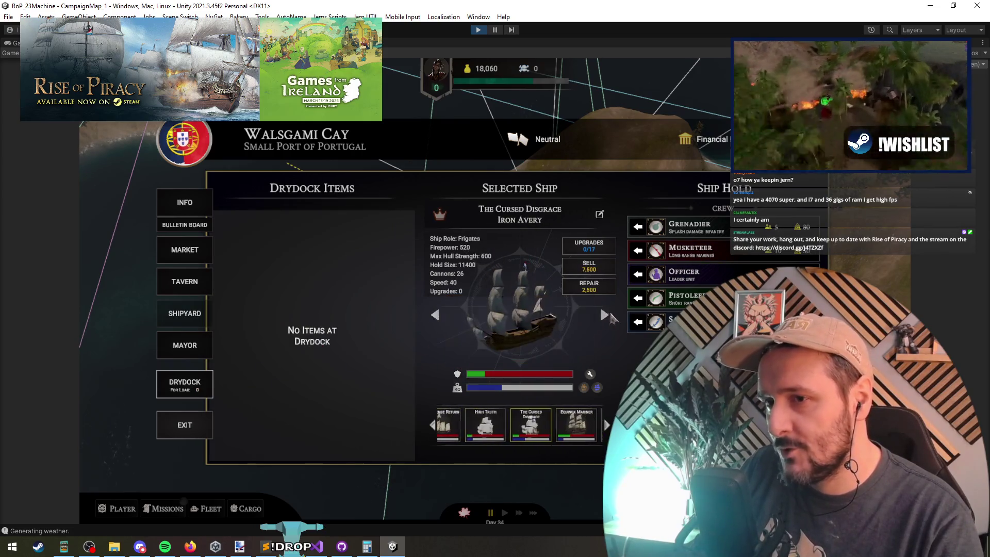
left_click(447, 315)
left_click(447, 315)
left_click(447, 315)
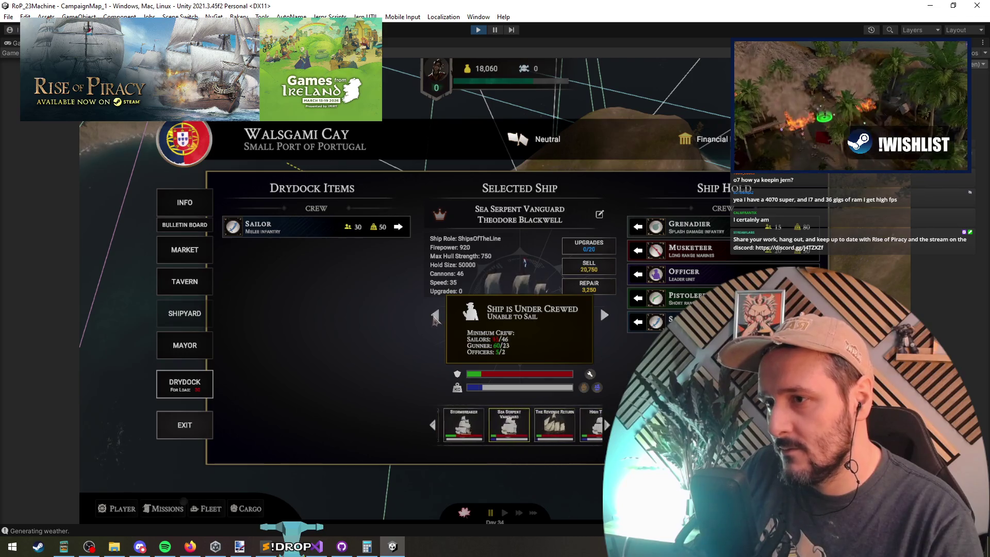
left_click(446, 315)
left_click(434, 315)
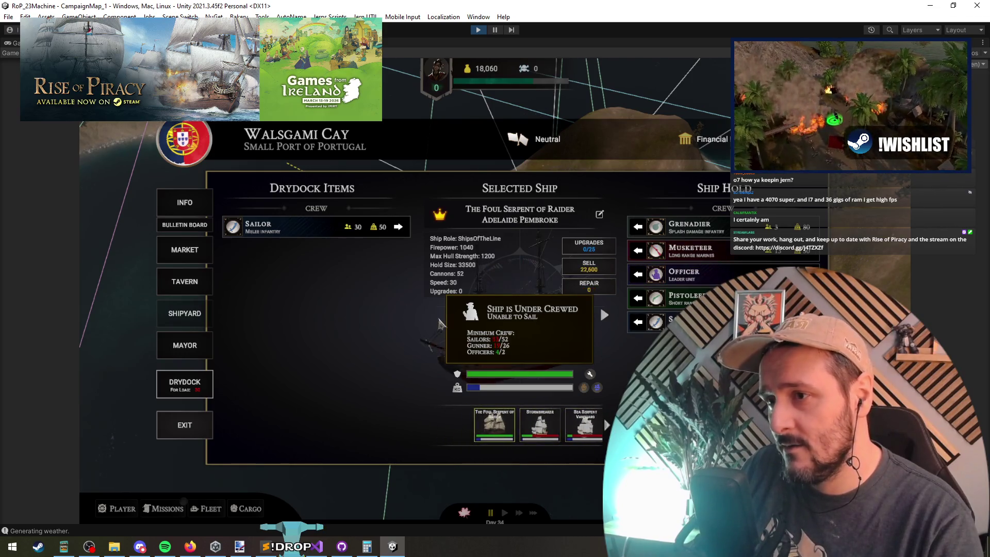
left_click(398, 227)
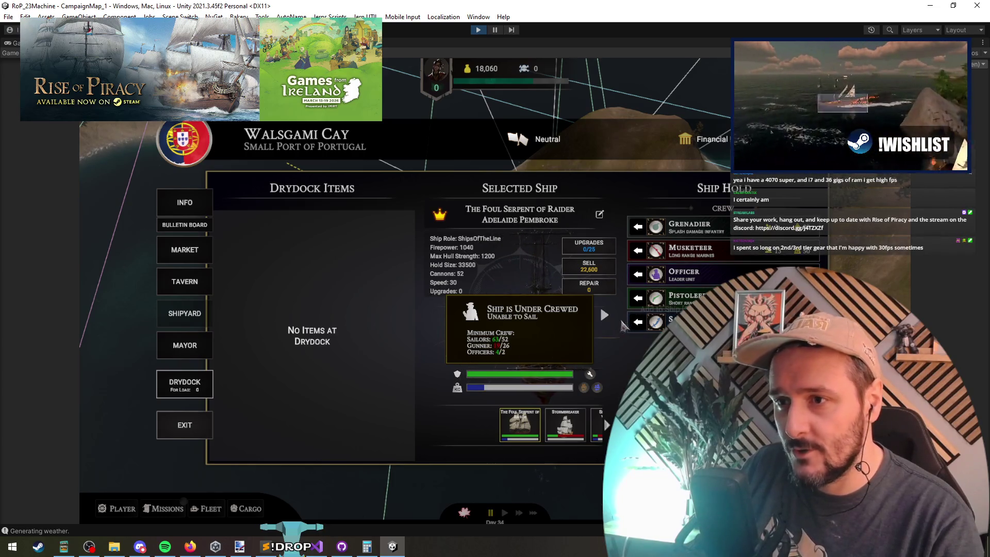
Transfer Stormbreaker's Pistoleers through the drydock onto The Foul Serpent of Raider.
left_click(605, 315)
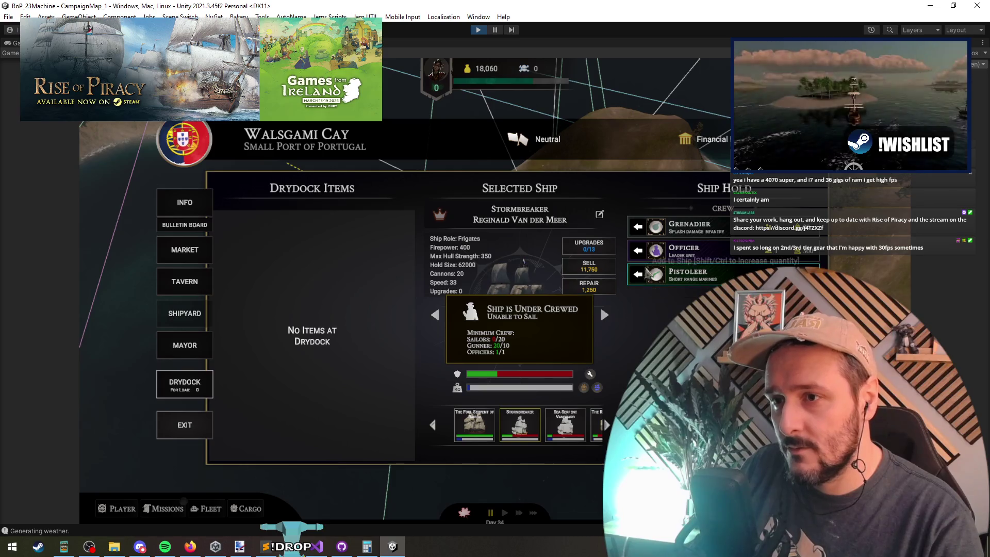
left_click(637, 274)
left_click(433, 315)
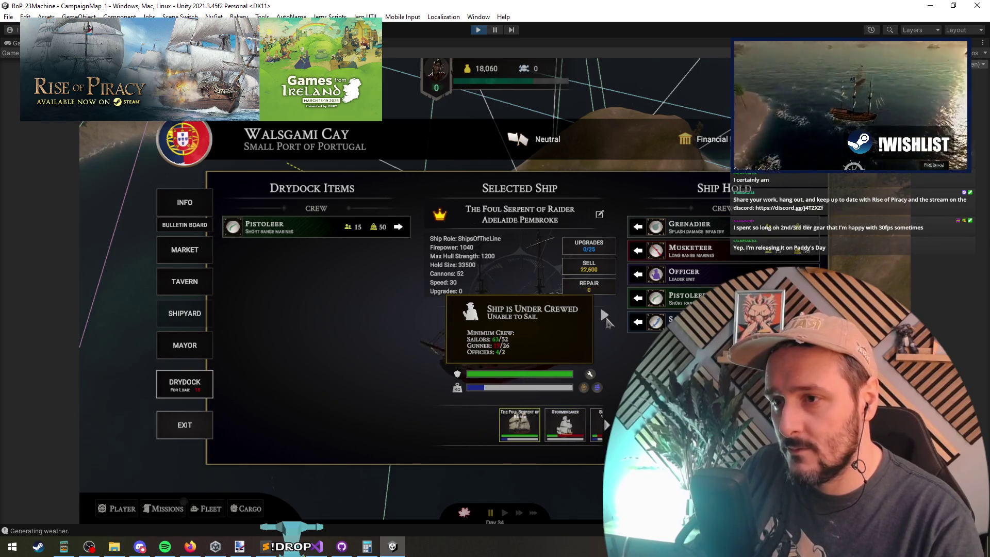
left_click(398, 227)
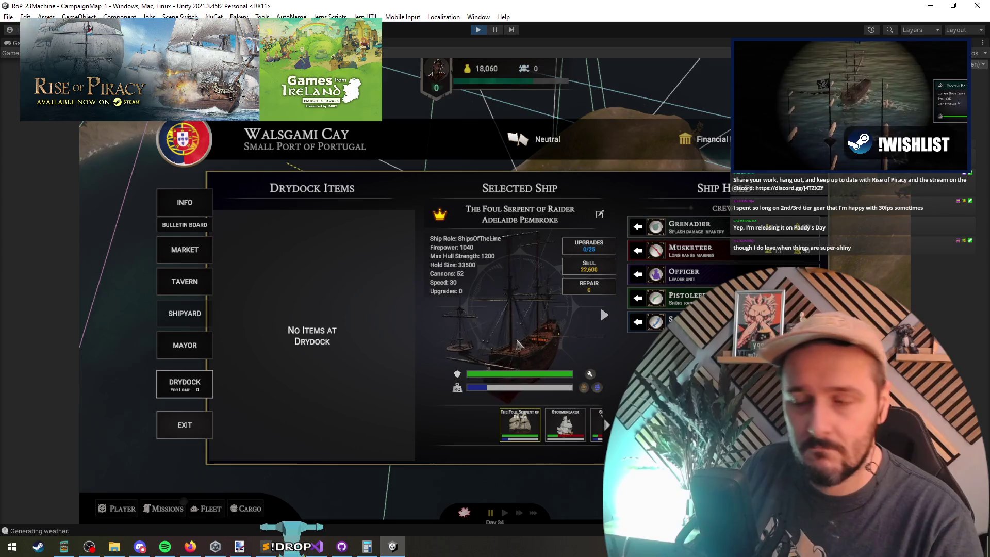
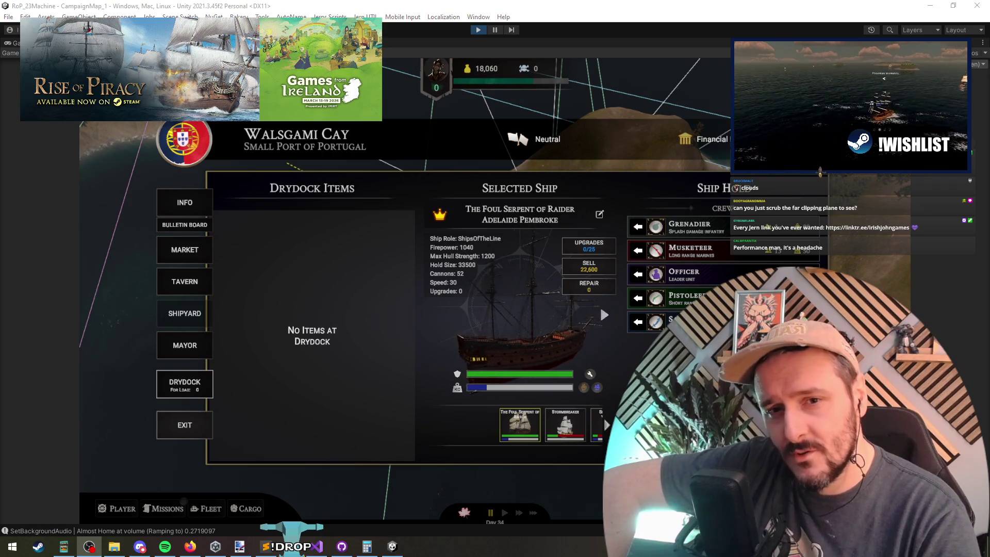
Select the Stormbreaker in the drydock and repair its hull for 1,250 gold.
left_click(289, 287)
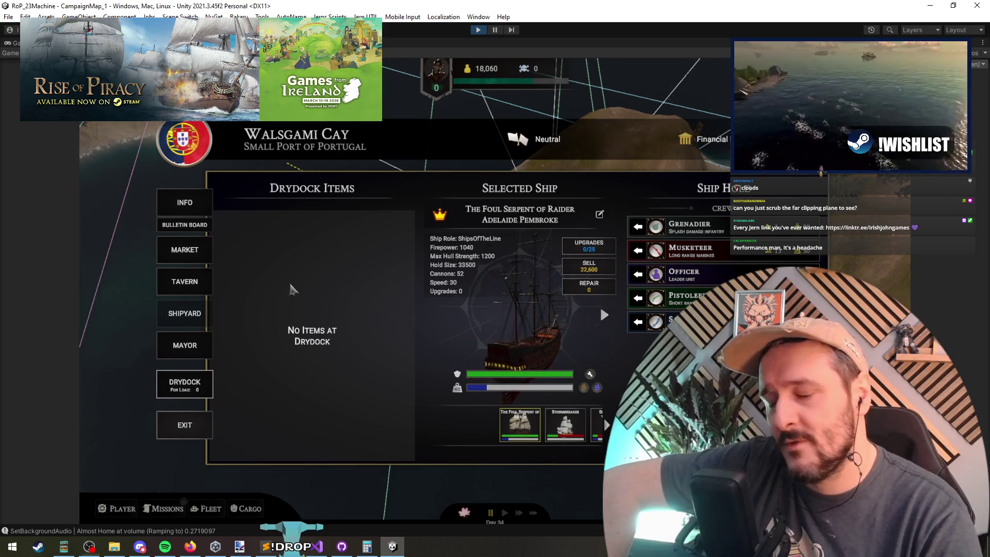
left_click(605, 317)
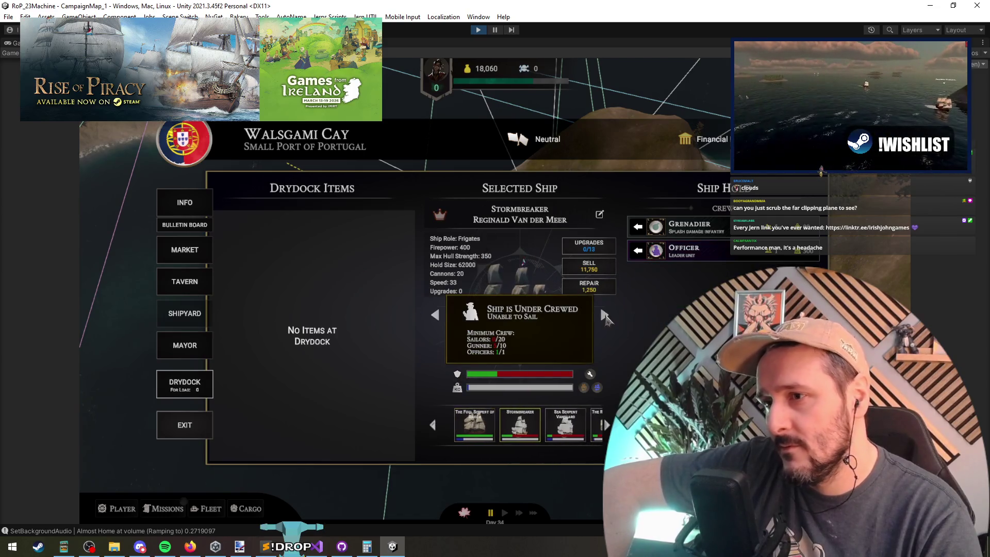
left_click(589, 285)
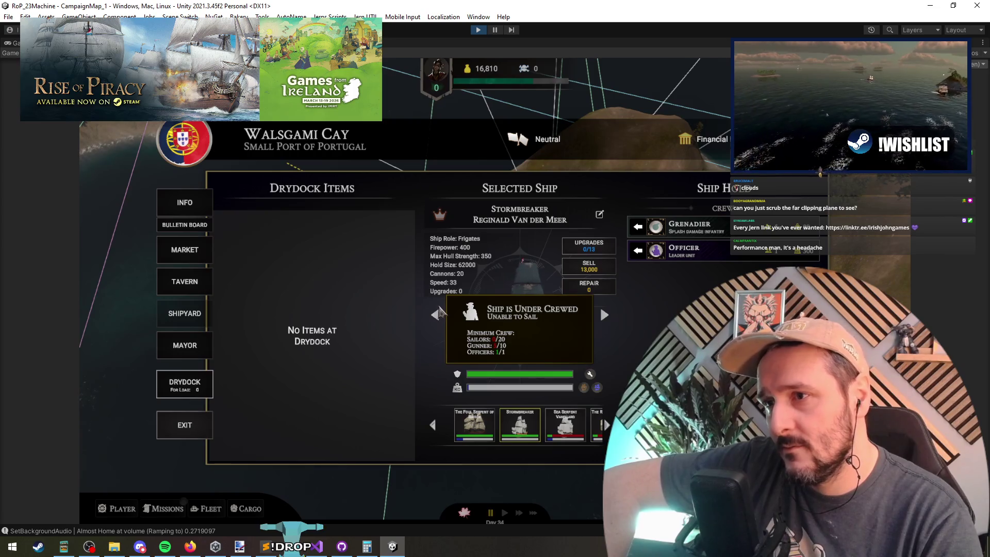
Page back and forth through the fleet's ships, ending on The Foul Serpent of Raider.
left_click(604, 315)
left_click(604, 315)
left_click(604, 315)
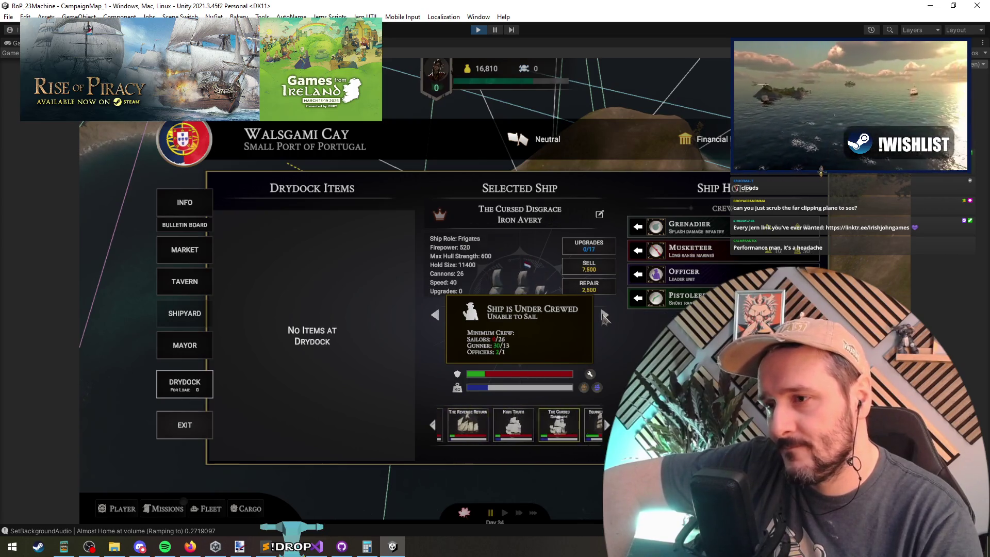
left_click(604, 315)
left_click(436, 315)
left_click(604, 314)
left_click(604, 315)
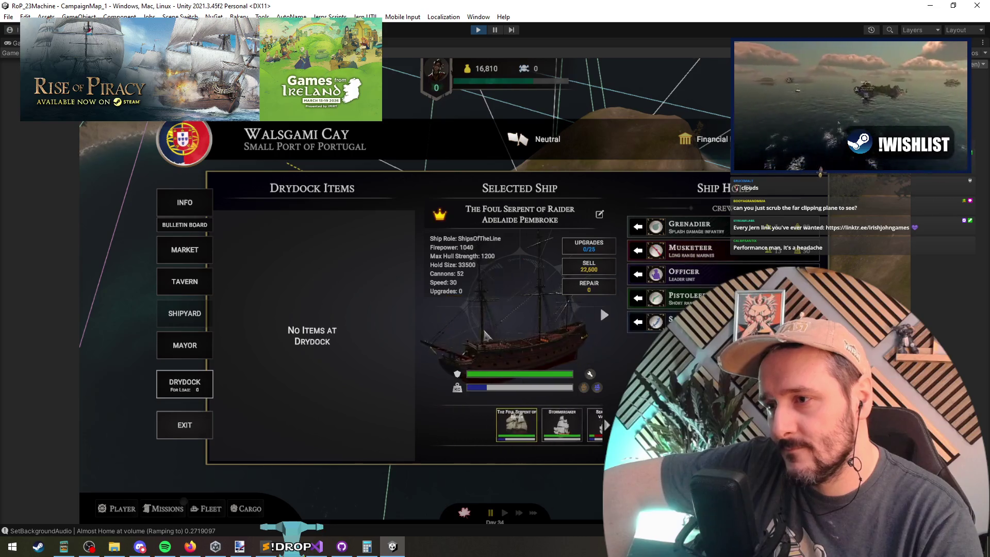
left_click(436, 315)
left_click(435, 315)
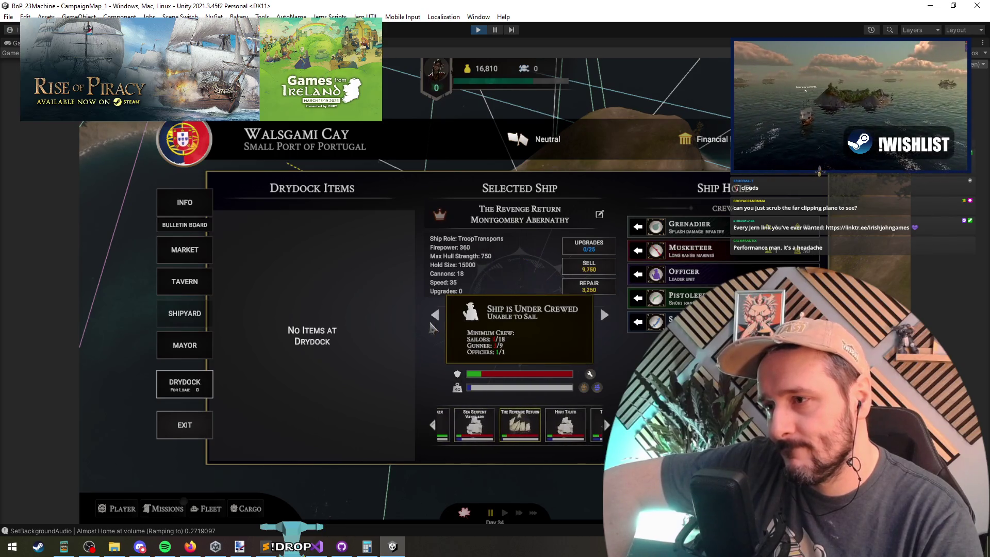
left_click(436, 315)
left_click(435, 315)
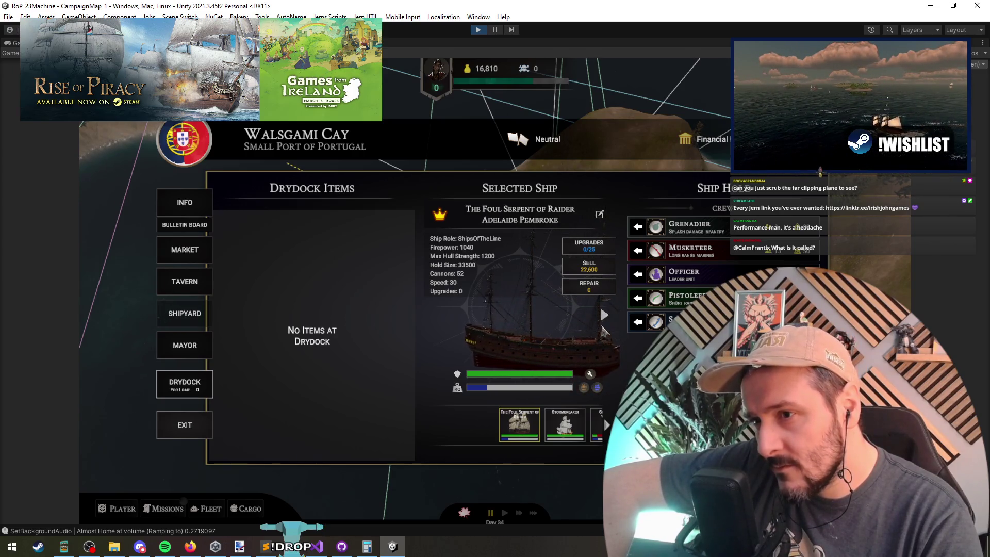
Page forward to The Liberty Manta, then back to The Foul Serpent.
left_click(603, 317)
left_click(603, 318)
left_click(603, 317)
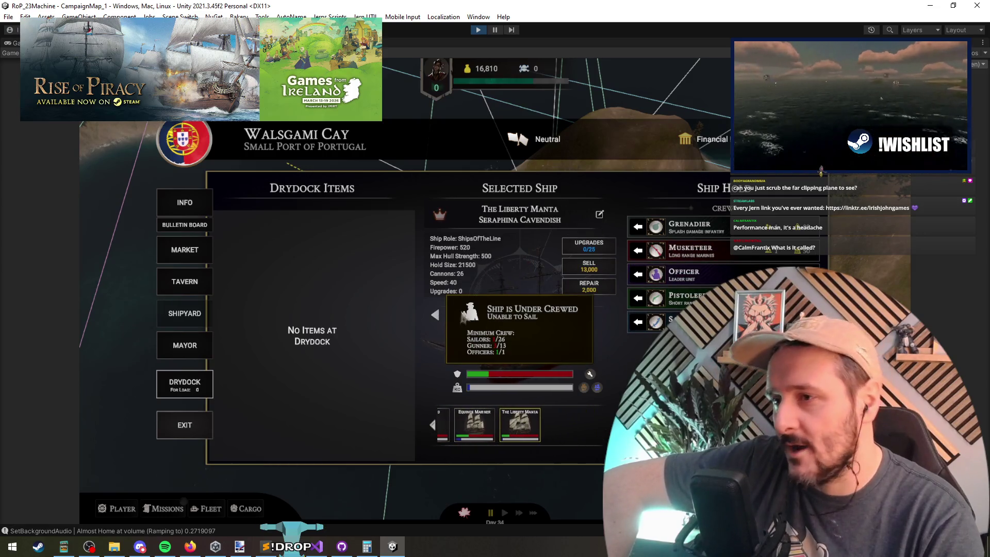
left_click(435, 315)
left_click(603, 317)
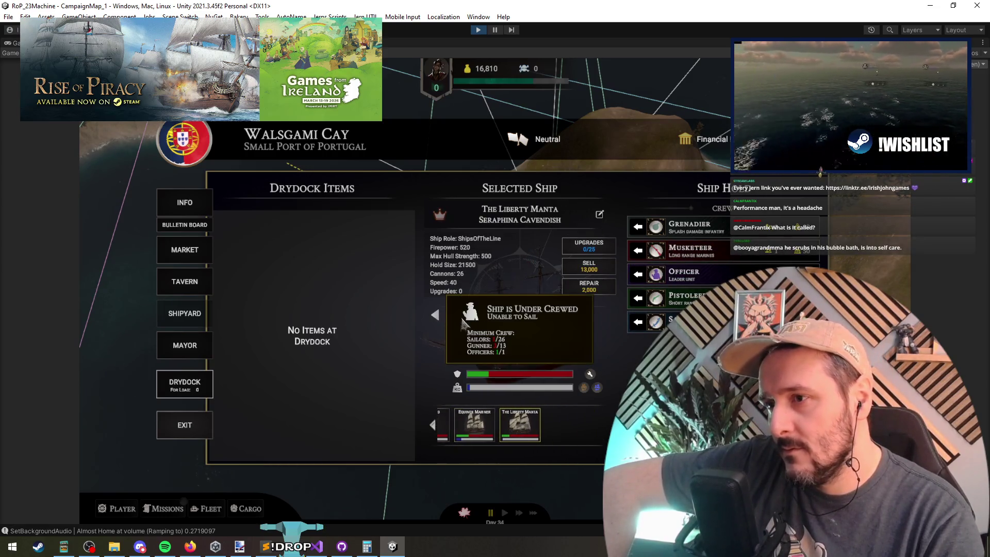
left_click(435, 314)
left_click(435, 314)
left_click(435, 314)
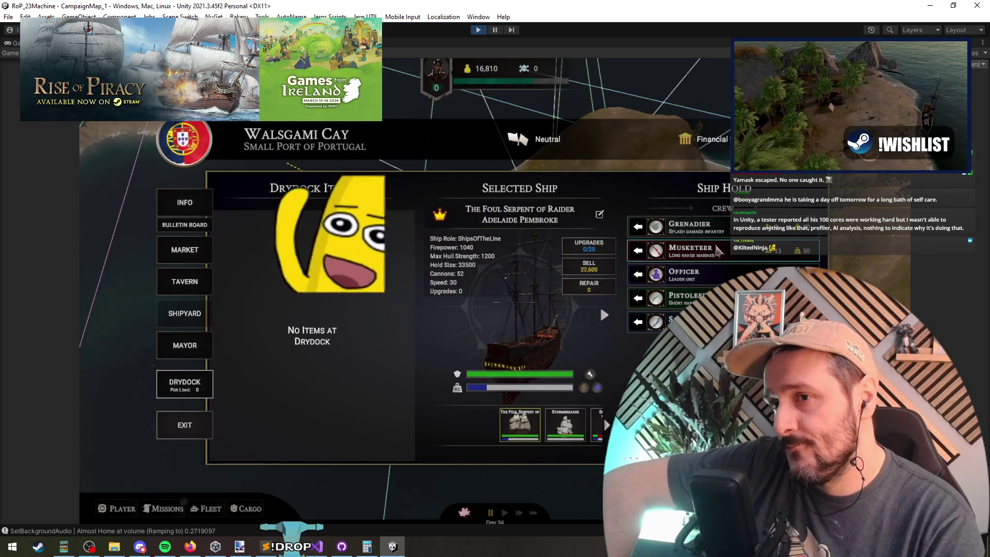
Cancel the Musketeer dismissal prompt twice so all 13 stay aboard, then Alt+Tab to Visual Studio.
left_click(690, 250)
left_click(456, 329)
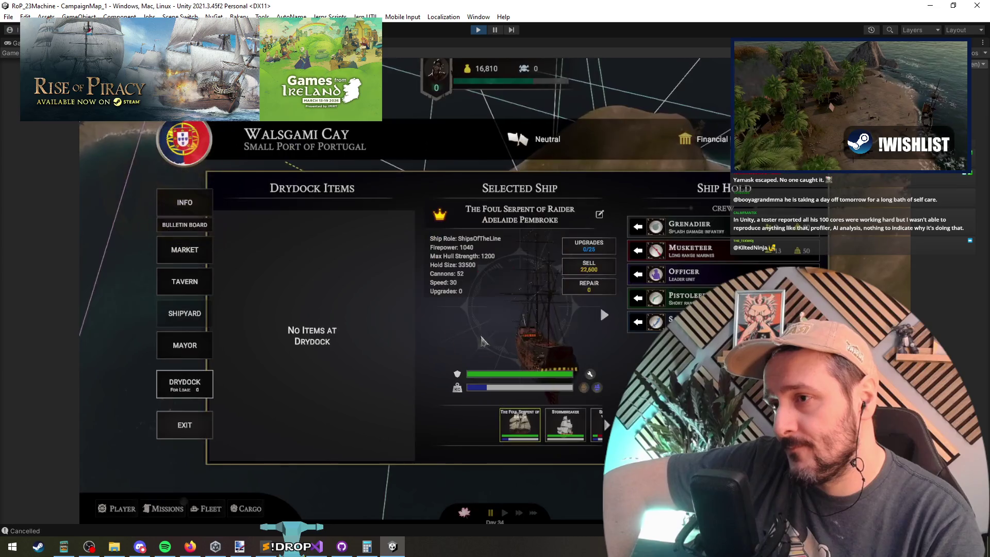
left_click(689, 262)
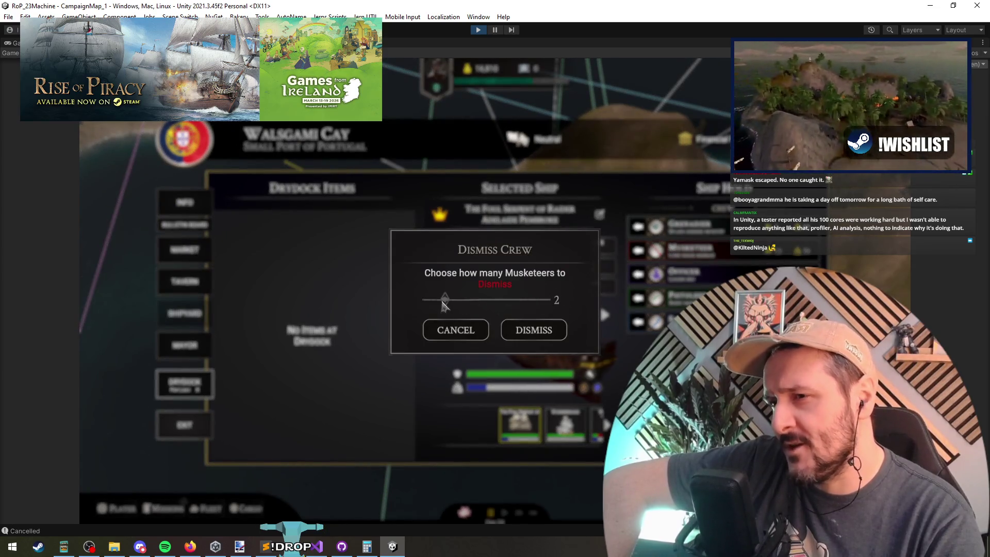
left_click(452, 338)
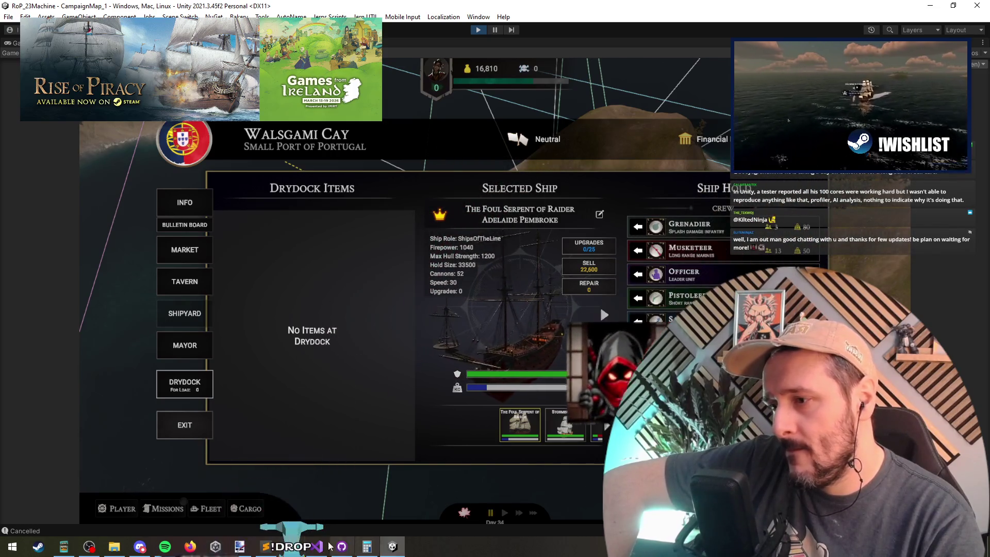
key("alt+Tab")
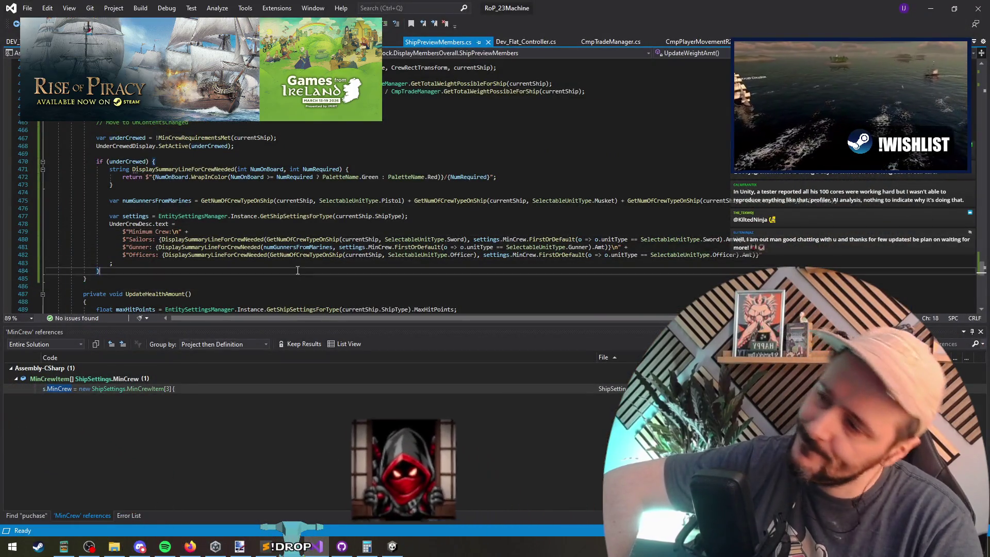
Jump from MinCrewRequirementsMet on line 438 to its line 467 call, then scroll up to its definition.
left_click(299, 268)
scroll(217, 154, "up", 10)
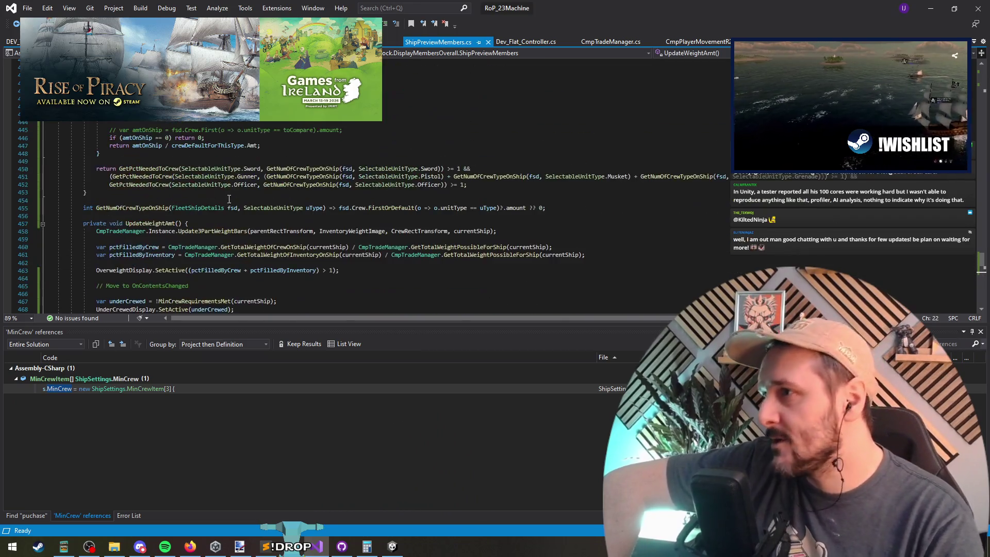
left_click(146, 145)
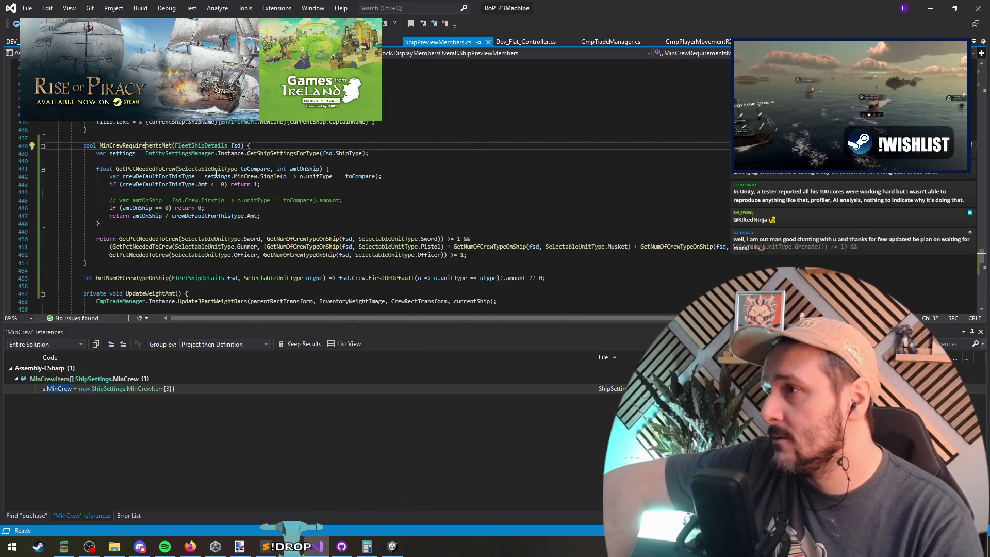
left_click(156, 146, "ctrl")
left_click(193, 192)
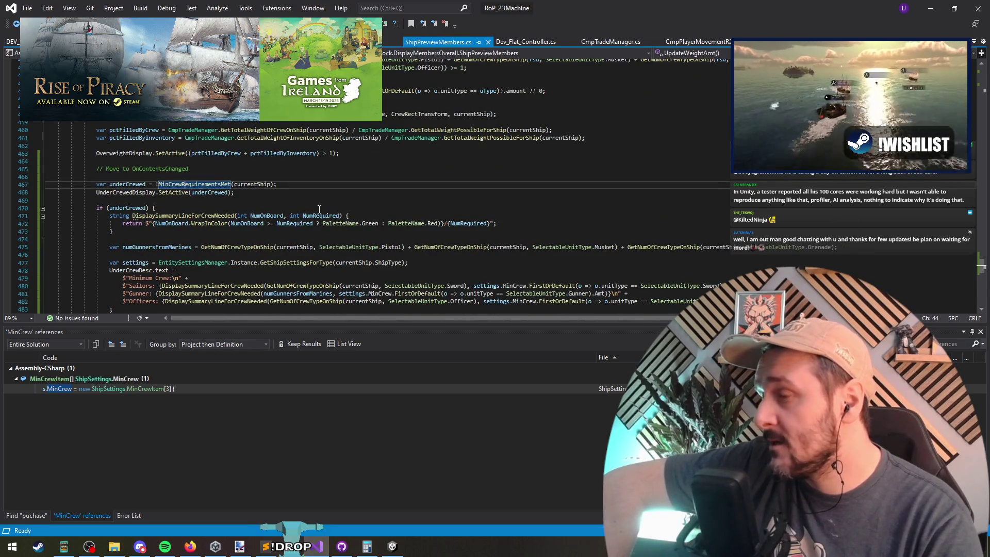
scroll(319, 209, "up", 5)
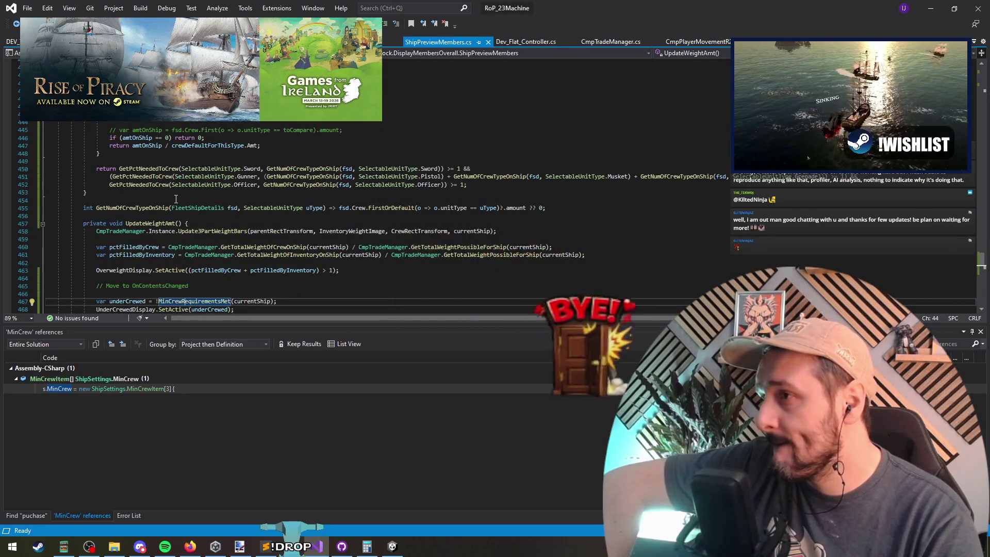
scroll(176, 198, "up", 1)
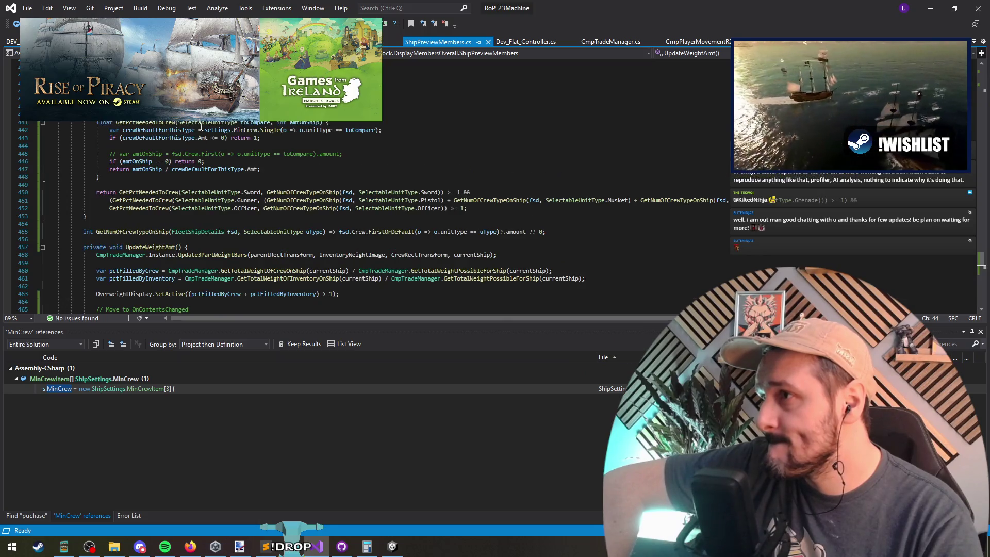
Go to the FleetShipDetails definition and paste copies of the InventoryFillAmt field below it.
double_click(197, 231)
key("F12")
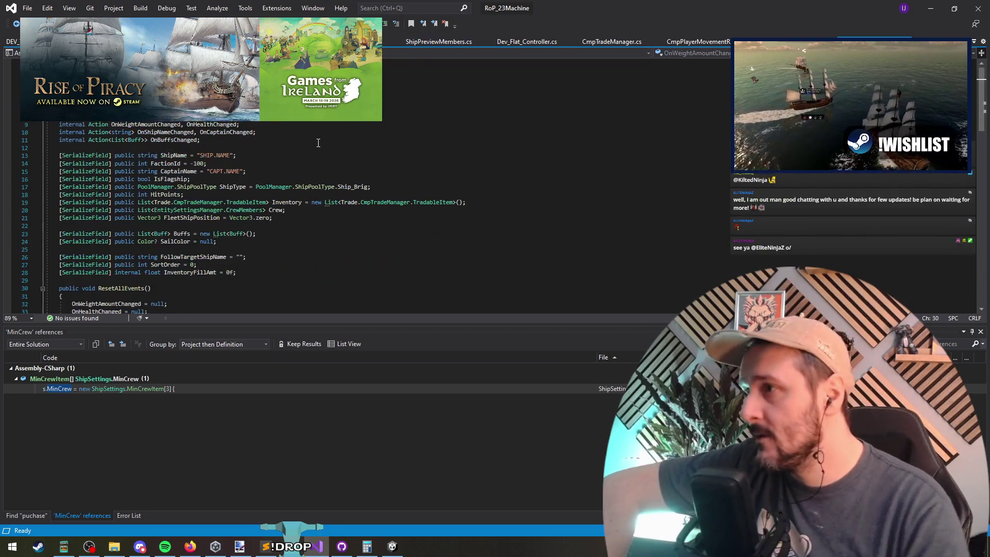
left_click(191, 225)
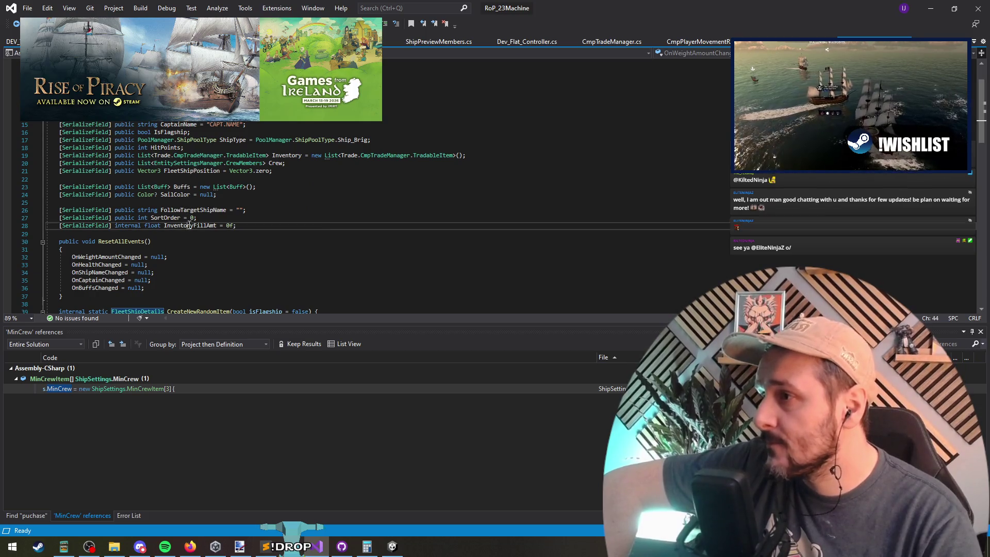
key("Home")
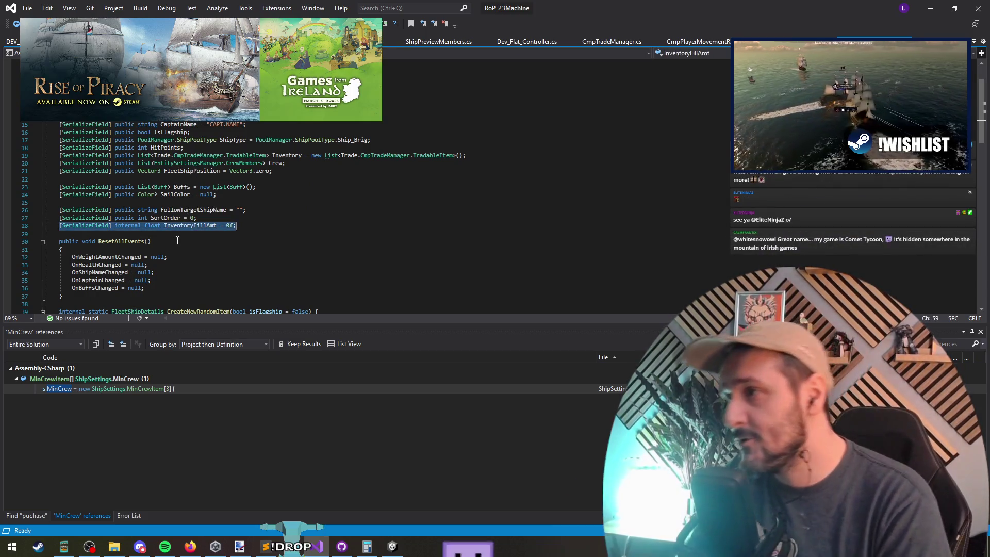
key("End")
key("Return")
key("Return")
key("Up")
key("ctrl+v")
key("ctrl+v")
key("ctrl+v")
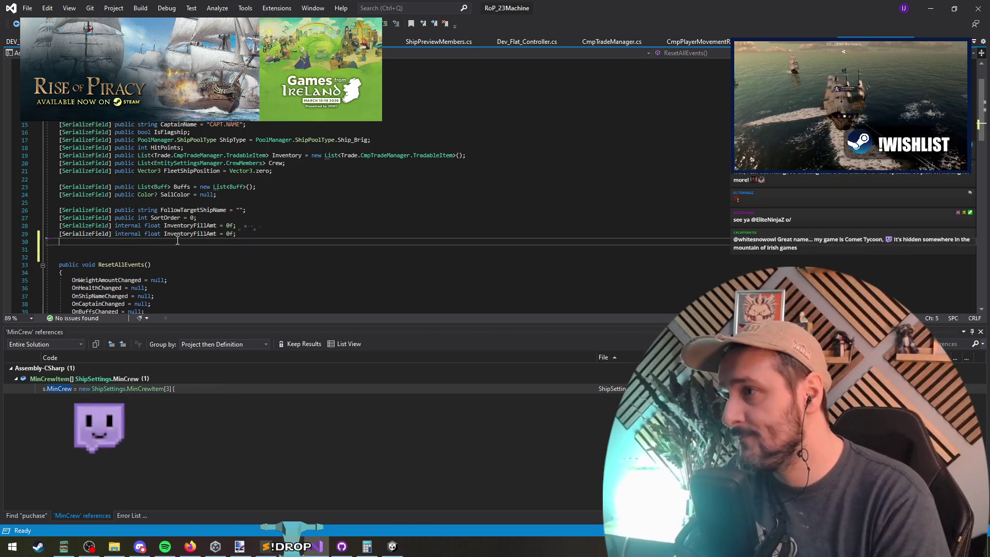
Inspect the duplicate-definition error on the copied field and place the caret on line 29.
key("Down")
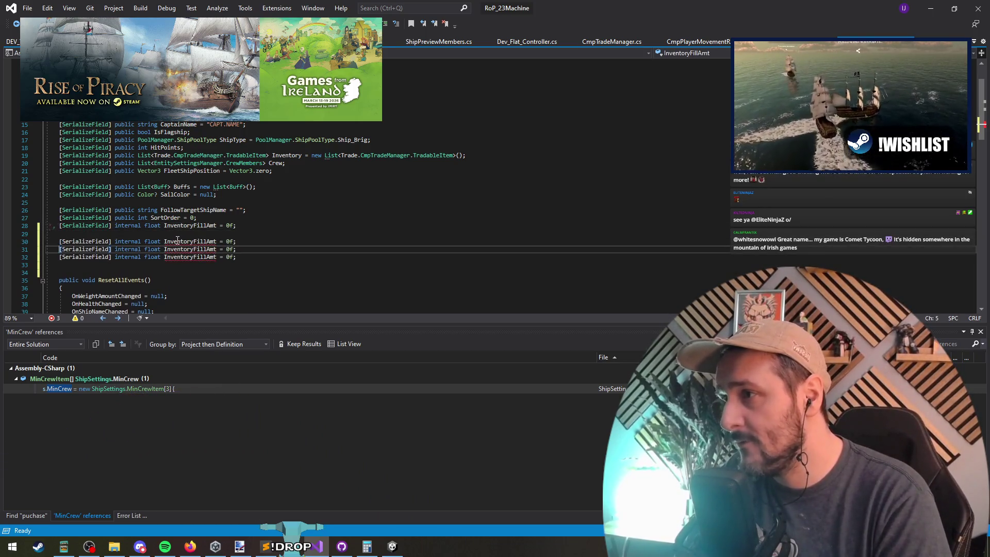
key("ctrl+Right")
key("ctrl+Right")
key("ctrl+Right")
left_click(177, 243)
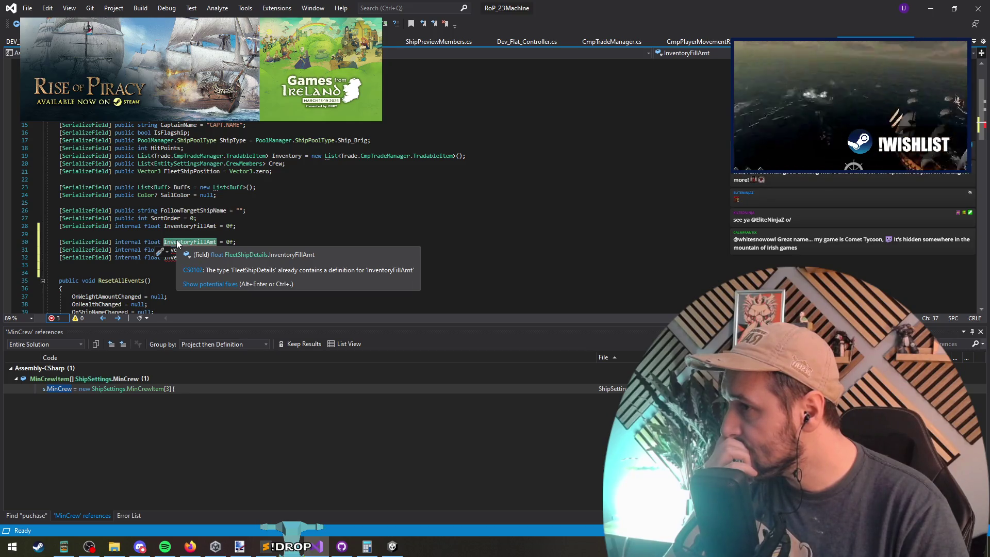
scroll(191, 237, "down", 9)
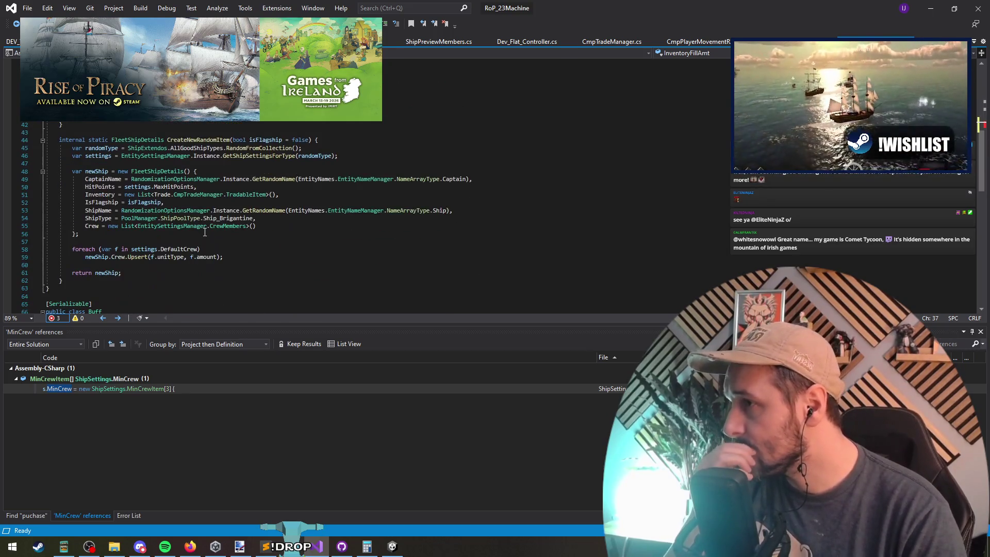
scroll(214, 268, "down", 1)
scroll(196, 242, "up", 9)
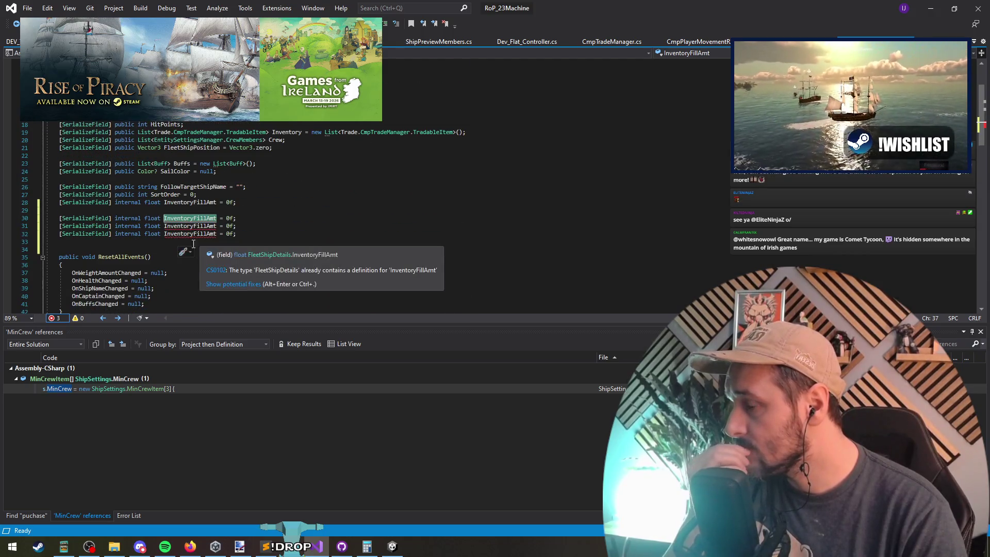
left_click(177, 211)
Look up MinCrewItem in another file, then navigate back to the duplicated InventoryFillAmt field on line 30.
key("ctrl+z")
key("ctrl+z")
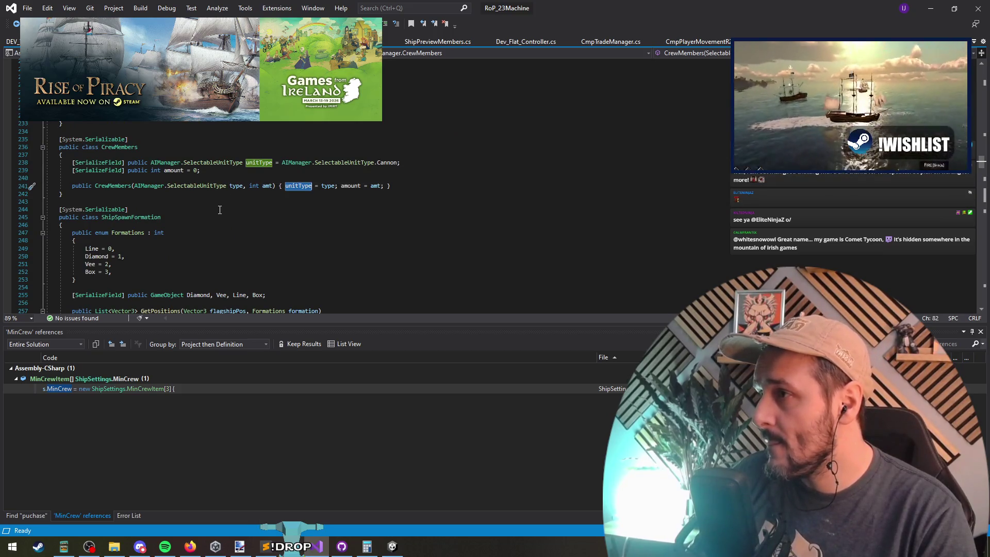
key("ctrl+Tab")
key("ctrl+Tab")
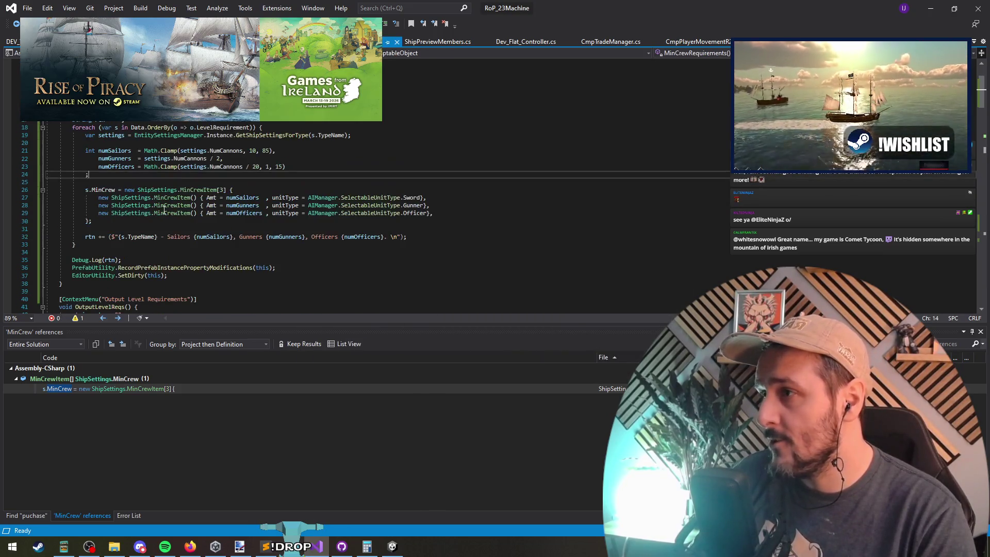
double_click(188, 189)
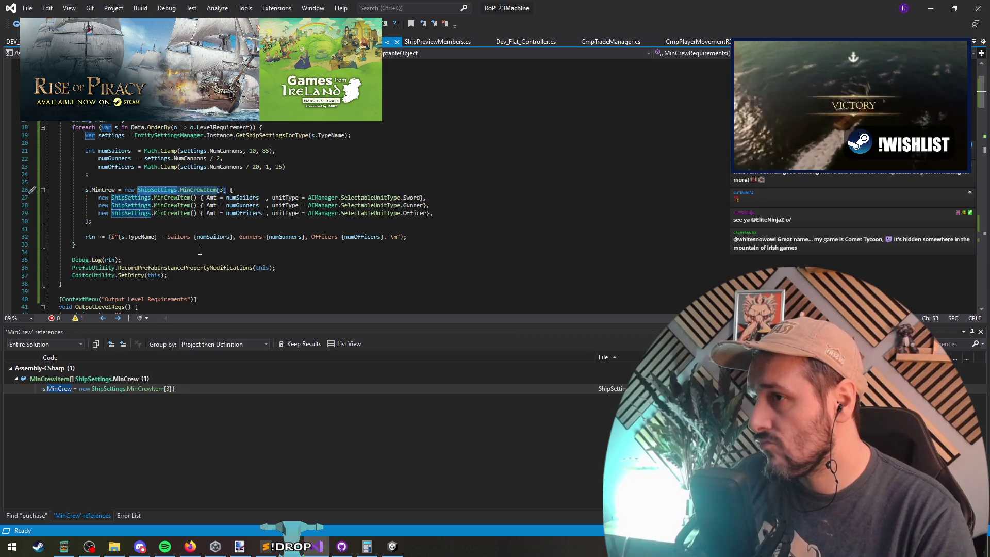
key("ctrl+minus")
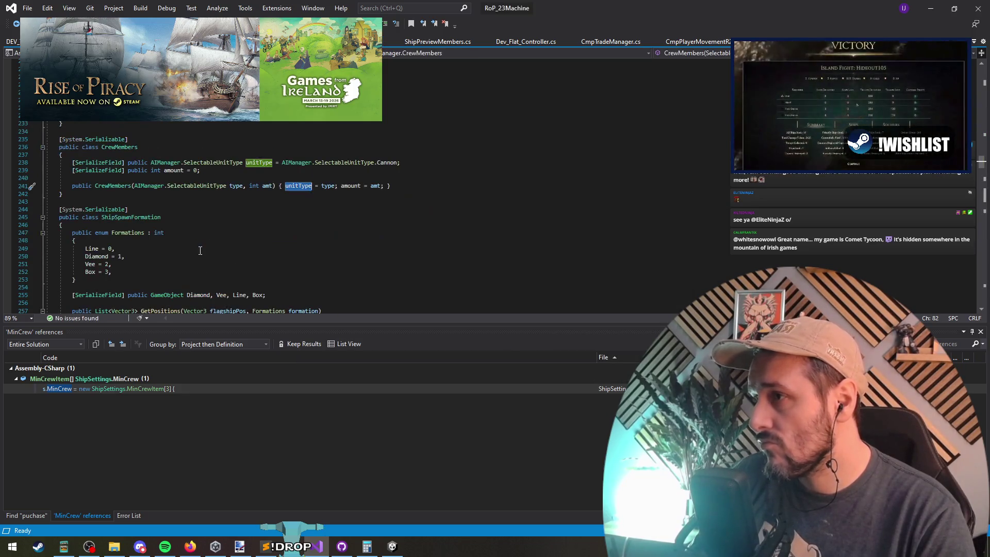
key("ctrl+minus")
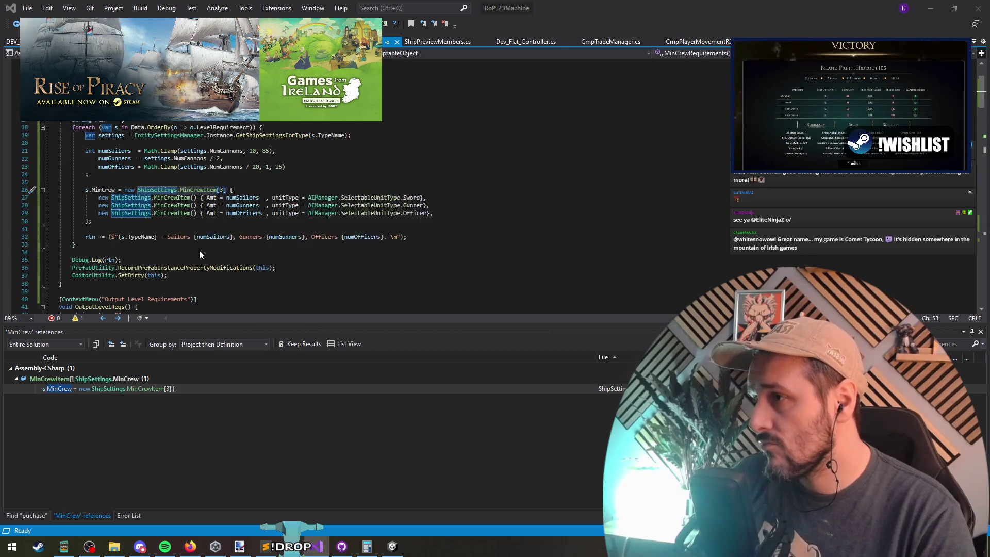
key("ctrl+minus")
double_click(188, 218)
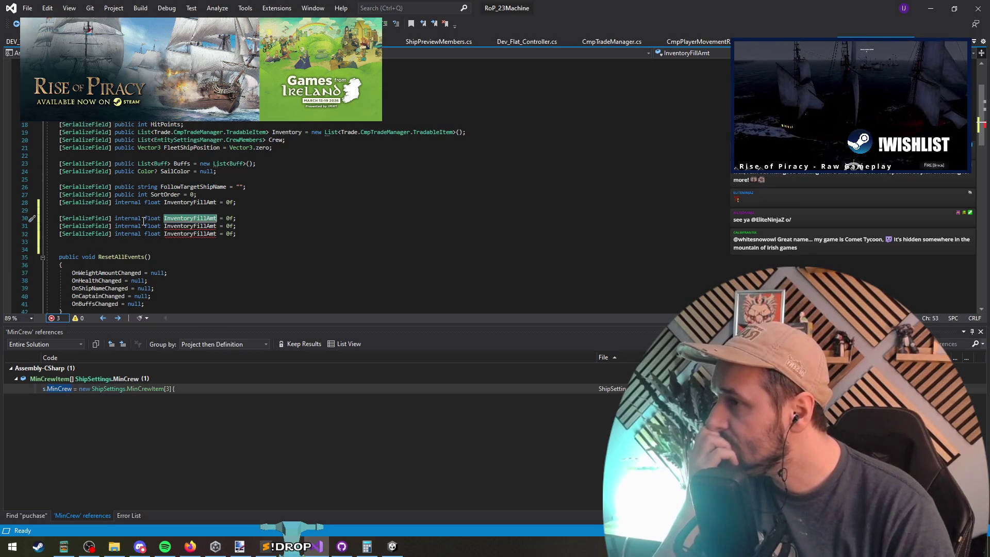
Rename the first copied field to PctSailorAmt and paste that name onto the next two copies.
left_click_drag(144, 220, 220, 220)
left_click(218, 220)
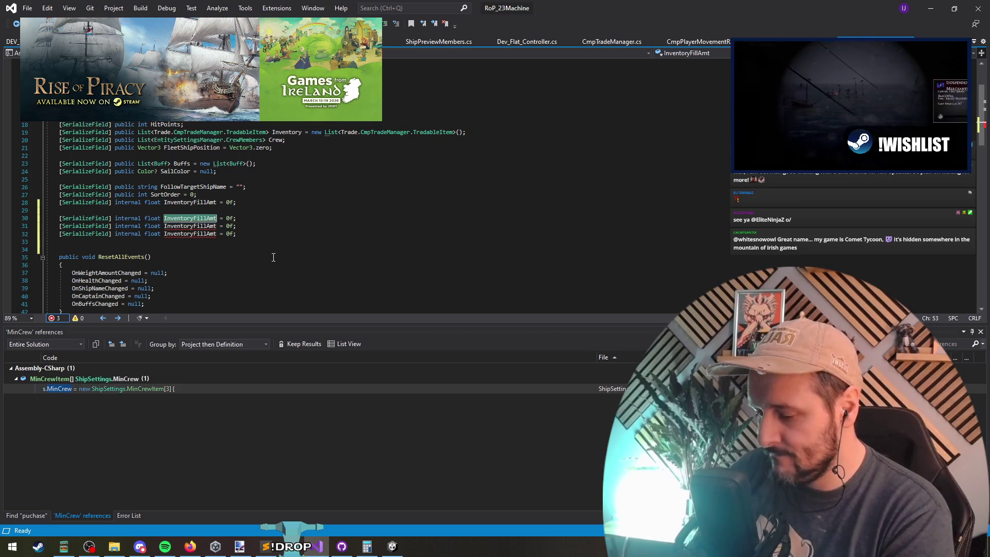
type("PctSailo")
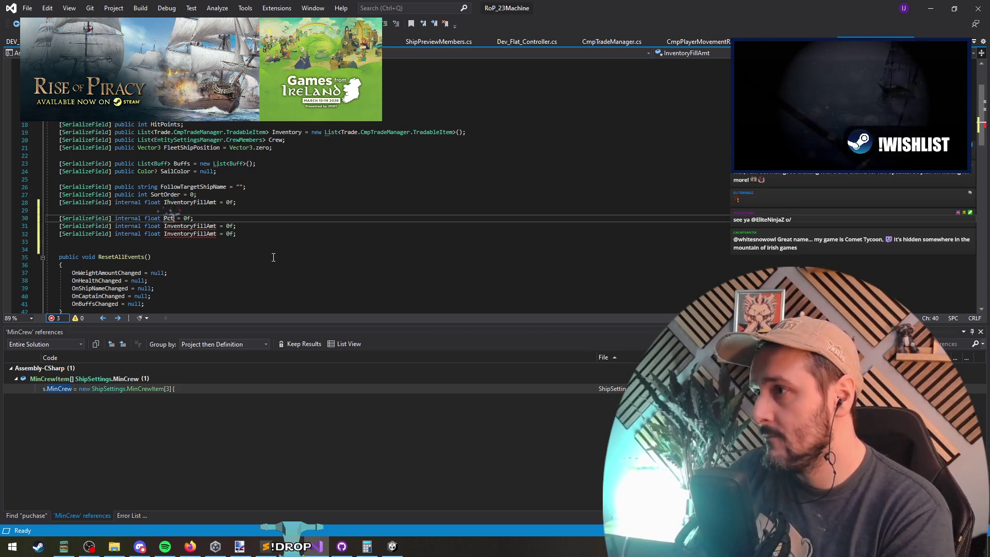
type("r")
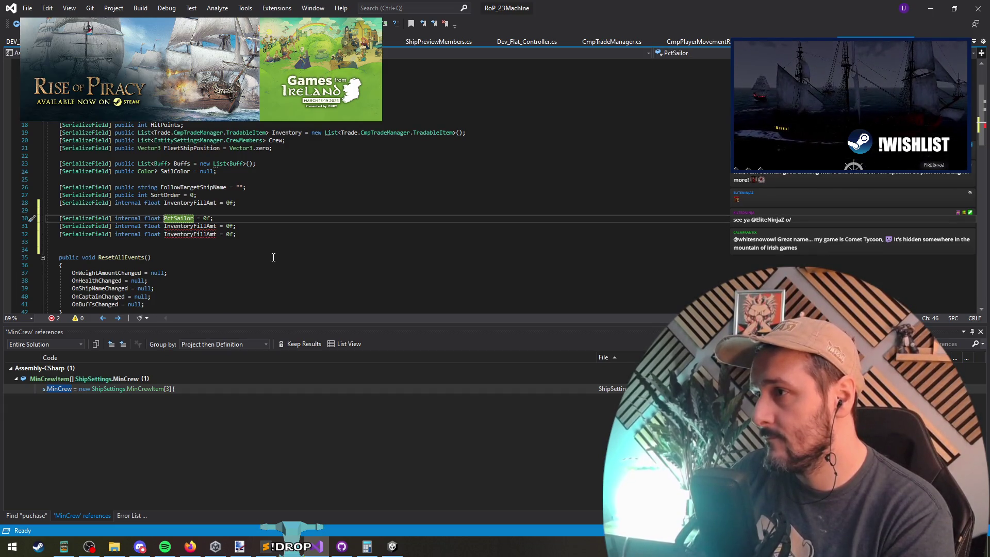
type("Amt")
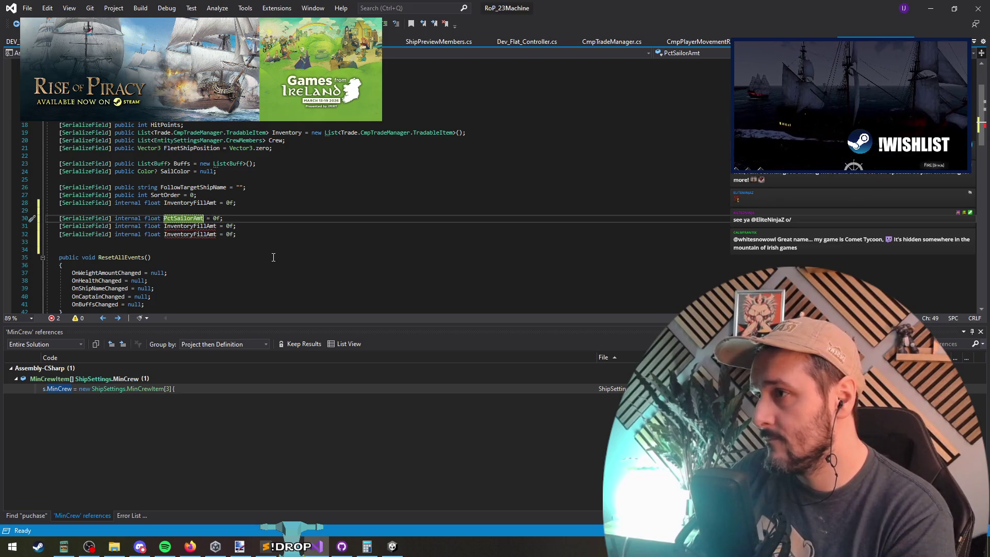
key("Right")
key("Right")
key("Right")
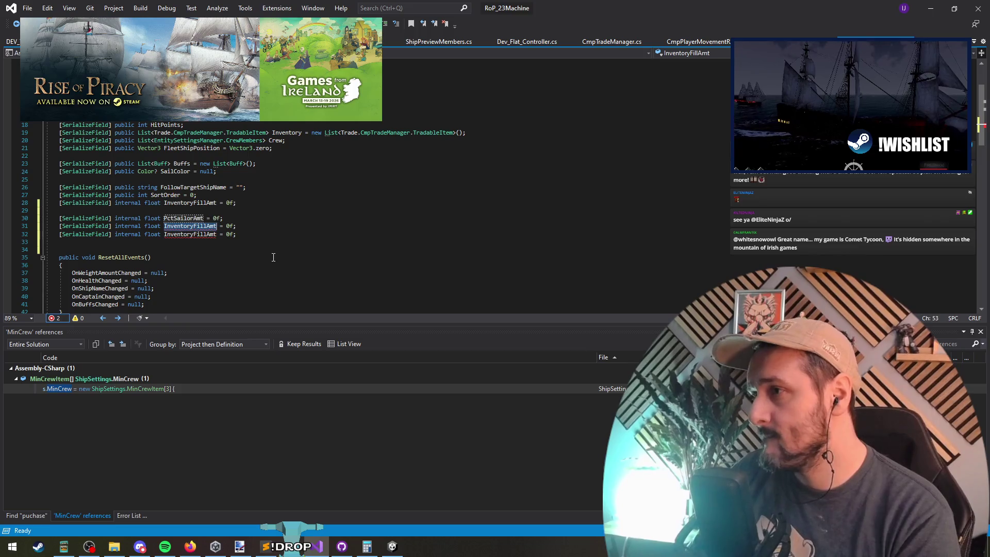
key("ctrl+w")
key("ctrl+c")
key("Down")
key("ctrl+w")
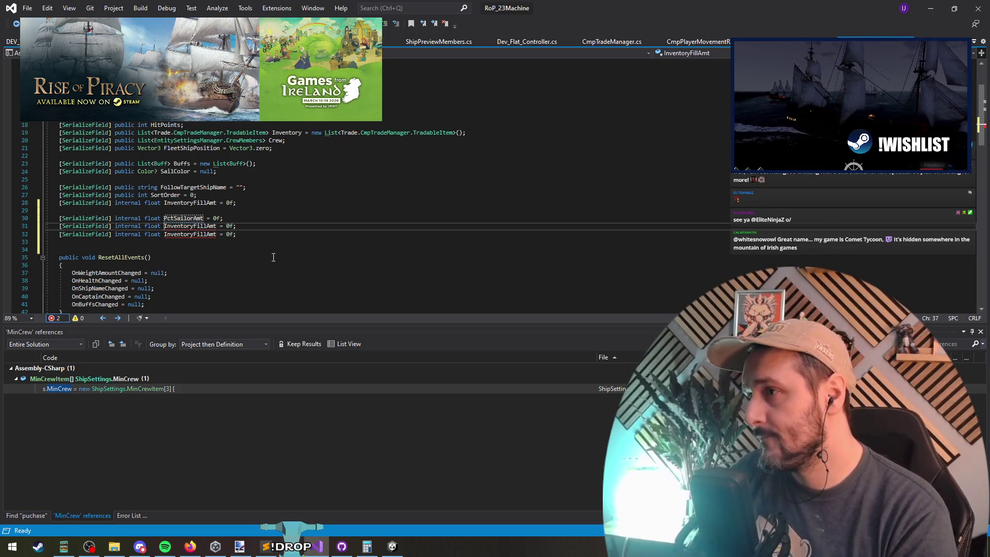
key("ctrl+v")
key("Down")
key("ctrl+w")
key("ctrl+v")
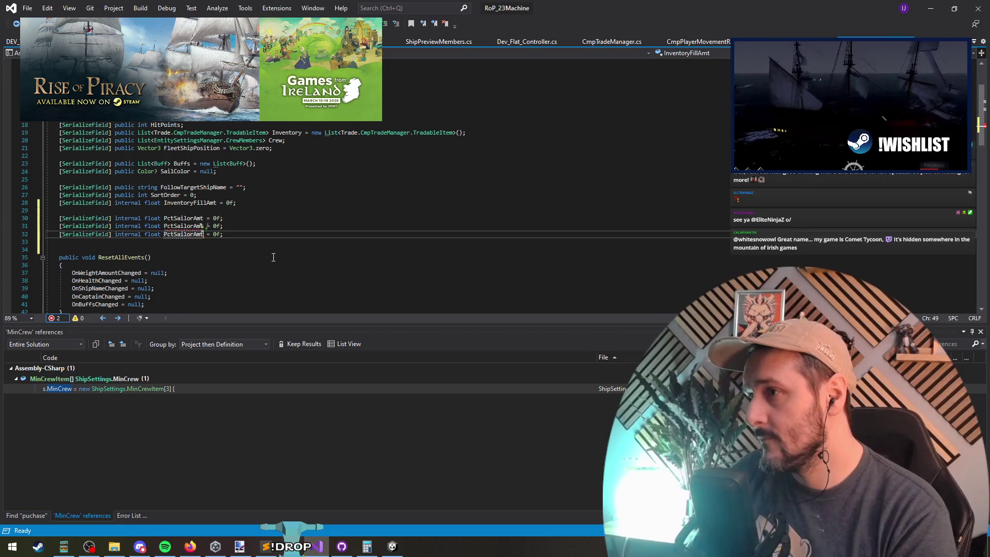
key("Up")
Change the second and third field names to PctGunnerAmt and PctOfficerAmt.
key("Right")
key("shift+Right")
key("shift+Right")
key("shift+Right")
type("Gunner")
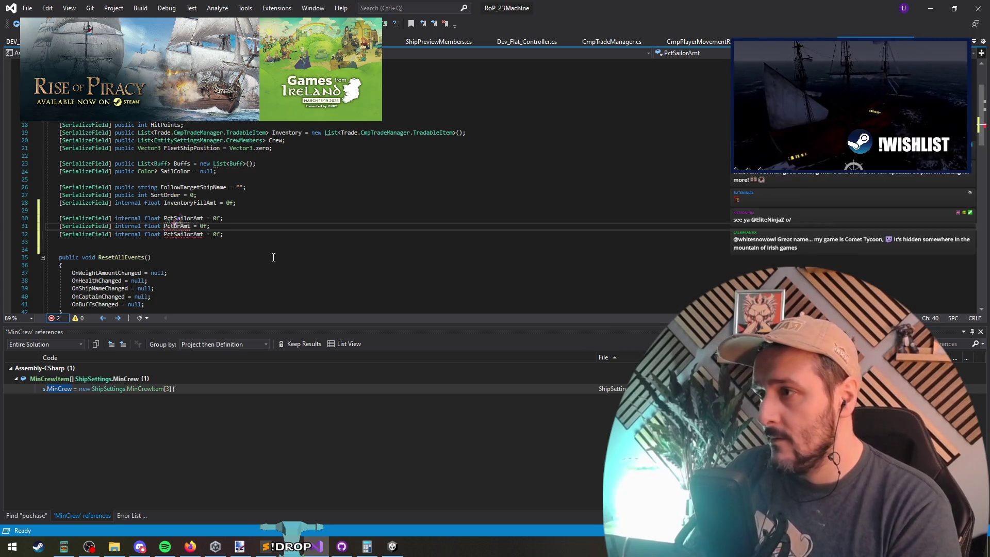
key("Down")
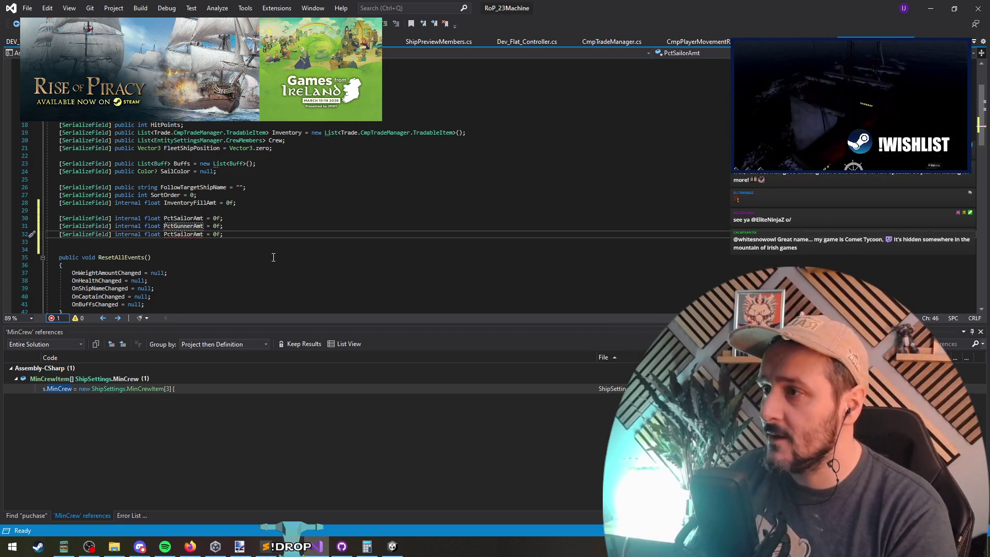
key("BackSpace")
key("BackSpace")
key("BackSpace")
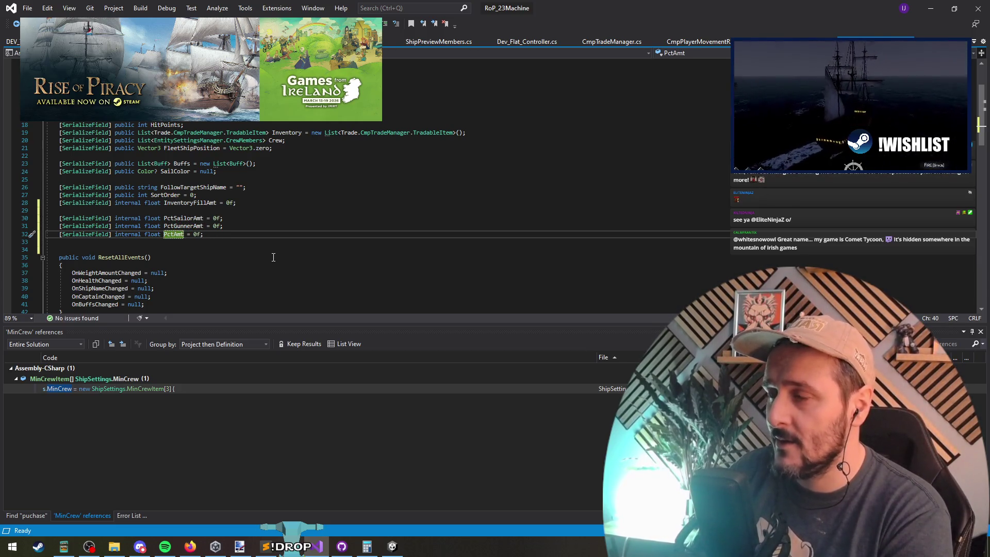
type("Officer")
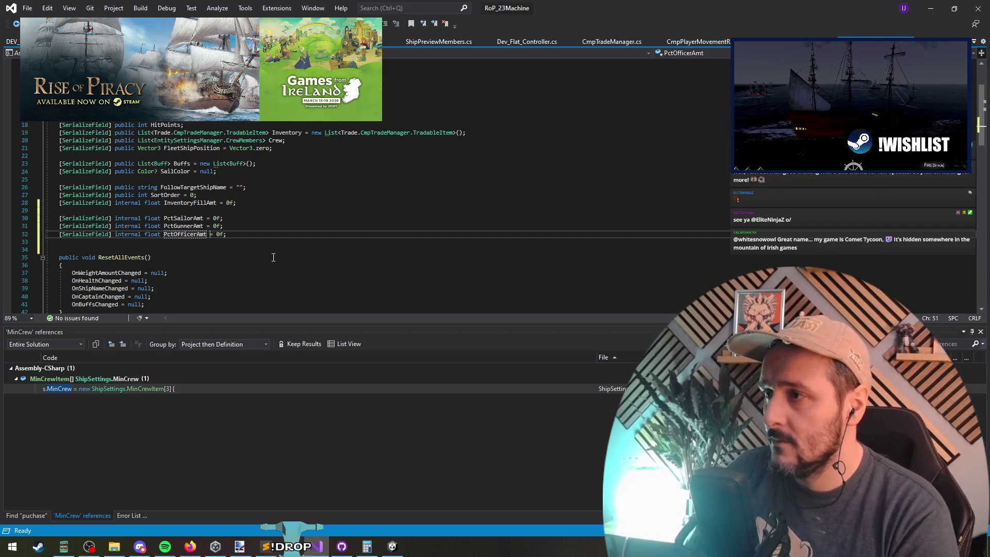
Tidy the blank-line spacing around the three new percentage fields.
key("Up")
key("Up")
key("ctrl+Left")
key("ctrl+Left")
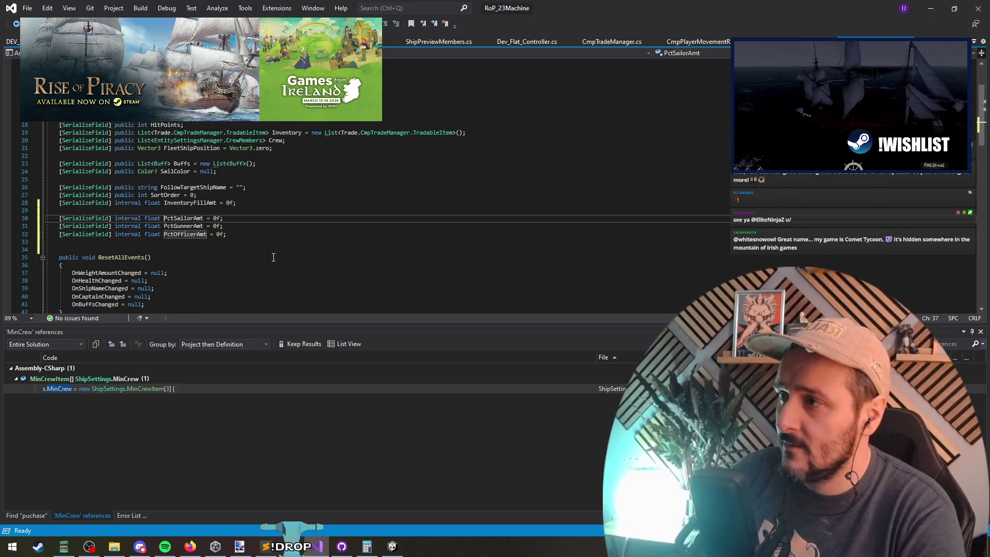
key("Home")
key("shift+Down")
key("shift+Down")
key("shift+End")
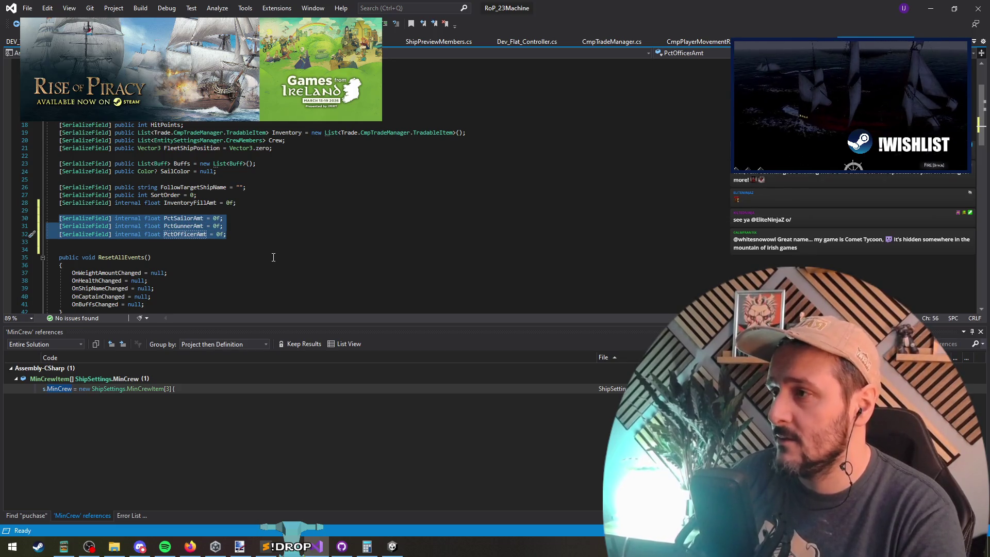
key("Left")
key("Return")
key("Up")
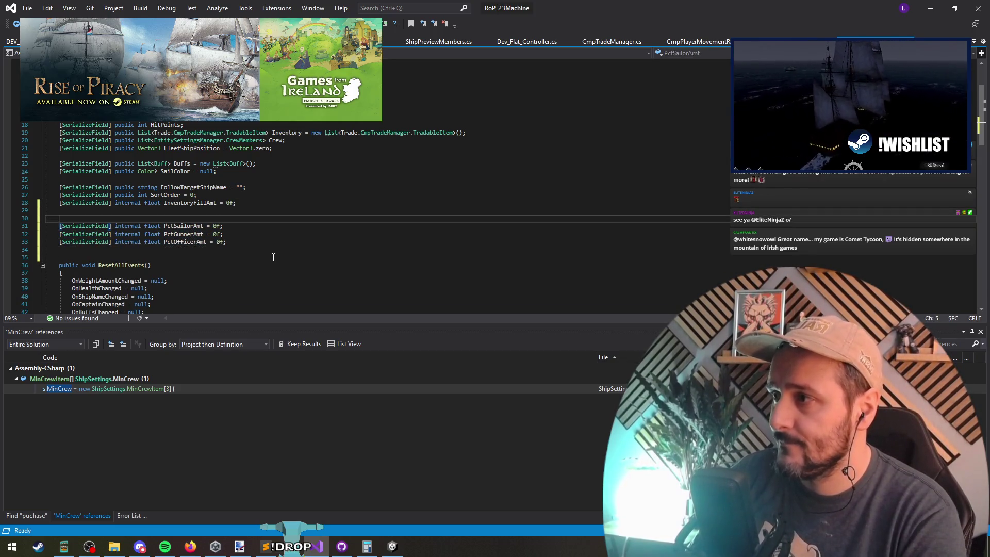
key("Delete")
key("shift+Down")
key("shift+End")
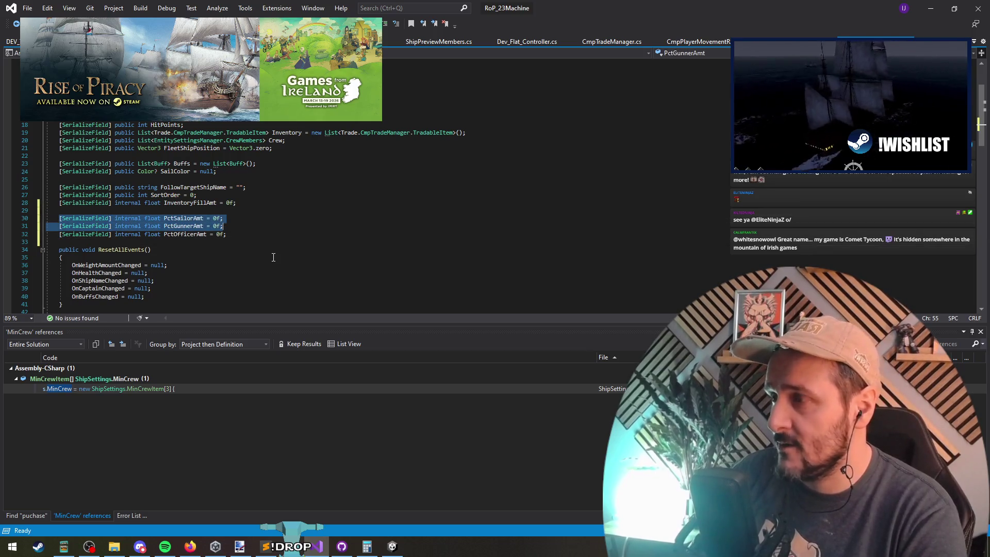
key("Up")
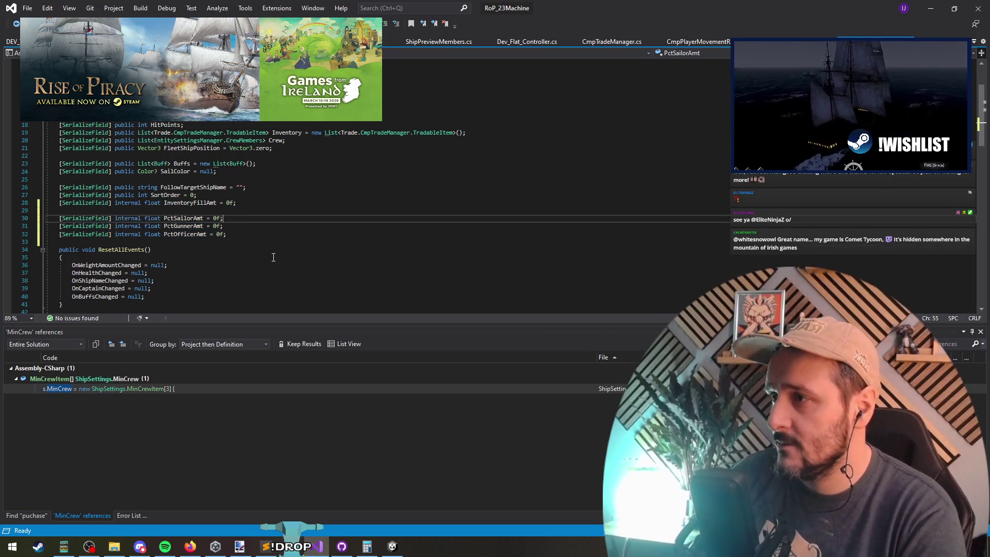
key("Home")
key("shift+Down")
key("shift+Down")
key("shift+End")
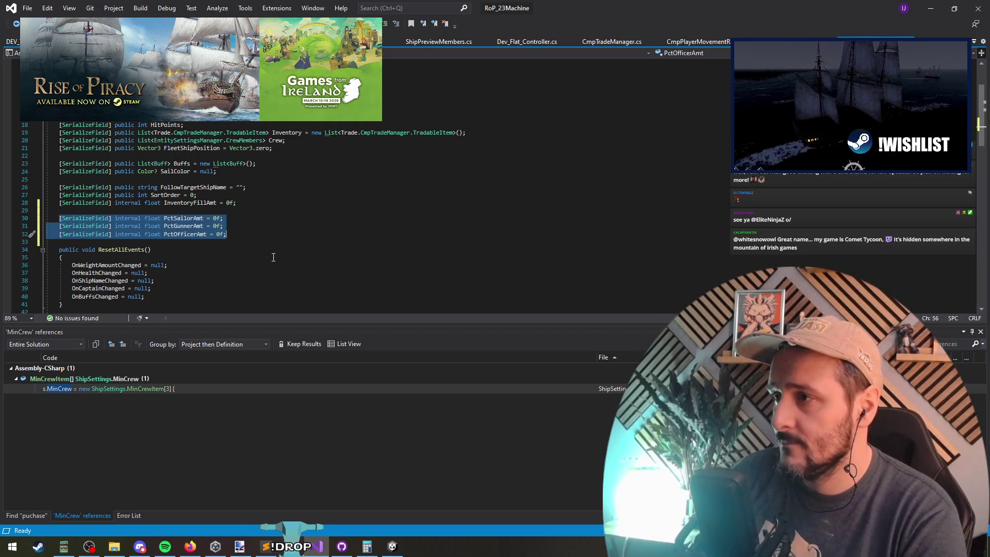
Switch back to ShipPreviewMembers.cs through the open-files switcher.
key("ctrl+minus")
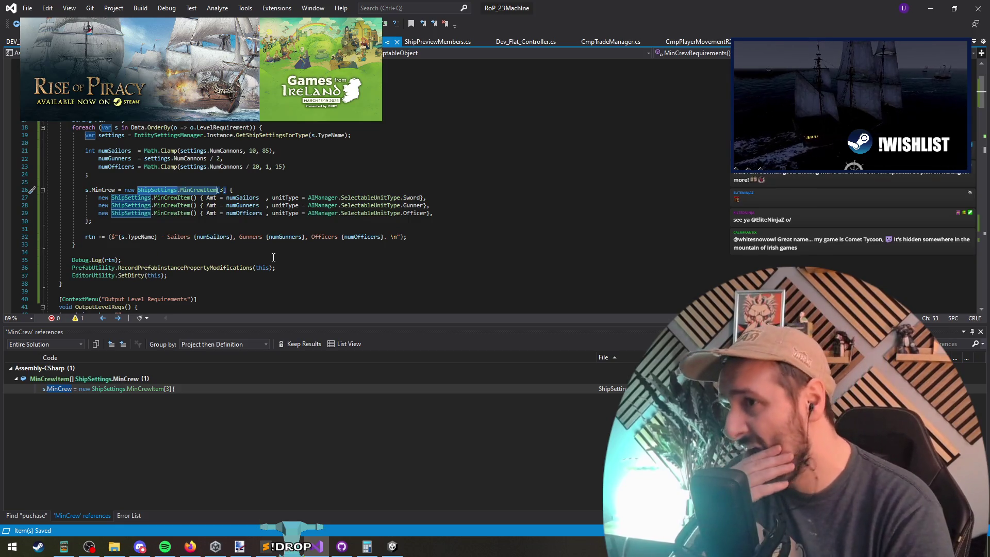
key("ctrl+Tab")
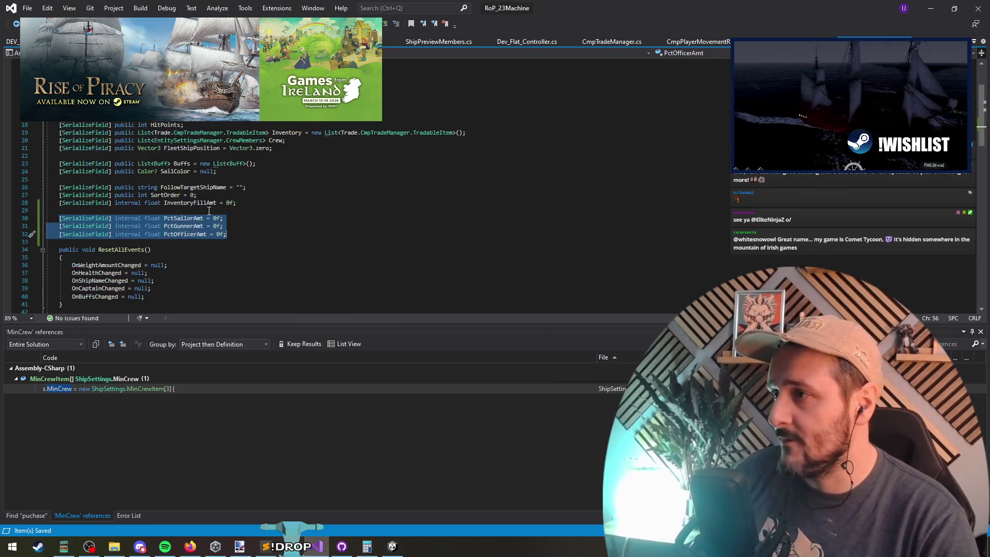
key("ctrl+Tab")
key("Tab")
key("ctrl+Tab")
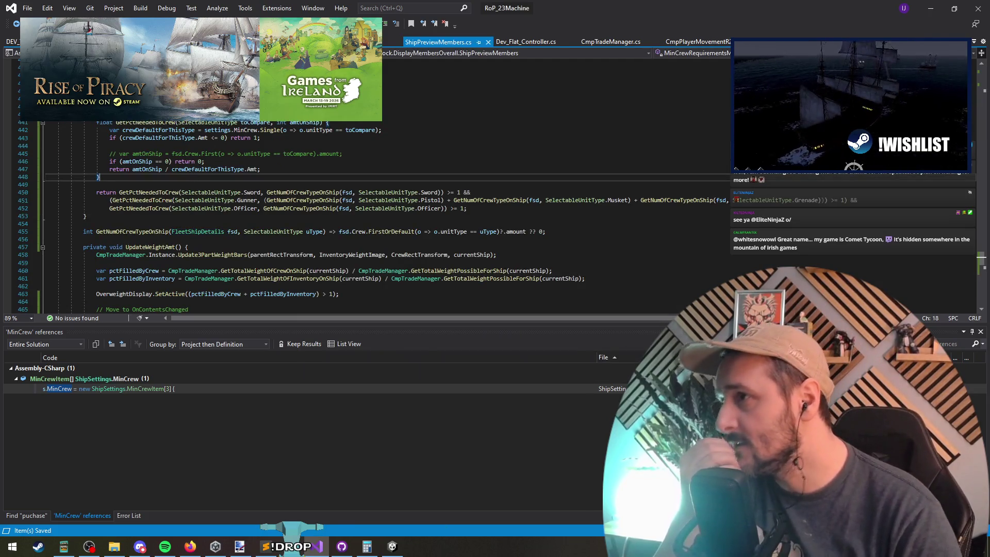
Insert blank lines after GetPctNeededToCrew, above the crew-check return statement.
left_click(200, 187)
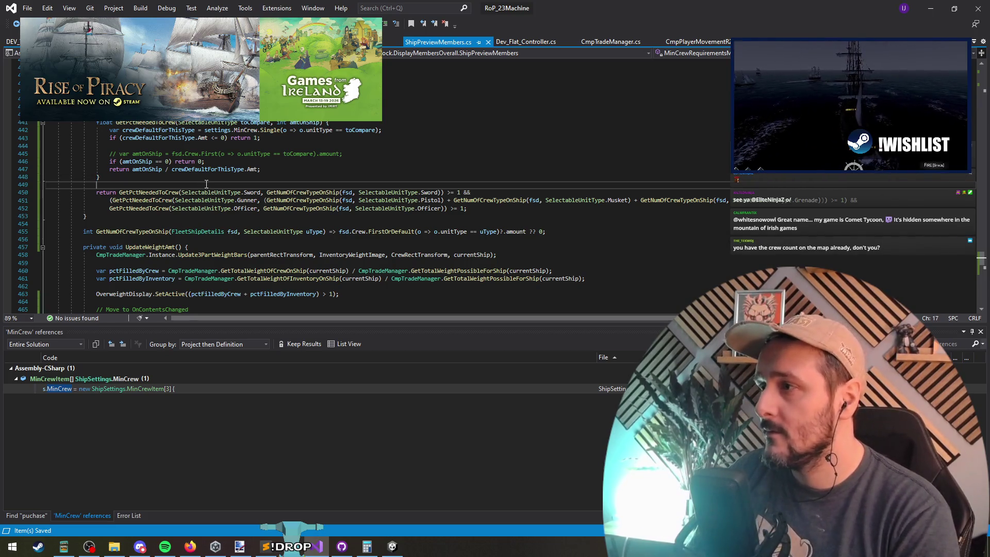
key("Return")
key("Return")
key("Up")
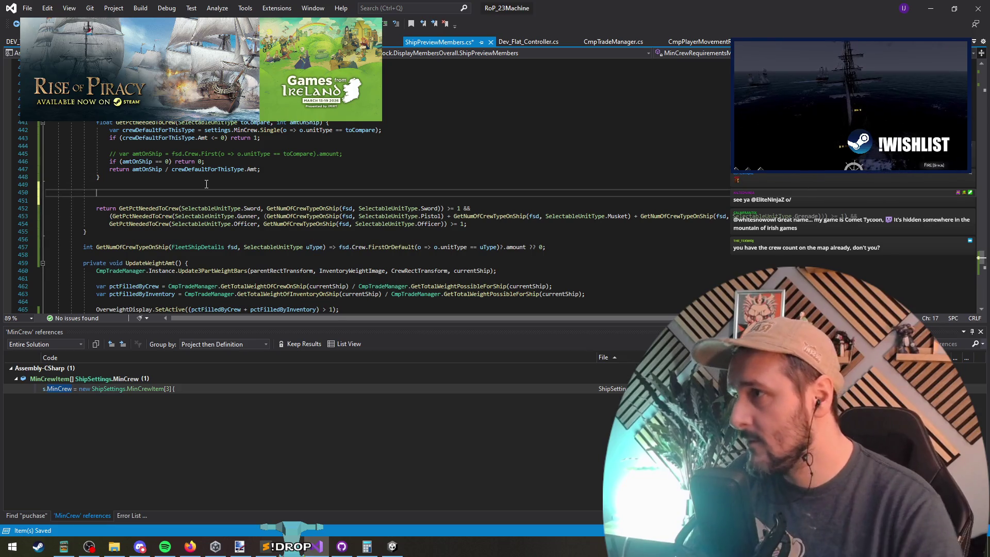